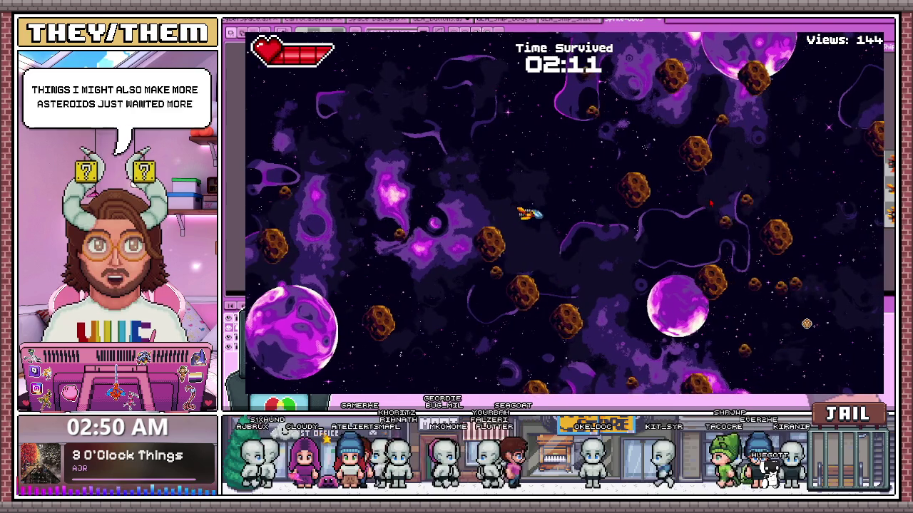
Exit the running space shooter game with F8 to get back to the button sheet.
{"action": "key", "text": "F8"}
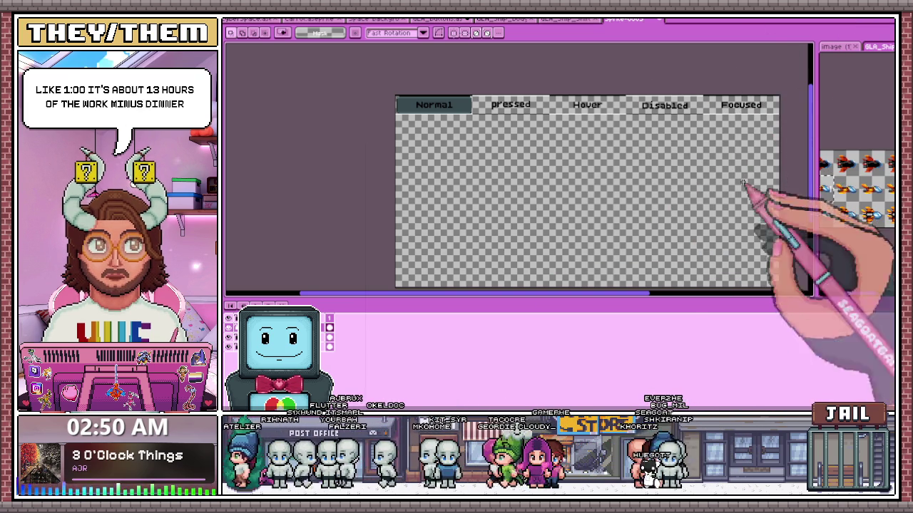
Select the Disabled button sprite, try nudging it right and down, then undo the nudges.
{"action": "scroll", "coordinate": [440, 107], "scroll_direction": "up", "scroll_amount": 1}
{"action": "scroll", "coordinate": [431, 146], "scroll_direction": "down", "scroll_amount": 2}
{"action": "scroll", "coordinate": [433, 152], "scroll_direction": "up", "scroll_amount": 1}
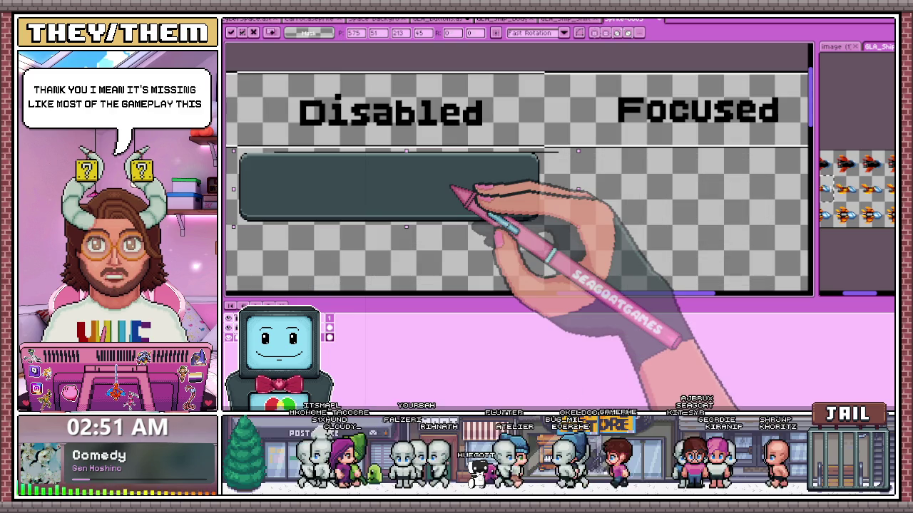
{"action": "left_click", "coordinate": [398, 137]}
{"action": "scroll", "coordinate": [398, 137], "scroll_direction": "up", "scroll_amount": 2}
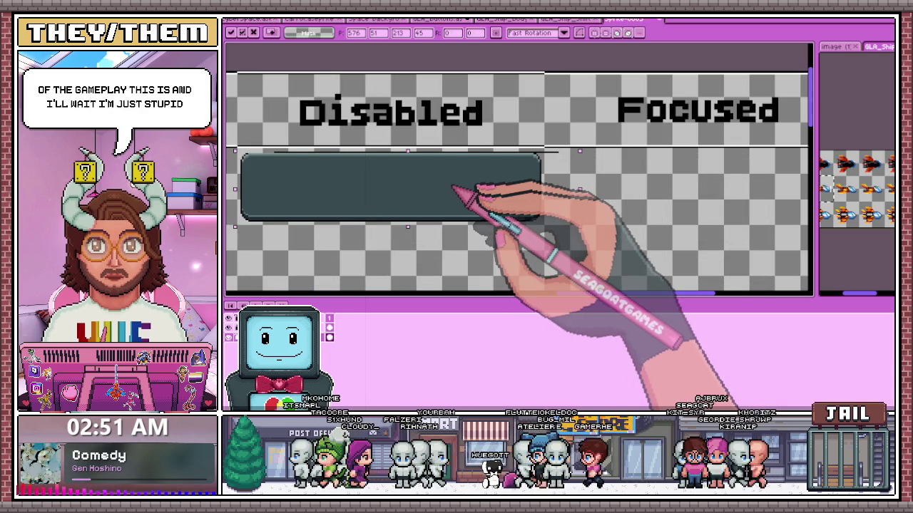
{"action": "key", "text": "Right"}
{"action": "key", "text": "Right"}
{"action": "key", "text": "Right"}
{"action": "key", "text": "Down"}
{"action": "key", "text": "Down"}
{"action": "key", "text": "Right"}
{"action": "key", "text": "Right"}
{"action": "key", "text": "Right"}
{"action": "key", "text": "Down"}
{"action": "key", "text": "Down"}
{"action": "key", "text": "Down"}
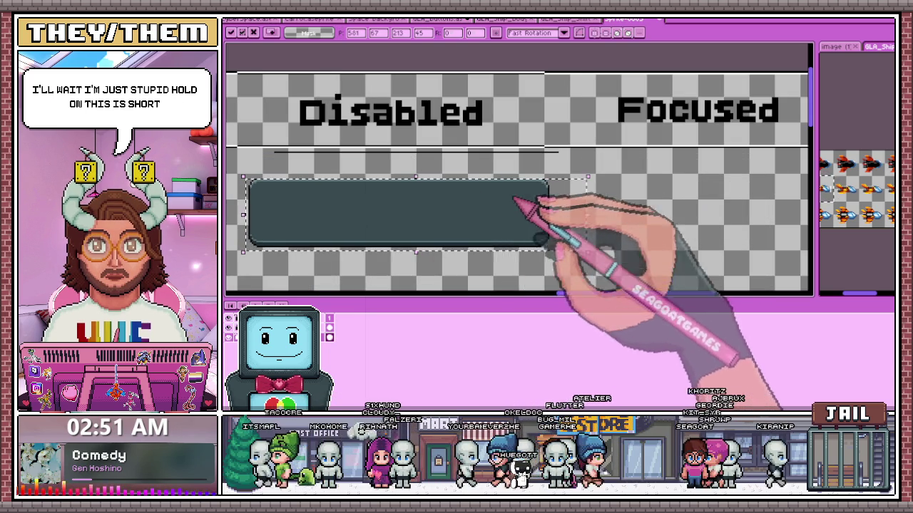
{"action": "key", "text": "ctrl+z"}
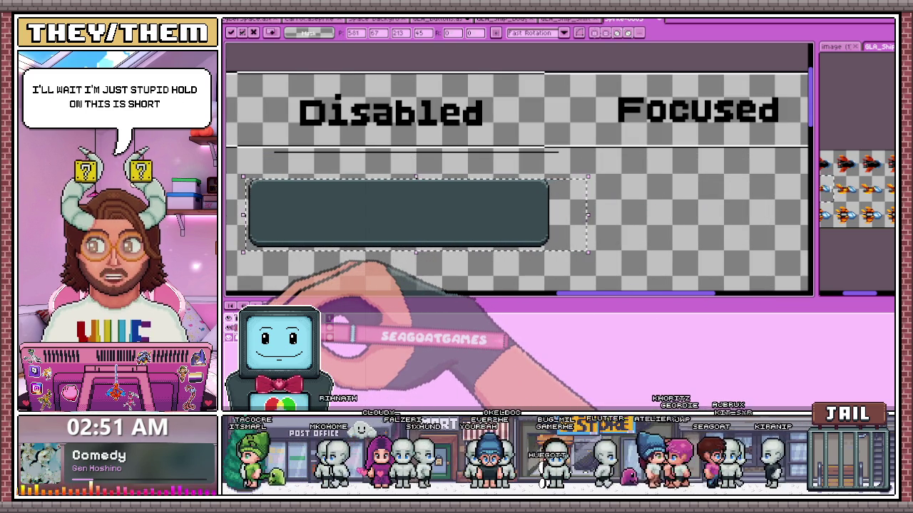
{"action": "key", "text": "ctrl+z"}
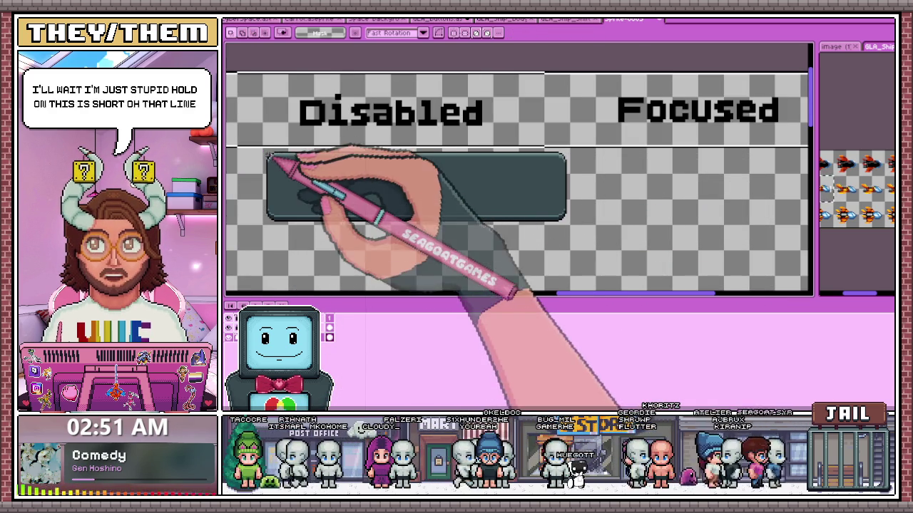
Zoom out, shift the Disabled button slightly right and deselect it.
{"action": "key", "text": "minus"}
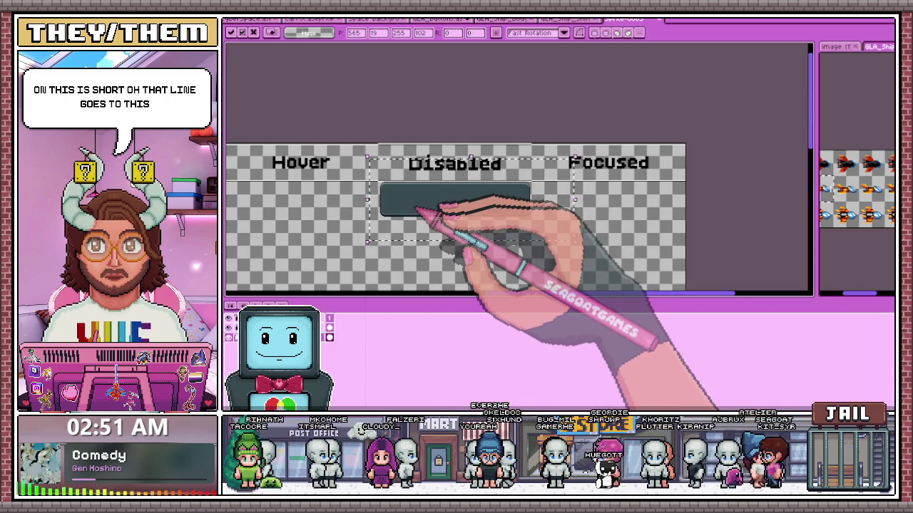
{"action": "scroll", "coordinate": [403, 208], "scroll_direction": "up", "scroll_amount": 3}
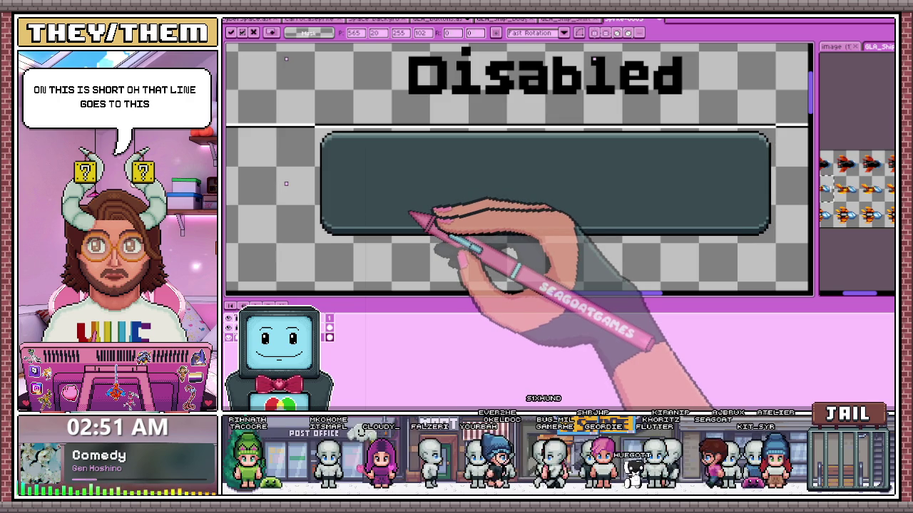
{"action": "left_click_drag", "start_coordinate": [410, 211], "coordinate": [417, 214]}
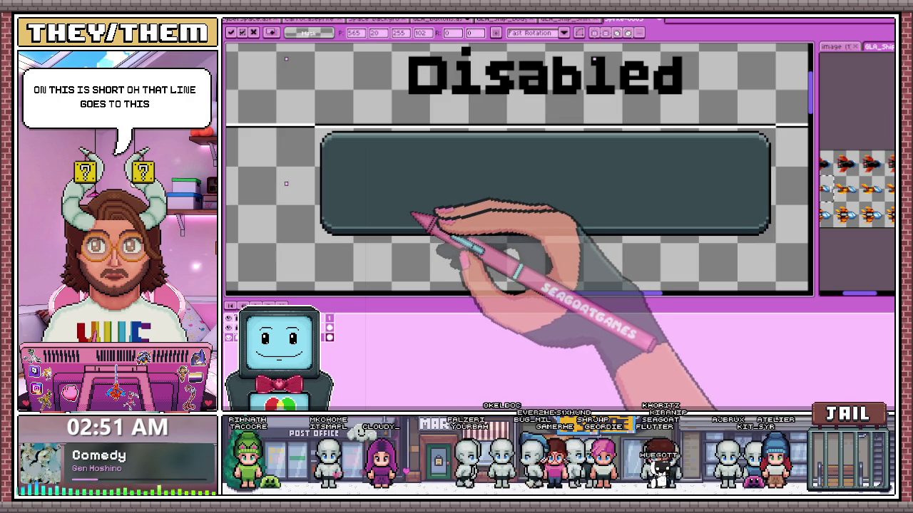
{"action": "left_click", "coordinate": [305, 204]}
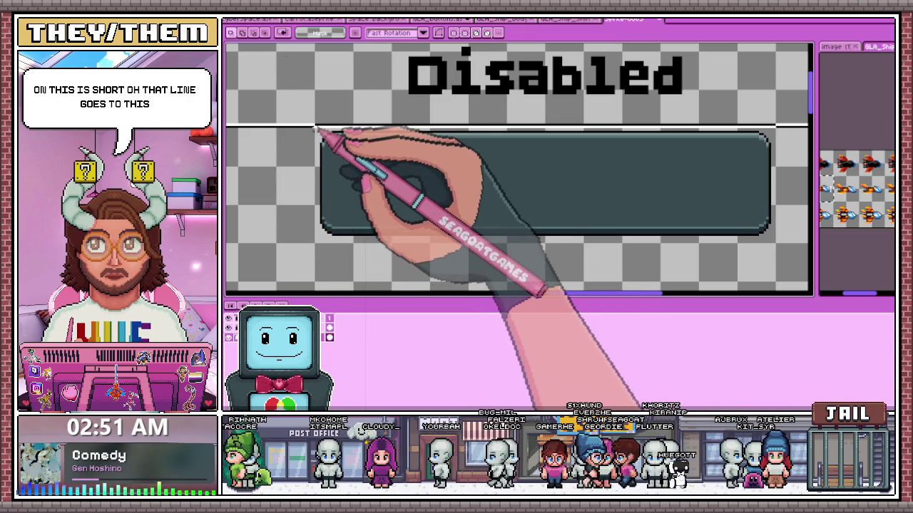
Marquee-select the Disabled button area and zoom in on it.
{"action": "left_click_drag", "start_coordinate": [314, 129], "coordinate": [773, 240]}
{"action": "scroll", "coordinate": [776, 243], "scroll_direction": "up", "scroll_amount": 2}
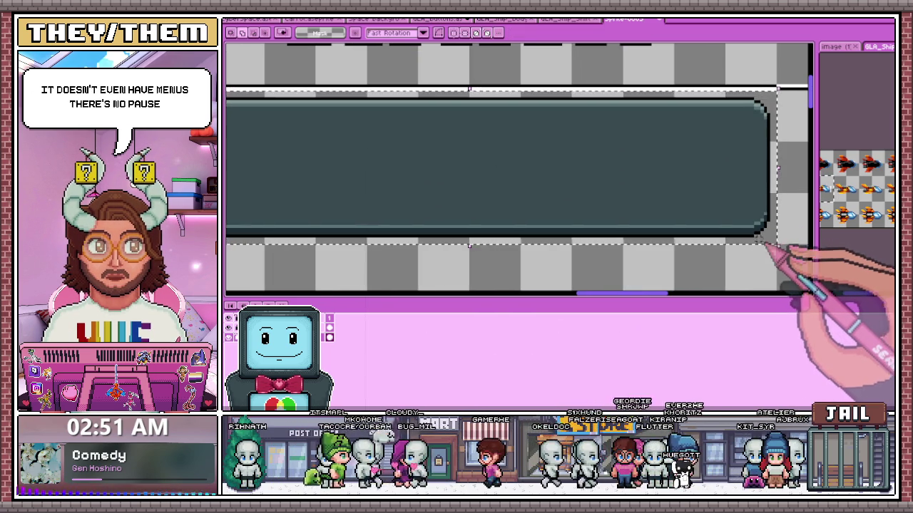
{"action": "scroll", "coordinate": [749, 253], "scroll_direction": "down", "scroll_amount": 2}
{"action": "scroll", "coordinate": [458, 231], "scroll_direction": "down", "scroll_amount": 1}
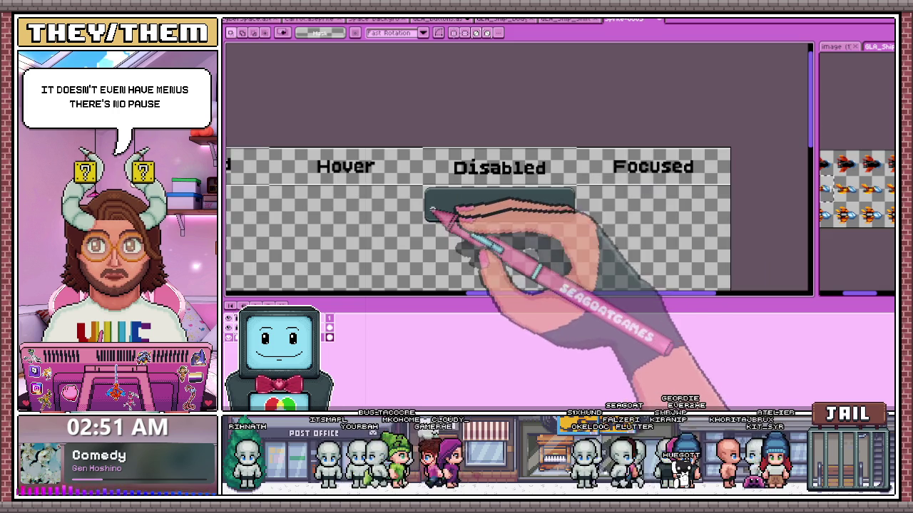
{"action": "scroll", "coordinate": [368, 175], "scroll_direction": "up", "scroll_amount": 1}
{"action": "scroll", "coordinate": [368, 175], "scroll_direction": "up", "scroll_amount": 1}
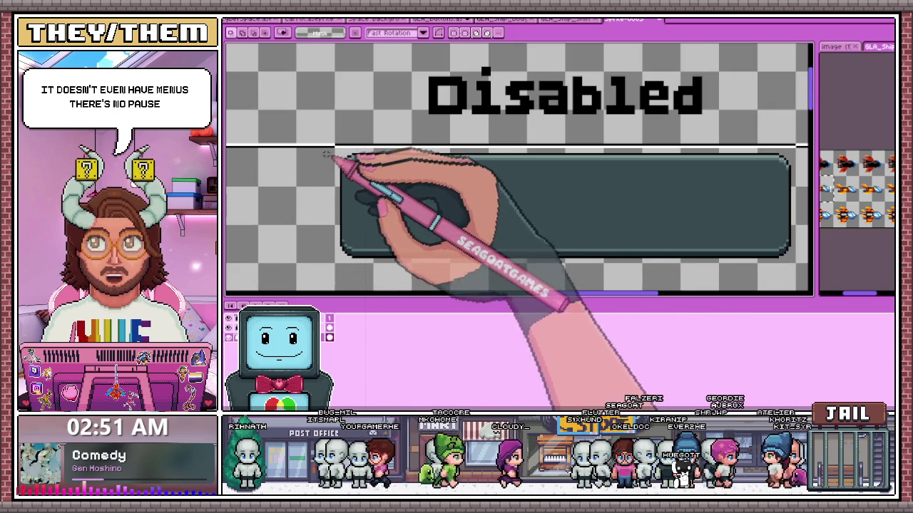
{"action": "left_click_drag", "start_coordinate": [326, 153], "coordinate": [808, 233]}
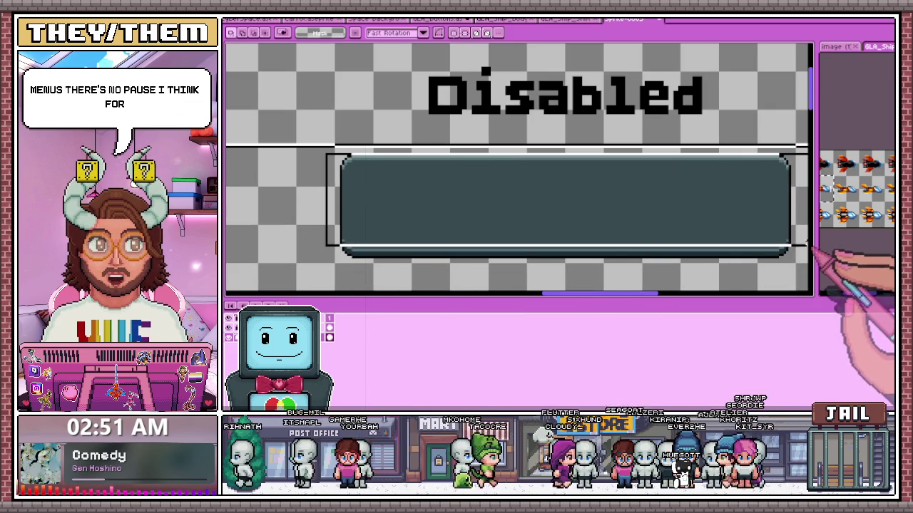
{"action": "scroll", "coordinate": [606, 250], "scroll_direction": "down", "scroll_amount": 2}
{"action": "scroll", "coordinate": [371, 184], "scroll_direction": "up", "scroll_amount": 1}
{"action": "scroll", "coordinate": [364, 187], "scroll_direction": "up", "scroll_amount": 1}
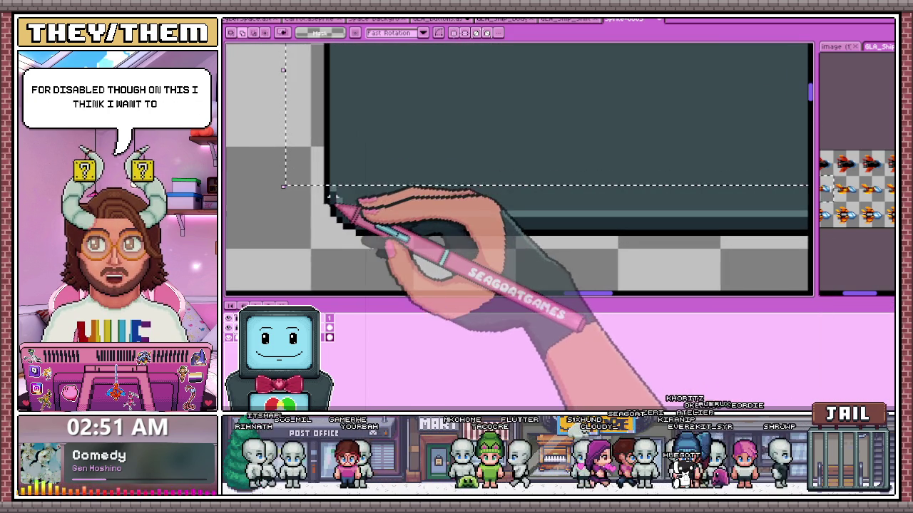
{"action": "scroll", "coordinate": [360, 205], "scroll_direction": "up", "scroll_amount": 1}
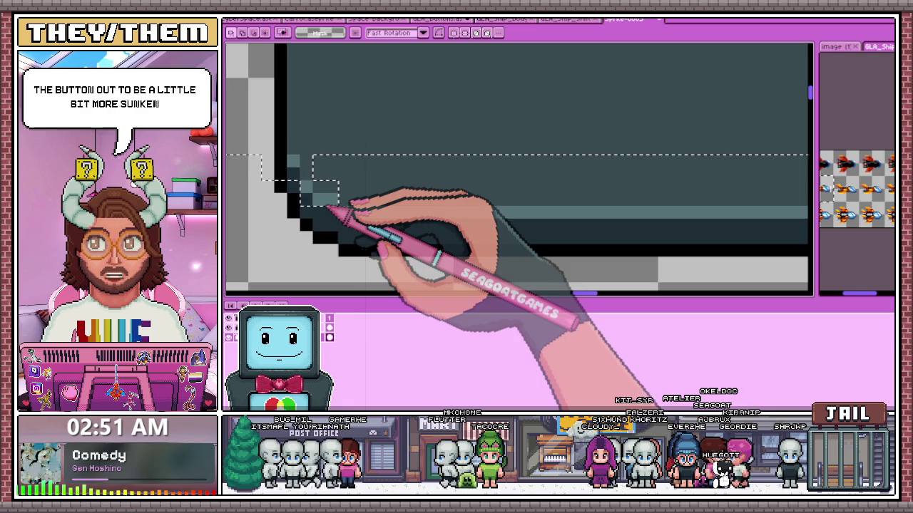
Lighten the lower-left edge pixels and extend the selection to the bottom-left corner, removing a stray white rectangle.
{"action": "mouse_move", "coordinate": [320, 206]}
{"action": "left_mouse_down"}
{"action": "mouse_move", "coordinate": [349, 219]}
{"action": "mouse_move", "coordinate": [404, 191]}
{"action": "left_mouse_up"}
{"action": "scroll", "coordinate": [306, 148], "scroll_direction": "down", "scroll_amount": 1}
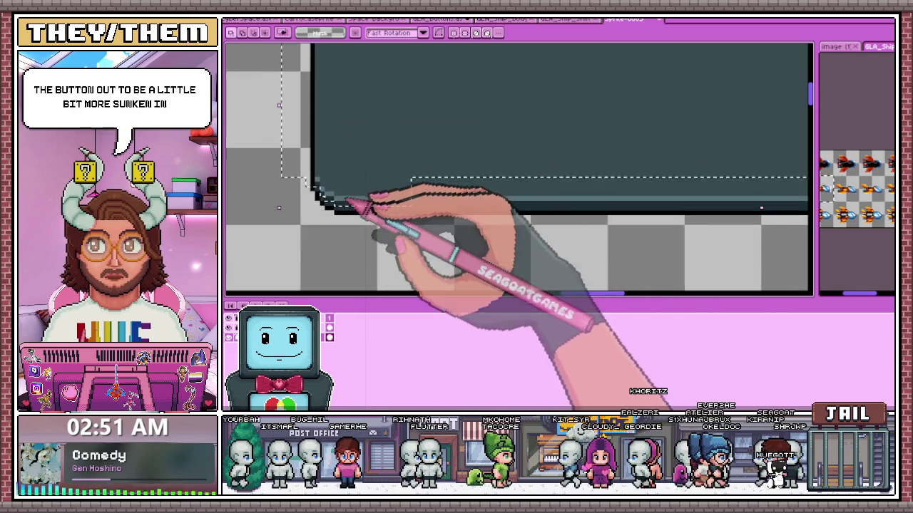
{"action": "left_click_drag", "start_coordinate": [407, 202], "coordinate": [589, 100]}
{"action": "scroll", "coordinate": [571, 178], "scroll_direction": "up", "scroll_amount": 1}
{"action": "mouse_move", "coordinate": [316, 192]}
{"action": "left_mouse_down"}
{"action": "mouse_move", "coordinate": [282, 162]}
{"action": "mouse_move", "coordinate": [755, 226]}
{"action": "left_mouse_up"}
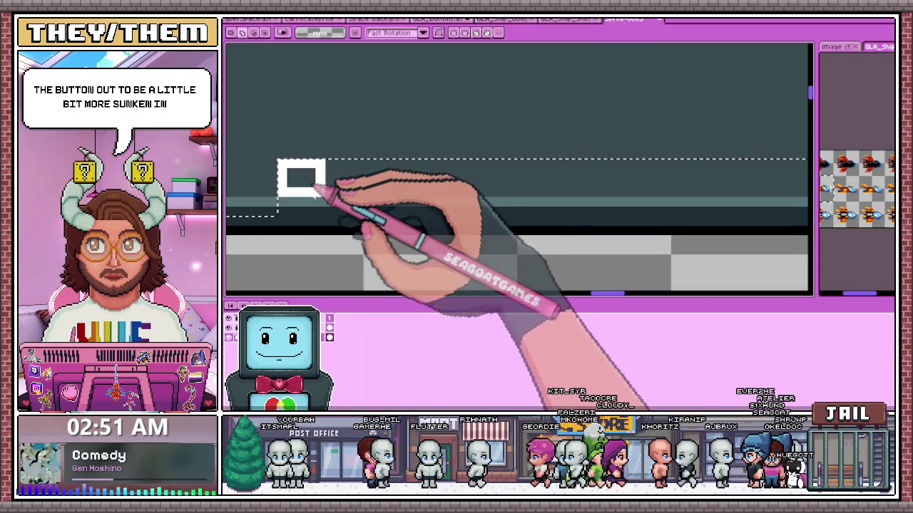
{"action": "key", "text": "ctrl+z"}
{"action": "scroll", "coordinate": [601, 204], "scroll_direction": "down", "scroll_amount": 1}
{"action": "scroll", "coordinate": [601, 204], "scroll_direction": "up", "scroll_amount": 1}
Adjust the selection along the bottom edge and near the bottom-right corner, undoing temporary white rectangles.
{"action": "left_click_drag", "start_coordinate": [435, 218], "coordinate": [520, 175]}
{"action": "key", "text": "ctrl+z"}
{"action": "scroll", "coordinate": [428, 207], "scroll_direction": "right", "scroll_amount": 2}
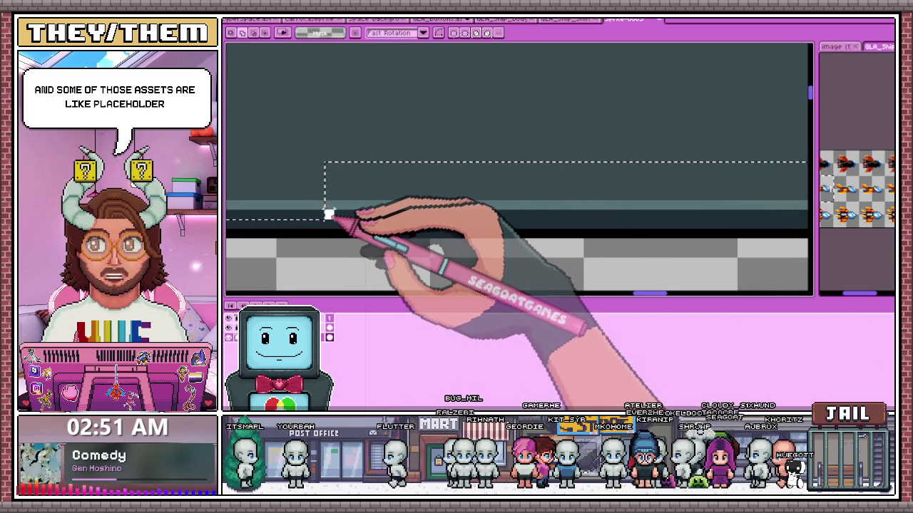
{"action": "scroll", "coordinate": [385, 205], "scroll_direction": "down", "scroll_amount": 2}
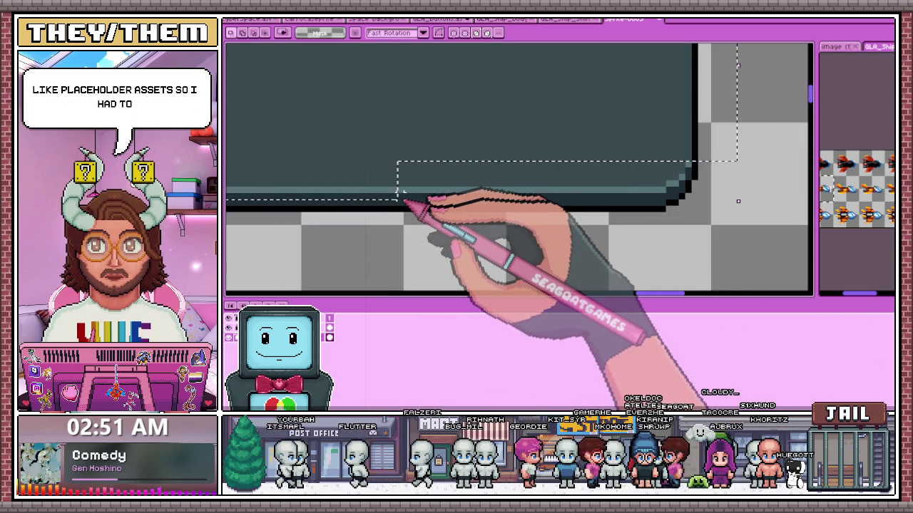
{"action": "left_click_drag", "start_coordinate": [397, 194], "coordinate": [621, 150]}
{"action": "key", "text": "ctrl+z"}
{"action": "scroll", "coordinate": [670, 202], "scroll_direction": "up", "scroll_amount": 2}
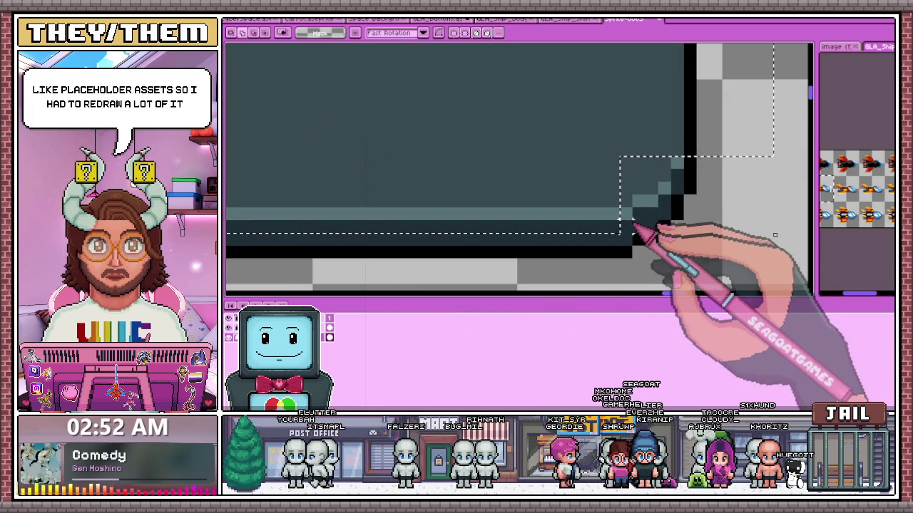
Redraw the bottom-right corner staircase pixels and commit the edited edges.
{"action": "left_click_drag", "start_coordinate": [621, 228], "coordinate": [646, 147]}
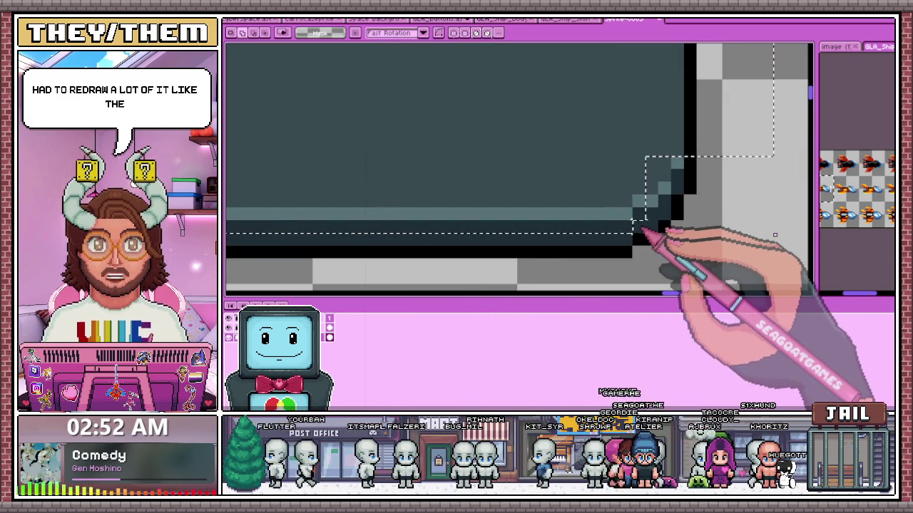
{"action": "left_click_drag", "start_coordinate": [646, 210], "coordinate": [662, 196]}
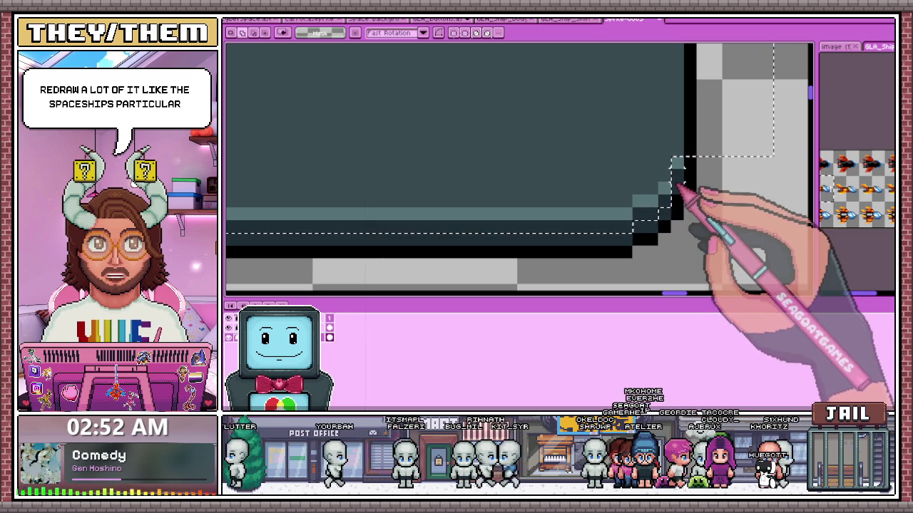
{"action": "left_click_drag", "start_coordinate": [673, 160], "coordinate": [695, 192]}
{"action": "left_click_drag", "start_coordinate": [685, 130], "coordinate": [677, 178]}
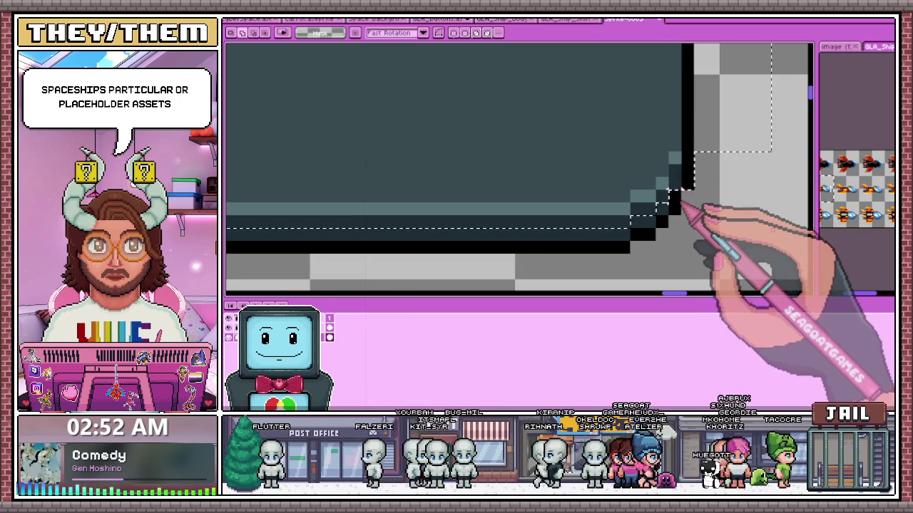
{"action": "left_click_drag", "start_coordinate": [687, 188], "coordinate": [667, 213]}
{"action": "scroll", "coordinate": [670, 214], "scroll_direction": "down", "scroll_amount": 3}
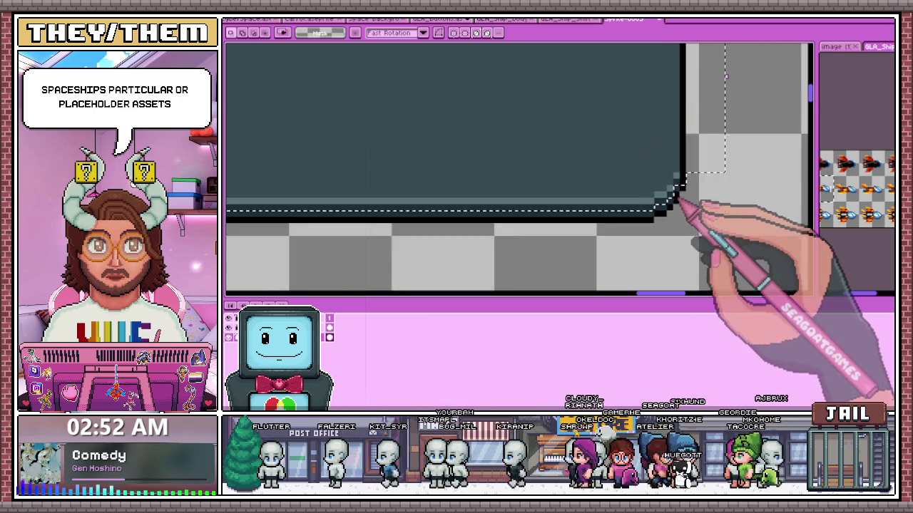
{"action": "key", "text": "ctrl+d"}
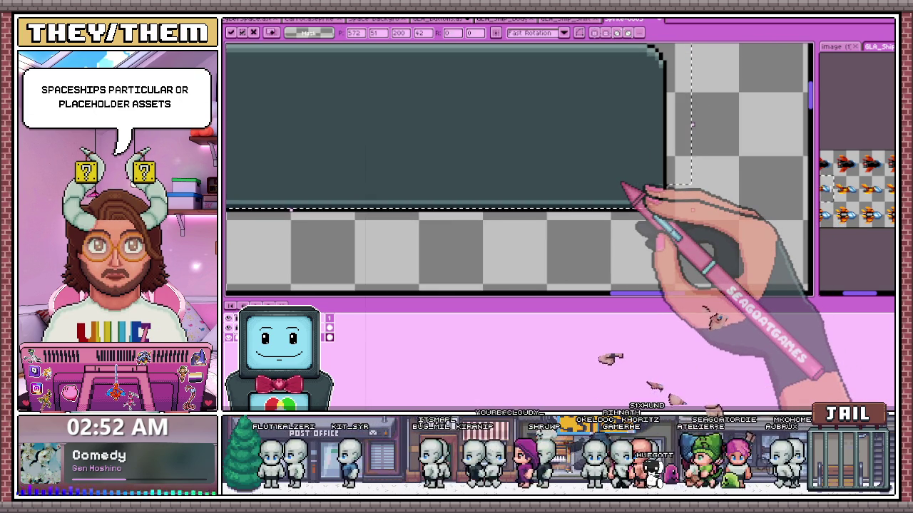
Select the dark slate button in the Disabled column.
{"action": "scroll", "coordinate": [677, 202], "scroll_direction": "down", "scroll_amount": 2}
{"action": "scroll", "coordinate": [678, 212], "scroll_direction": "down", "scroll_amount": 2}
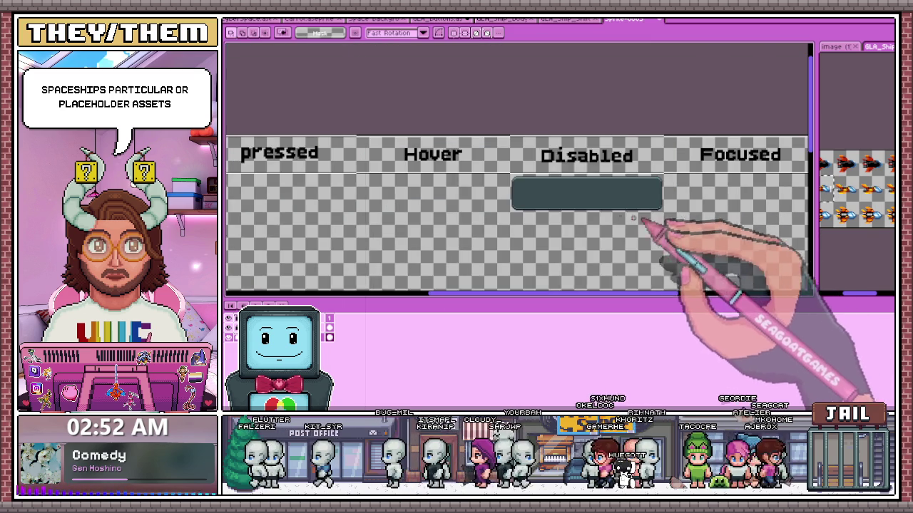
{"action": "scroll", "coordinate": [652, 224], "scroll_direction": "up", "scroll_amount": 2}
{"action": "scroll", "coordinate": [499, 214], "scroll_direction": "down", "scroll_amount": 2}
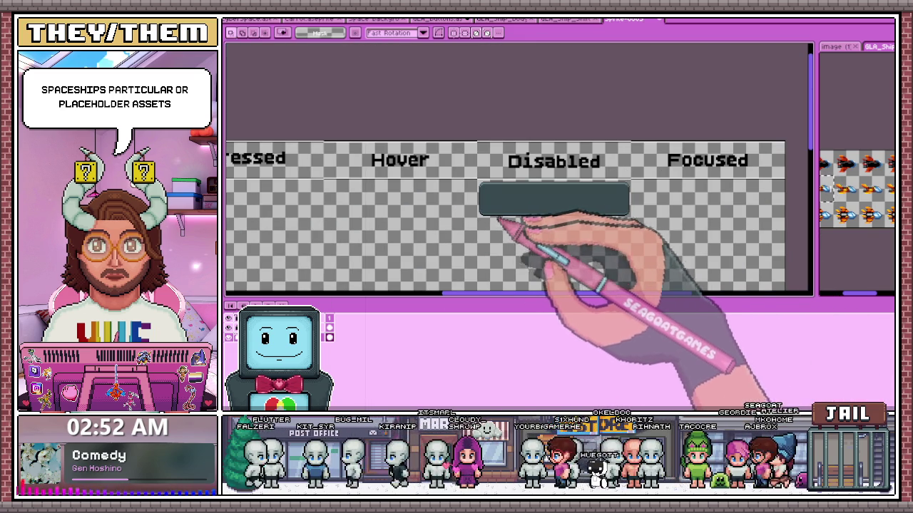
{"action": "scroll", "coordinate": [512, 219], "scroll_direction": "up", "scroll_amount": 2}
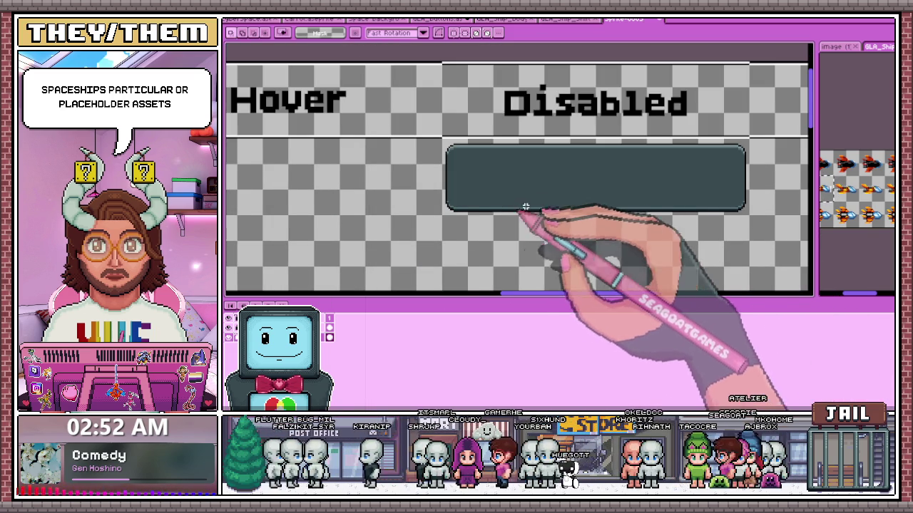
{"action": "scroll", "coordinate": [520, 207], "scroll_direction": "down", "scroll_amount": 2}
{"action": "scroll", "coordinate": [490, 190], "scroll_direction": "up", "scroll_amount": 3}
{"action": "scroll", "coordinate": [490, 191], "scroll_direction": "down", "scroll_amount": 2}
{"action": "scroll", "coordinate": [509, 160], "scroll_direction": "up", "scroll_amount": 2}
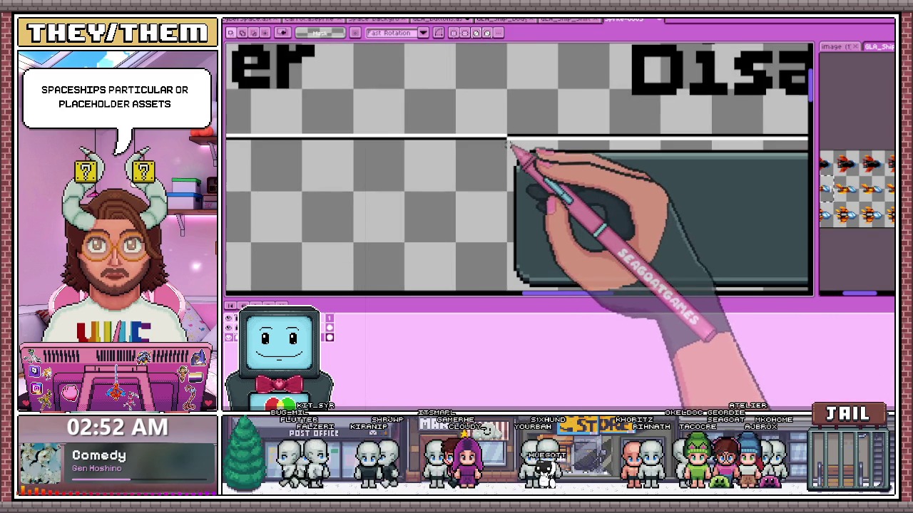
{"action": "scroll", "coordinate": [513, 155], "scroll_direction": "down", "scroll_amount": 1}
{"action": "left_click_drag", "start_coordinate": [515, 168], "coordinate": [600, 251]}
Place a copy of the button directly below the original.
{"action": "scroll", "coordinate": [602, 256], "scroll_direction": "down", "scroll_amount": 2}
{"action": "scroll", "coordinate": [611, 153], "scroll_direction": "up", "scroll_amount": 2}
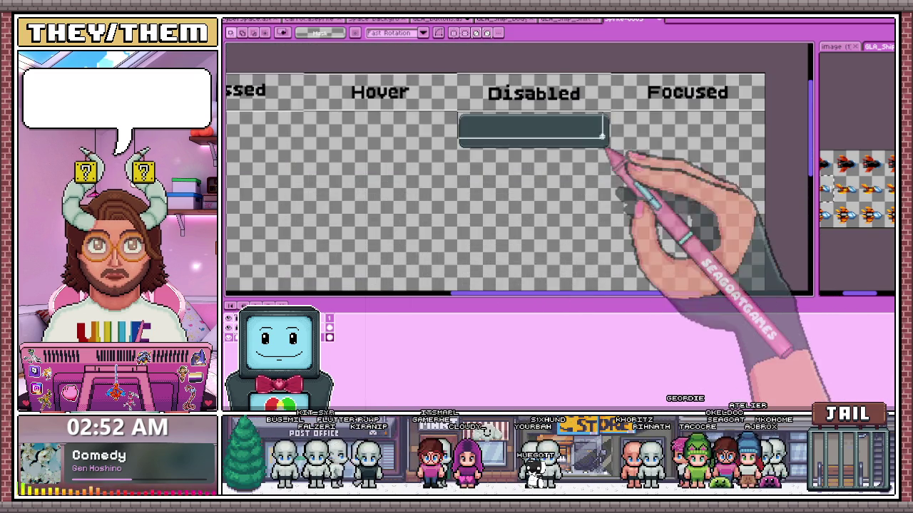
{"action": "scroll", "coordinate": [611, 153], "scroll_direction": "up", "scroll_amount": 2}
{"action": "scroll", "coordinate": [614, 163], "scroll_direction": "down", "scroll_amount": 1}
{"action": "scroll", "coordinate": [613, 158], "scroll_direction": "down", "scroll_amount": 1}
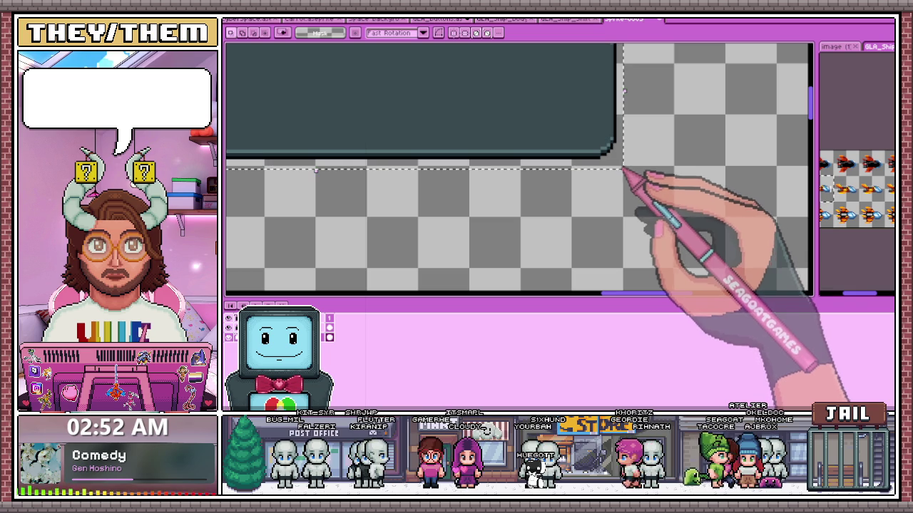
{"action": "scroll", "coordinate": [321, 151], "scroll_direction": "down", "scroll_amount": 3}
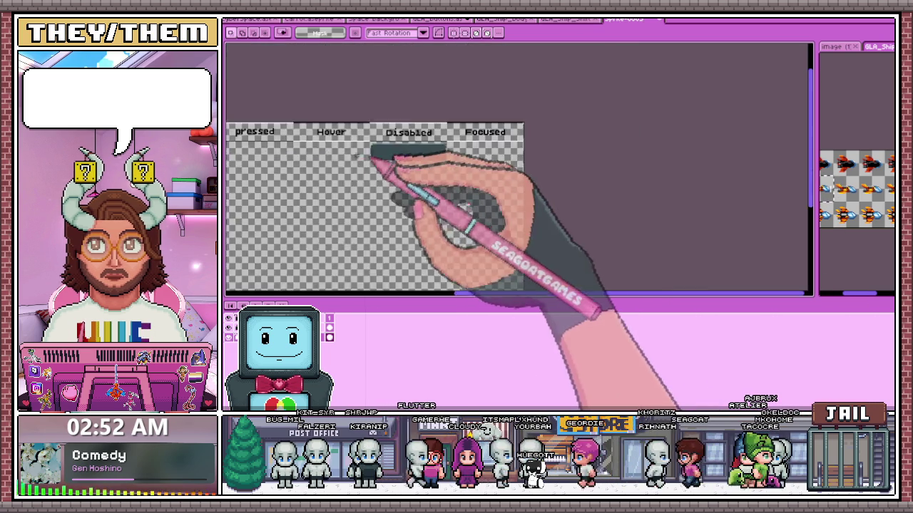
{"action": "scroll", "coordinate": [485, 174], "scroll_direction": "up", "scroll_amount": 2}
{"action": "scroll", "coordinate": [436, 181], "scroll_direction": "up", "scroll_amount": 2}
{"action": "scroll", "coordinate": [457, 182], "scroll_direction": "down", "scroll_amount": 2}
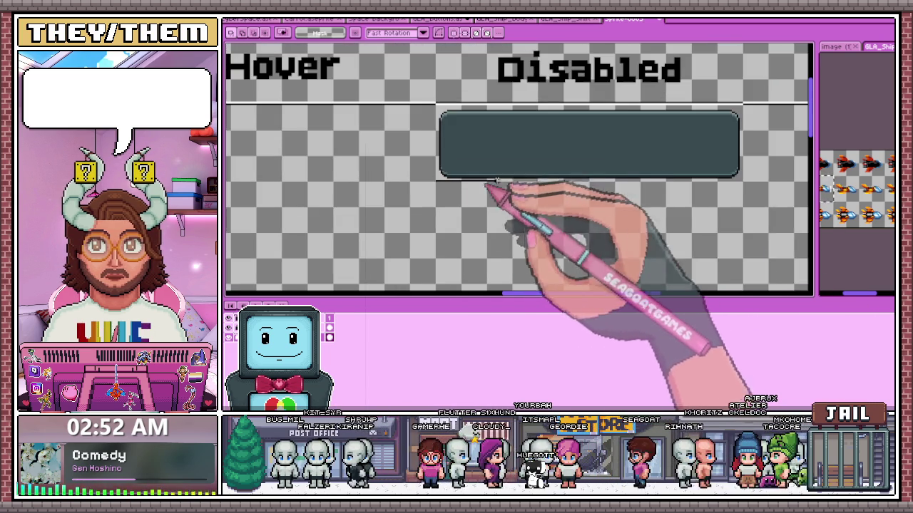
{"action": "scroll", "coordinate": [744, 128], "scroll_direction": "up", "scroll_amount": 3}
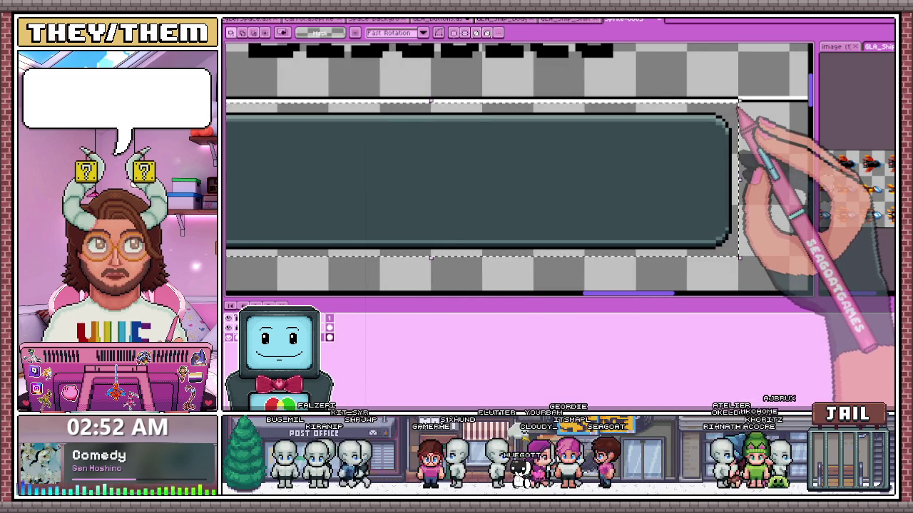
{"action": "scroll", "coordinate": [741, 114], "scroll_direction": "down", "scroll_amount": 2}
{"action": "mouse_move", "coordinate": [563, 173]}
{"action": "left_mouse_down"}
{"action": "mouse_move", "coordinate": [555, 235]}
{"action": "mouse_move", "coordinate": [533, 250]}
{"action": "mouse_move", "coordinate": [479, 236]}
{"action": "left_mouse_up"}
Move the lower copy further down to form the third bar and set it in place.
{"action": "scroll", "coordinate": [501, 233], "scroll_direction": "up", "scroll_amount": 3}
{"action": "scroll", "coordinate": [469, 239], "scroll_direction": "down", "scroll_amount": 1}
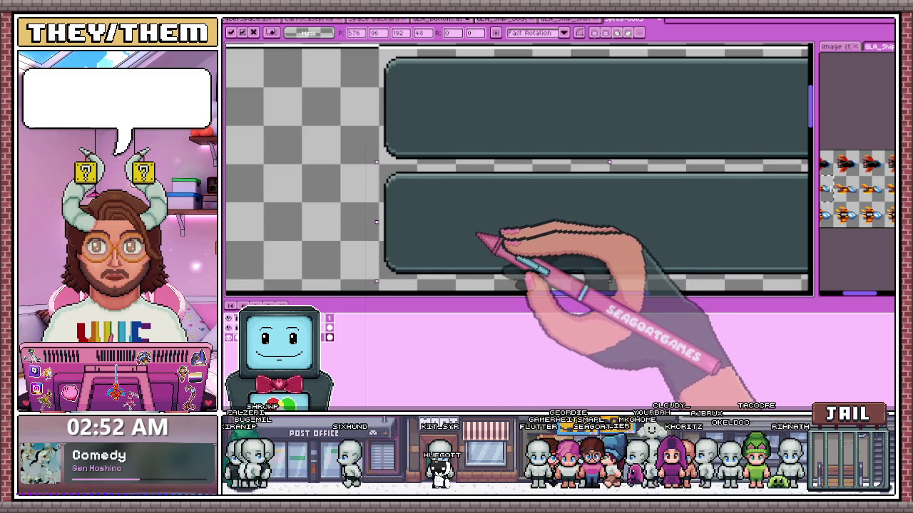
{"action": "scroll", "coordinate": [476, 229], "scroll_direction": "down", "scroll_amount": 2}
{"action": "scroll", "coordinate": [473, 255], "scroll_direction": "up", "scroll_amount": 2}
{"action": "mouse_move", "coordinate": [485, 255]}
{"action": "left_mouse_down"}
{"action": "mouse_move", "coordinate": [495, 159]}
{"action": "mouse_move", "coordinate": [485, 239]}
{"action": "mouse_move", "coordinate": [495, 230]}
{"action": "mouse_move", "coordinate": [487, 220]}
{"action": "left_mouse_up"}
{"action": "scroll", "coordinate": [495, 159], "scroll_direction": "down", "scroll_amount": 1}
{"action": "scroll", "coordinate": [483, 238], "scroll_direction": "up", "scroll_amount": 1}
{"action": "scroll", "coordinate": [488, 220], "scroll_direction": "down", "scroll_amount": 2}
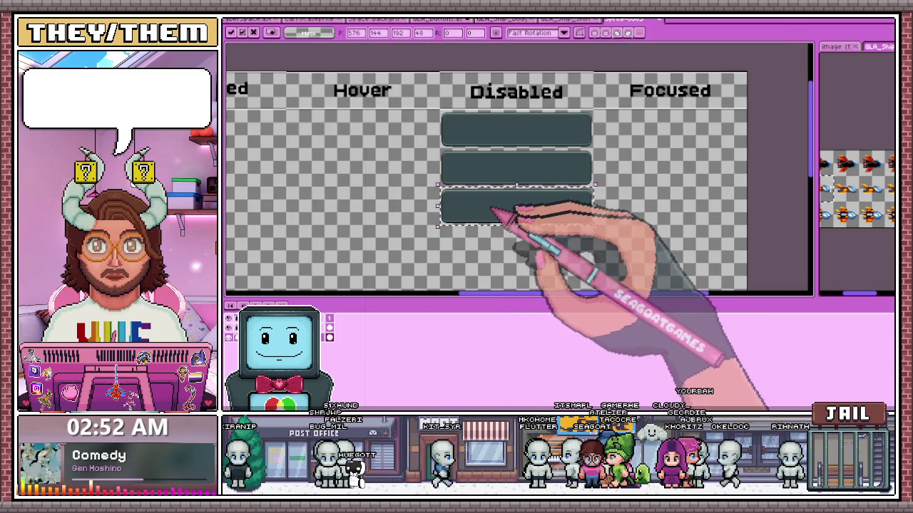
{"action": "scroll", "coordinate": [526, 261], "scroll_direction": "up", "scroll_amount": 1}
{"action": "mouse_move", "coordinate": [520, 238]}
{"action": "left_mouse_down"}
{"action": "mouse_move", "coordinate": [462, 207]}
{"action": "mouse_move", "coordinate": [464, 255]}
{"action": "mouse_move", "coordinate": [465, 220]}
{"action": "left_mouse_up"}
{"action": "scroll", "coordinate": [468, 255], "scroll_direction": "down", "scroll_amount": 2}
{"action": "scroll", "coordinate": [463, 222], "scroll_direction": "up", "scroll_amount": 2}
{"action": "scroll", "coordinate": [464, 222], "scroll_direction": "up", "scroll_amount": 1}
{"action": "left_click", "coordinate": [398, 271]}
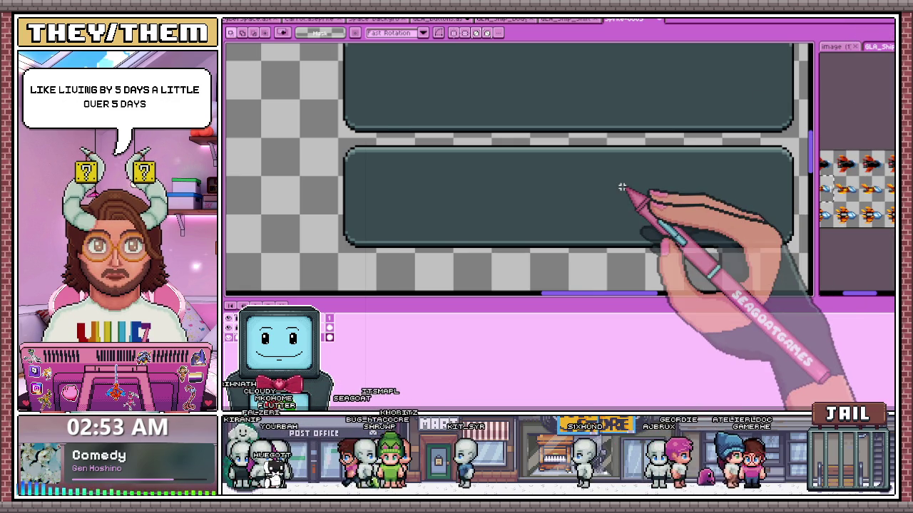
Select the top dark bar in the Disabled column and set it in place.
{"action": "scroll", "coordinate": [542, 143], "scroll_direction": "down", "scroll_amount": 3}
{"action": "scroll", "coordinate": [499, 193], "scroll_direction": "down", "scroll_amount": 2}
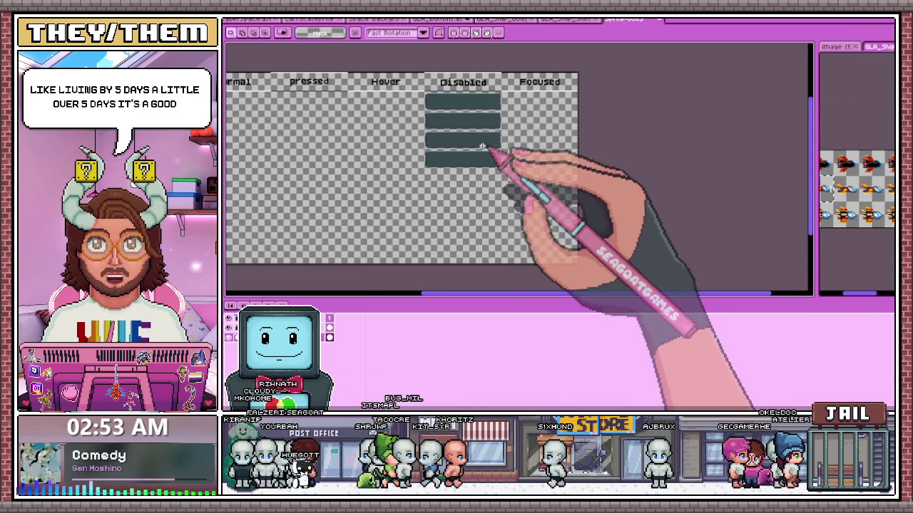
{"action": "scroll", "coordinate": [436, 96], "scroll_direction": "up", "scroll_amount": 1}
{"action": "scroll", "coordinate": [424, 93], "scroll_direction": "down", "scroll_amount": 1}
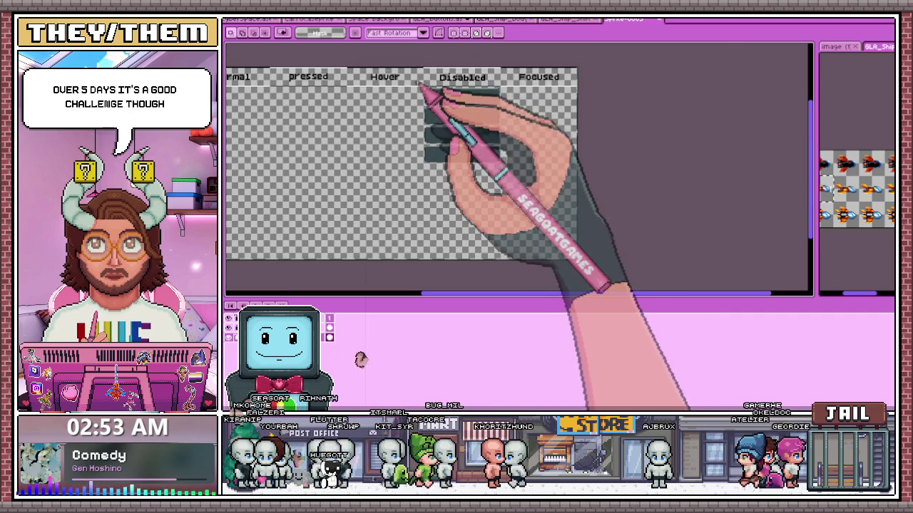
{"action": "scroll", "coordinate": [427, 95], "scroll_direction": "up", "scroll_amount": 1}
{"action": "scroll", "coordinate": [433, 100], "scroll_direction": "up", "scroll_amount": 1}
{"action": "scroll", "coordinate": [432, 91], "scroll_direction": "down", "scroll_amount": 2}
{"action": "mouse_move", "coordinate": [429, 69]}
{"action": "left_mouse_down"}
{"action": "mouse_move", "coordinate": [509, 89]}
{"action": "mouse_move", "coordinate": [462, 160]}
{"action": "left_mouse_up"}
{"action": "scroll", "coordinate": [462, 160], "scroll_direction": "up", "scroll_amount": 3}
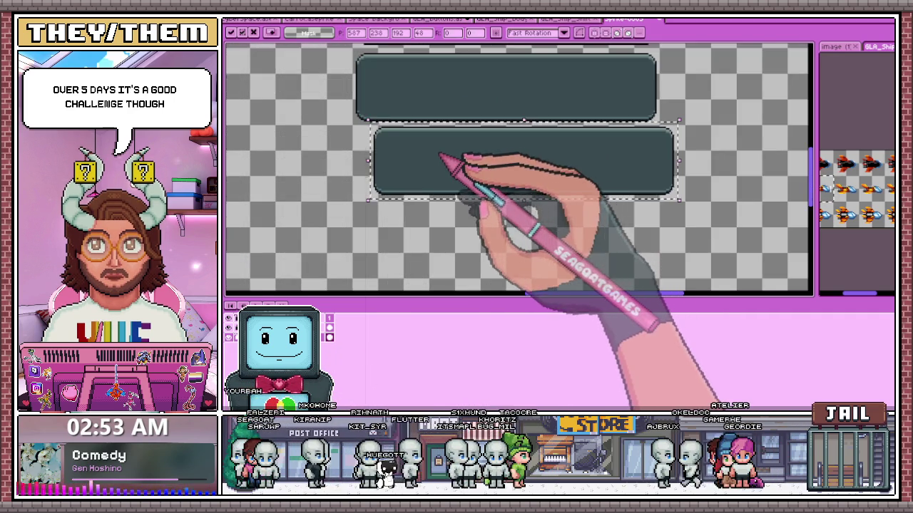
{"action": "scroll", "coordinate": [424, 179], "scroll_direction": "down", "scroll_amount": 3}
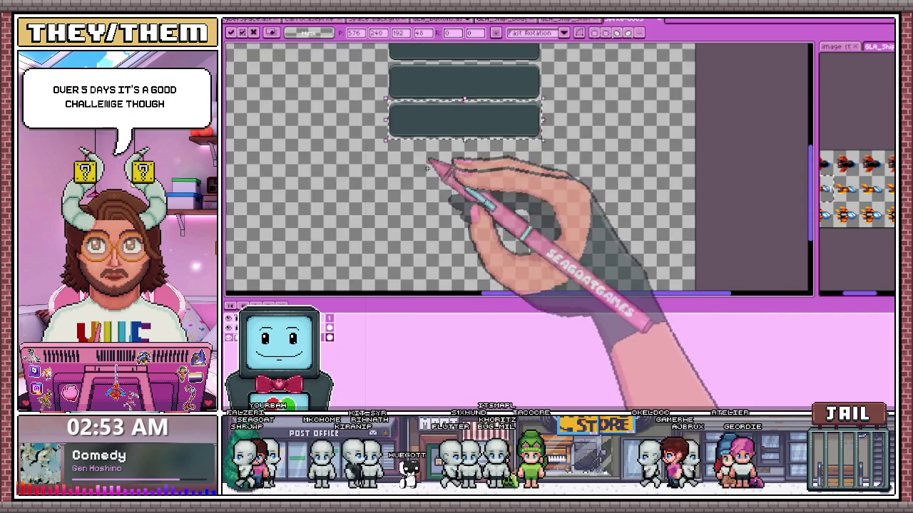
{"action": "scroll", "coordinate": [426, 181], "scroll_direction": "up", "scroll_amount": 2}
{"action": "left_click", "coordinate": [427, 182]}
Paste a copy of the dark bar and align it in the stack.
{"action": "key", "text": "ctrl+v"}
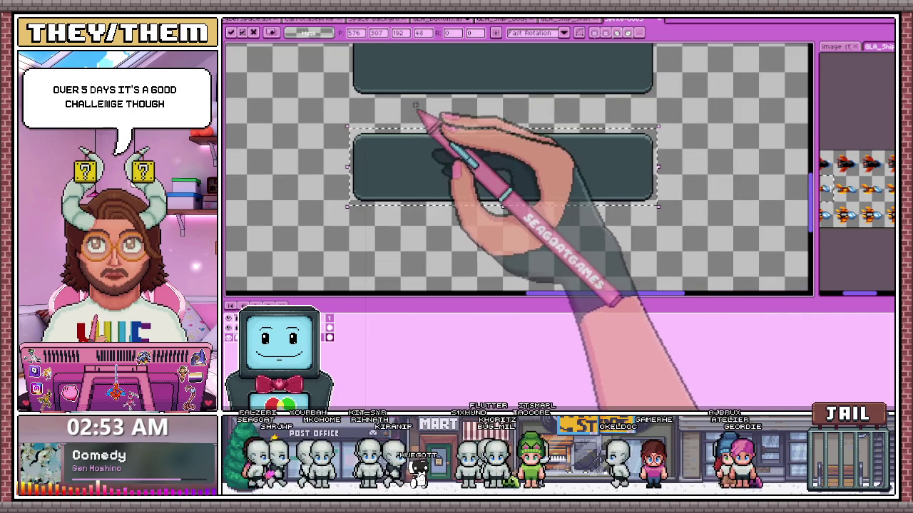
{"action": "scroll", "coordinate": [403, 159], "scroll_direction": "up", "scroll_amount": 2}
{"action": "scroll", "coordinate": [408, 173], "scroll_direction": "down", "scroll_amount": 2}
{"action": "scroll", "coordinate": [385, 136], "scroll_direction": "up", "scroll_amount": 1}
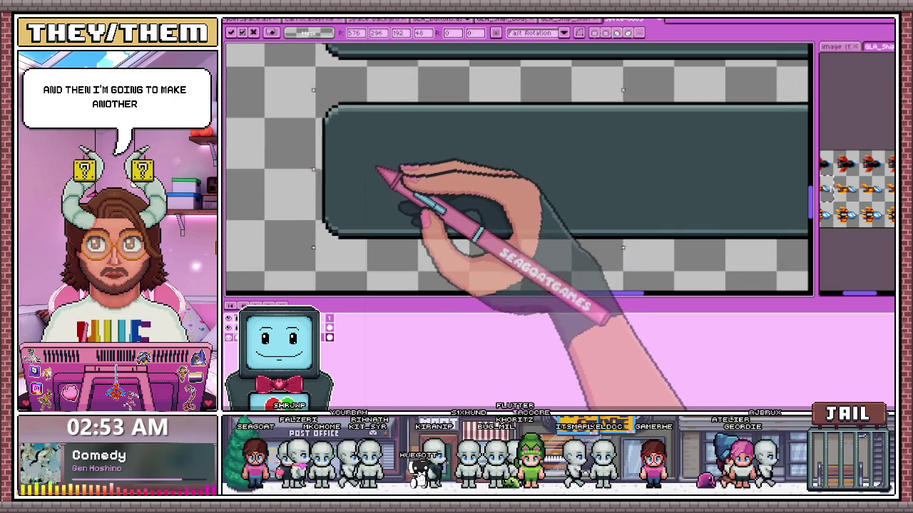
{"action": "left_click_drag", "start_coordinate": [380, 149], "coordinate": [386, 150]}
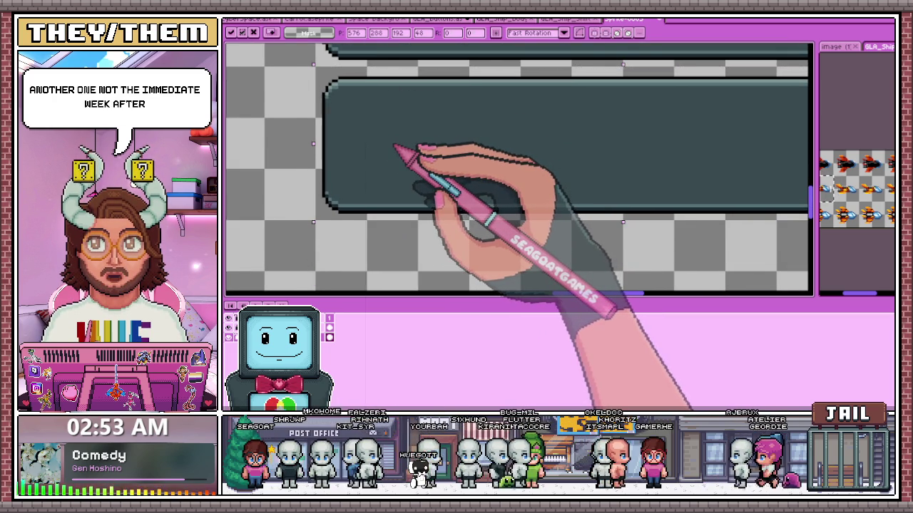
{"action": "scroll", "coordinate": [394, 151], "scroll_direction": "down", "scroll_amount": 1}
{"action": "scroll", "coordinate": [395, 151], "scroll_direction": "down", "scroll_amount": 2}
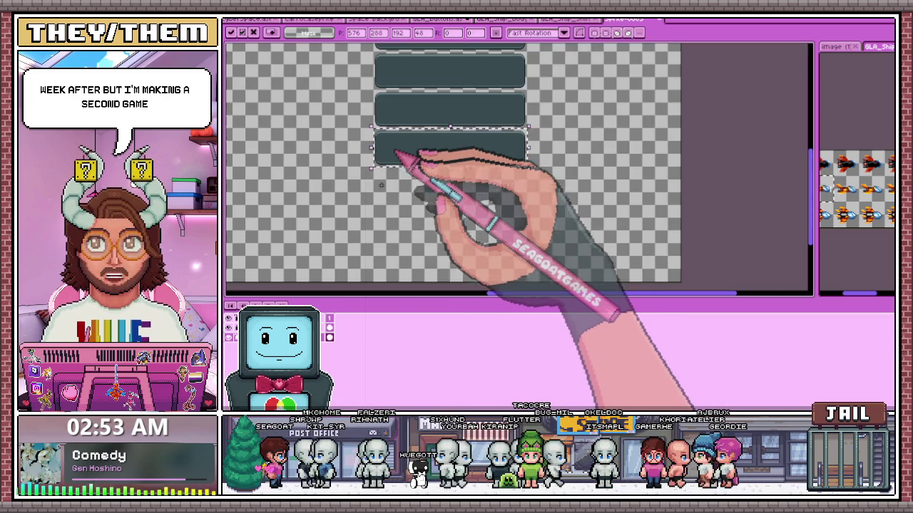
{"action": "left_click", "coordinate": [401, 226]}
Paste another bar copy and move it up under the others.
{"action": "key", "text": "ctrl+v"}
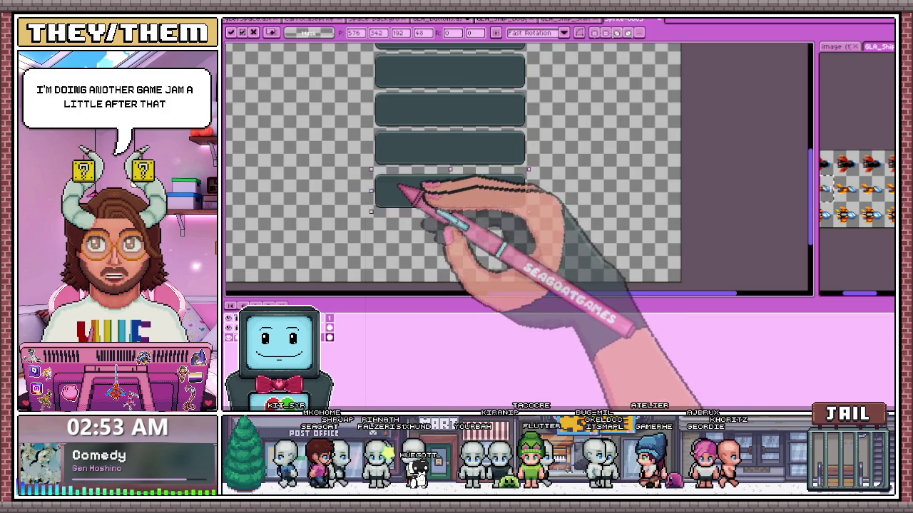
{"action": "scroll", "coordinate": [398, 187], "scroll_direction": "up", "scroll_amount": 2}
{"action": "mouse_move", "coordinate": [403, 197]}
{"action": "left_mouse_down"}
{"action": "mouse_move", "coordinate": [389, 166]}
{"action": "mouse_move", "coordinate": [393, 173]}
{"action": "left_mouse_up"}
{"action": "scroll", "coordinate": [407, 116], "scroll_direction": "down", "scroll_amount": 1}
{"action": "scroll", "coordinate": [409, 190], "scroll_direction": "down", "scroll_amount": 1}
{"action": "left_click", "coordinate": [409, 190]}
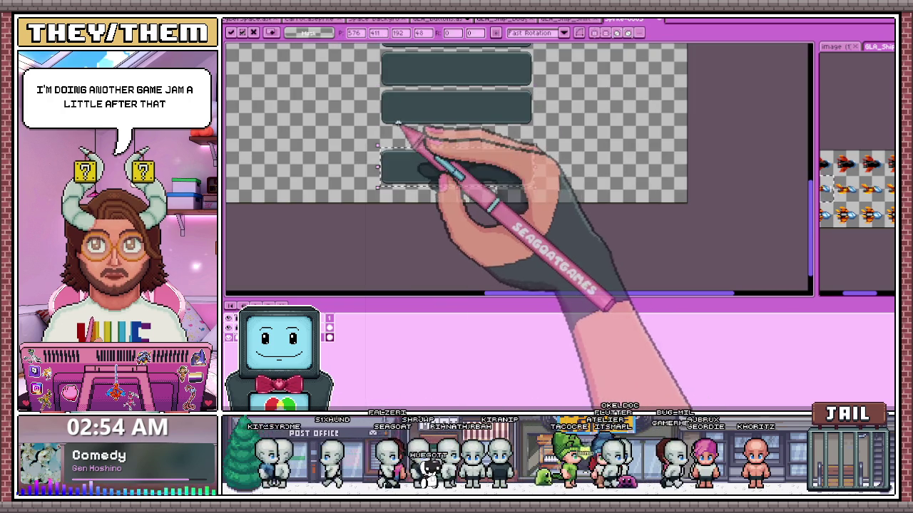
Fine-tune the latest bar's position below the upper bar and commit it.
{"action": "scroll", "coordinate": [397, 124], "scroll_direction": "up", "scroll_amount": 2}
{"action": "left_click_drag", "start_coordinate": [407, 163], "coordinate": [399, 109]}
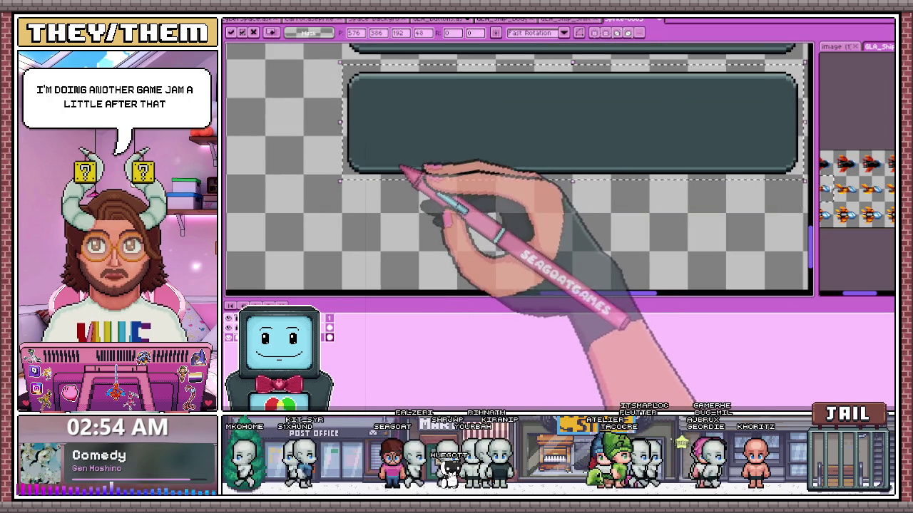
{"action": "left_click_drag", "start_coordinate": [396, 182], "coordinate": [396, 132]}
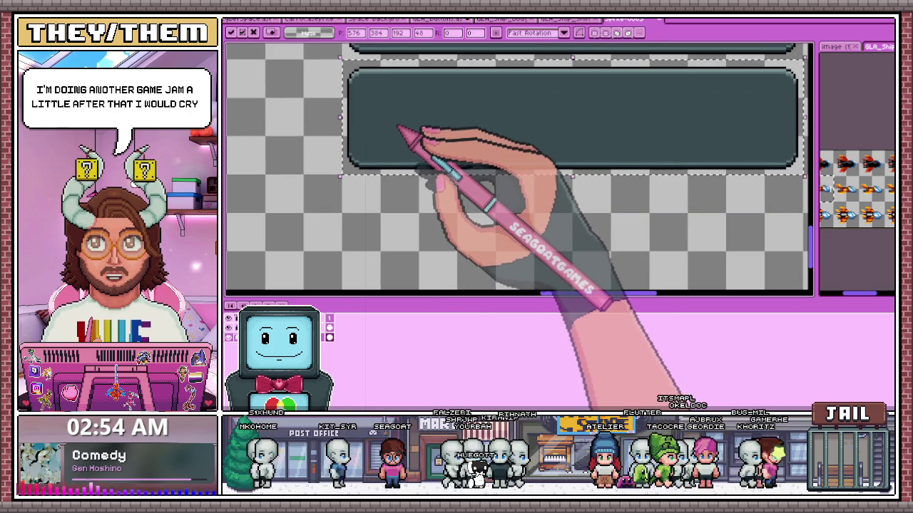
{"action": "scroll", "coordinate": [399, 142], "scroll_direction": "down", "scroll_amount": 1}
{"action": "scroll", "coordinate": [418, 209], "scroll_direction": "up", "scroll_amount": 1}
{"action": "left_click_drag", "start_coordinate": [407, 132], "coordinate": [409, 194]}
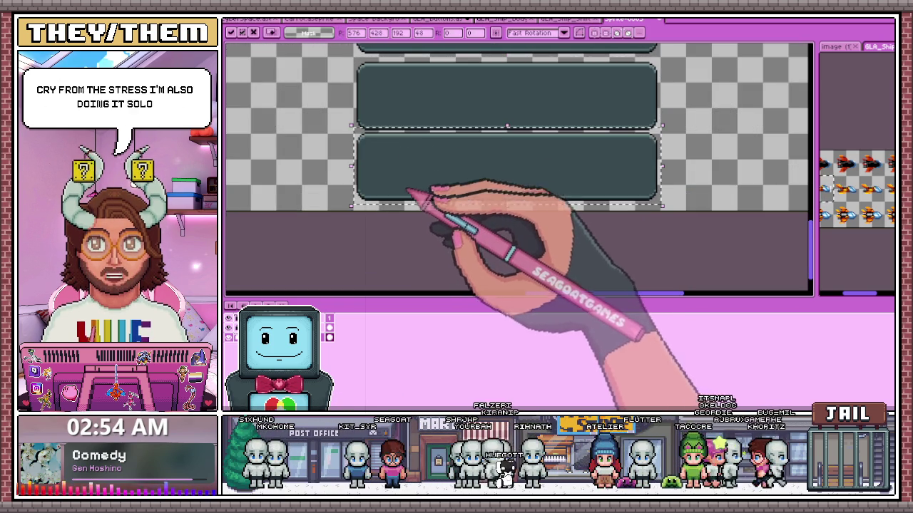
{"action": "scroll", "coordinate": [408, 179], "scroll_direction": "up", "scroll_amount": 1}
{"action": "scroll", "coordinate": [397, 228], "scroll_direction": "down", "scroll_amount": 2}
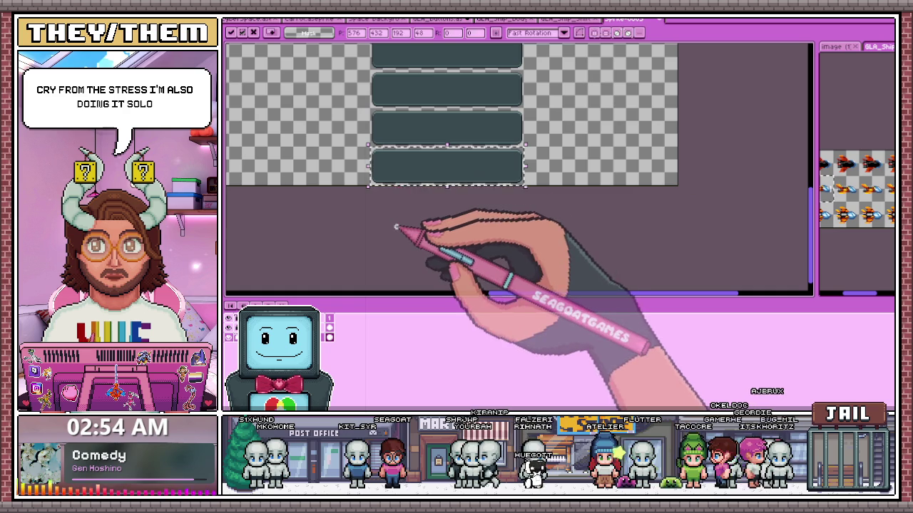
{"action": "left_click", "coordinate": [400, 223]}
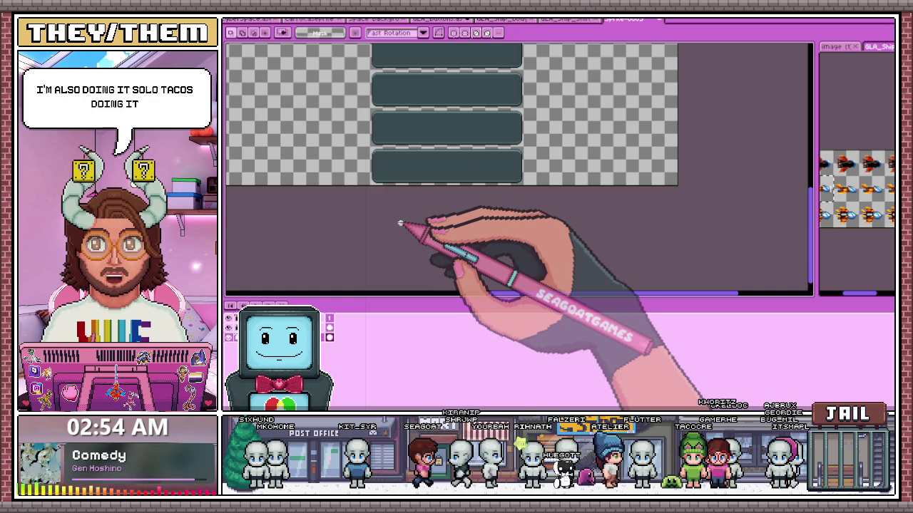
{"action": "scroll", "coordinate": [475, 197], "scroll_direction": "down", "scroll_amount": 1}
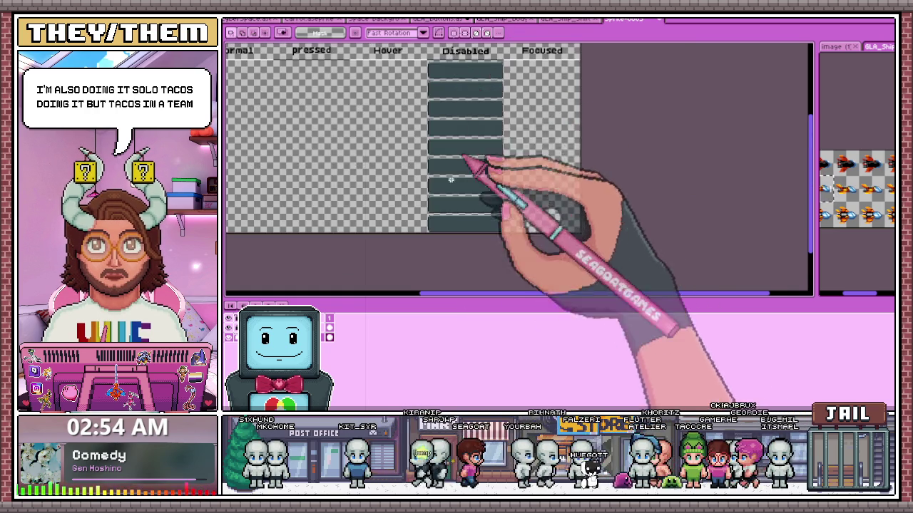
Switch to the sprite tab showing the NEW GAME button and enlarge the layers panel.
{"action": "scroll", "coordinate": [442, 114], "scroll_direction": "down", "scroll_amount": 1}
{"action": "scroll", "coordinate": [427, 107], "scroll_direction": "up", "scroll_amount": 2}
{"action": "scroll", "coordinate": [357, 136], "scroll_direction": "left", "scroll_amount": 2}
{"action": "scroll", "coordinate": [335, 139], "scroll_direction": "down", "scroll_amount": 1}
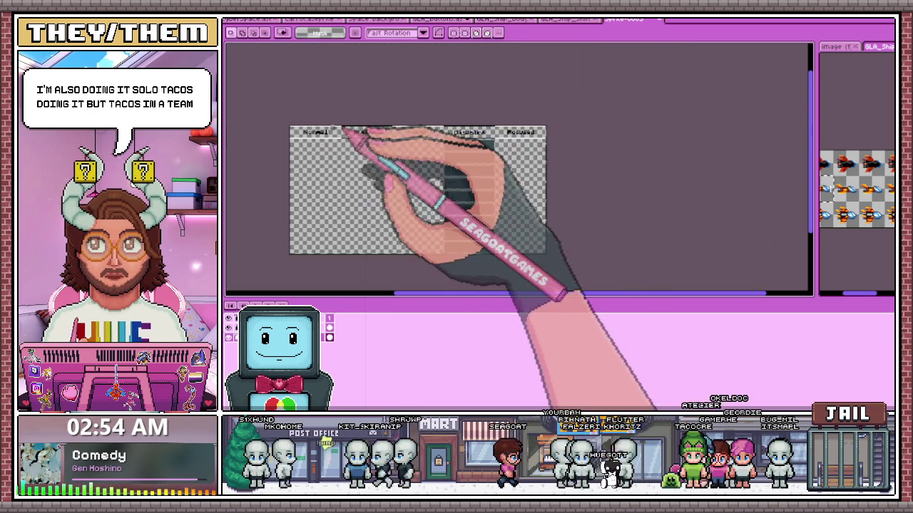
{"action": "scroll", "coordinate": [295, 147], "scroll_direction": "up", "scroll_amount": 1}
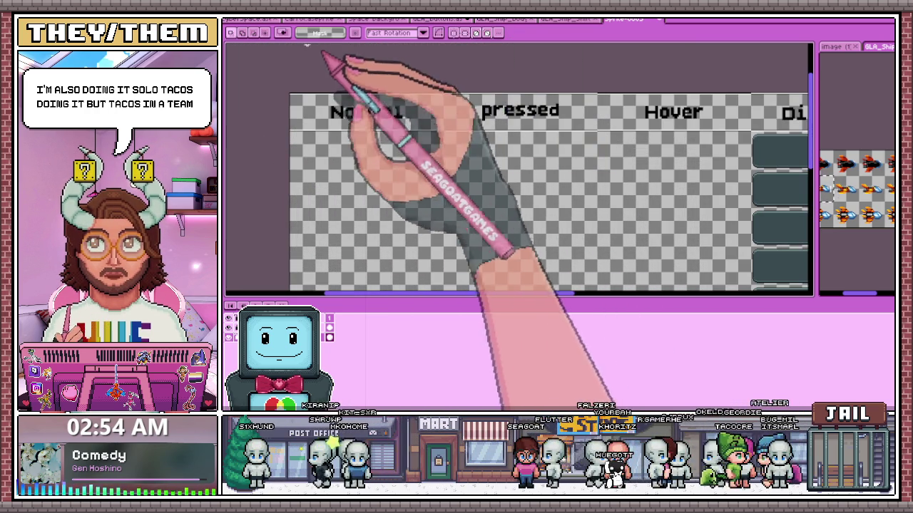
{"action": "left_click", "coordinate": [436, 22]}
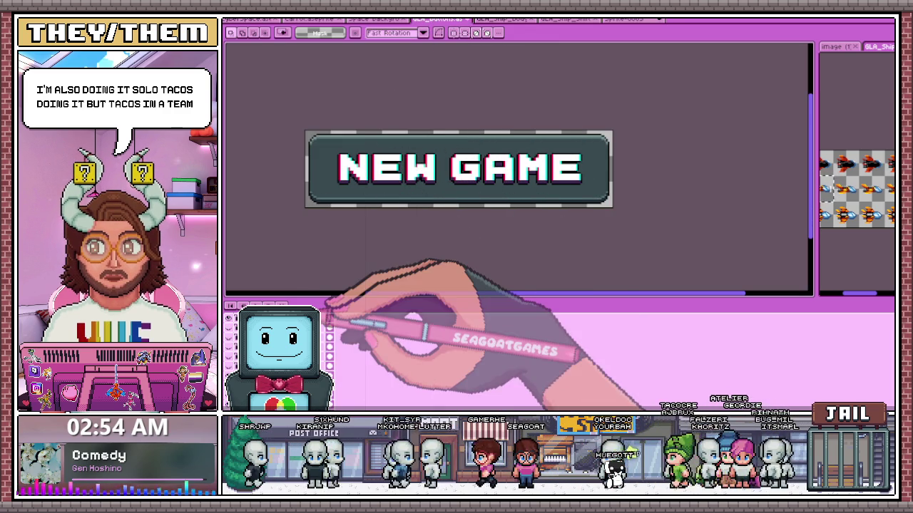
{"action": "left_click_drag", "start_coordinate": [325, 307], "coordinate": [314, 270]}
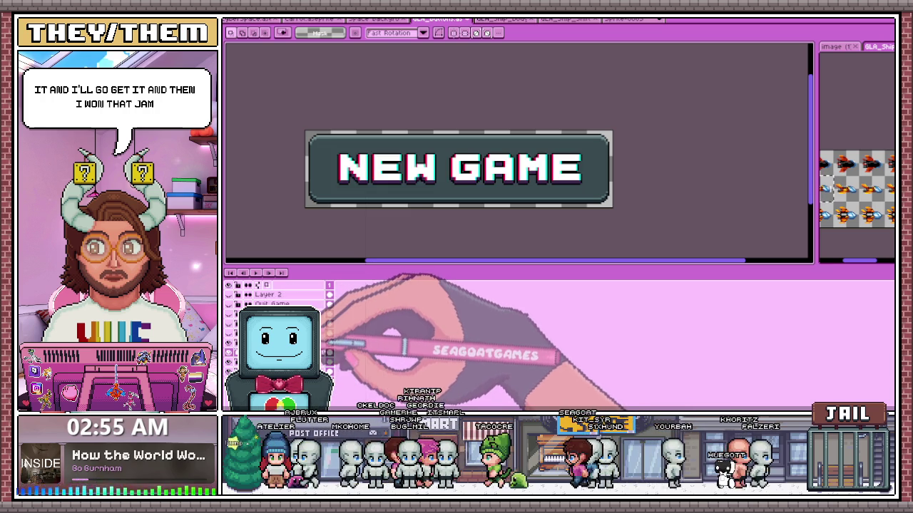
{"action": "left_click_drag", "start_coordinate": [294, 114], "coordinate": [680, 242]}
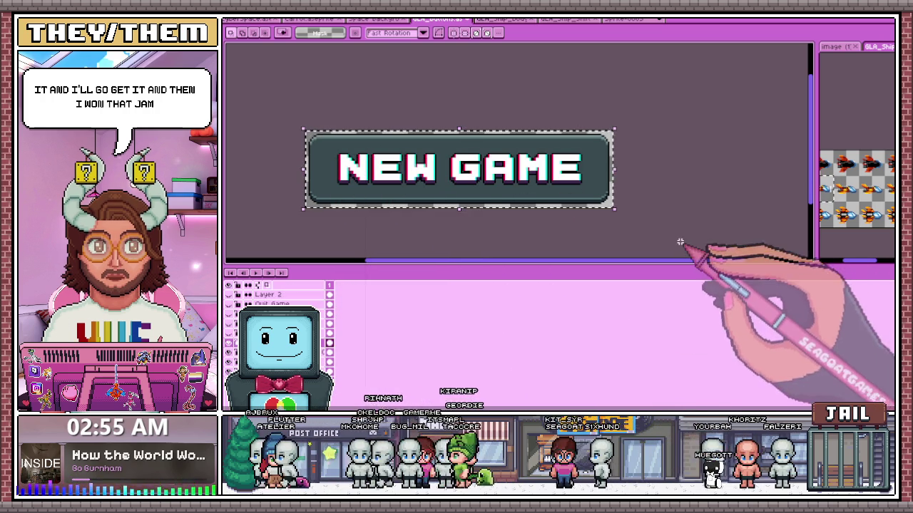
{"action": "left_click", "coordinate": [505, 19]}
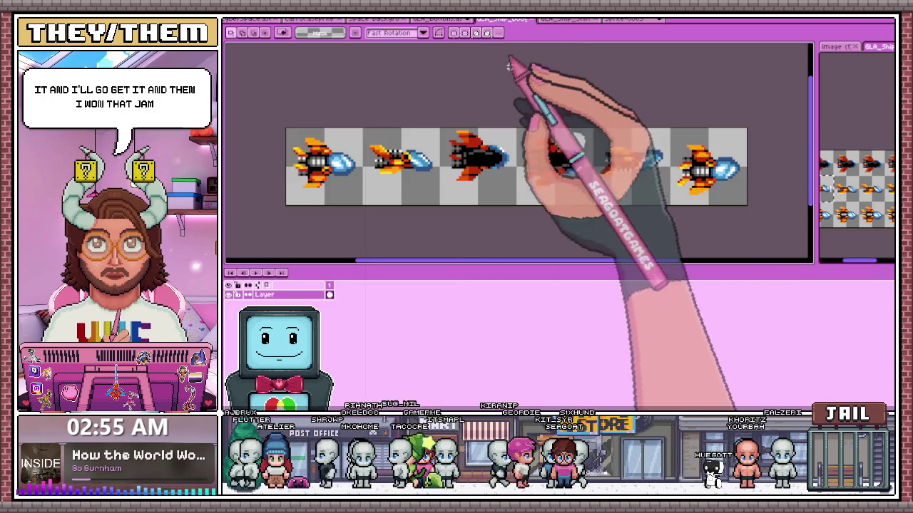
{"action": "left_click", "coordinate": [627, 20]}
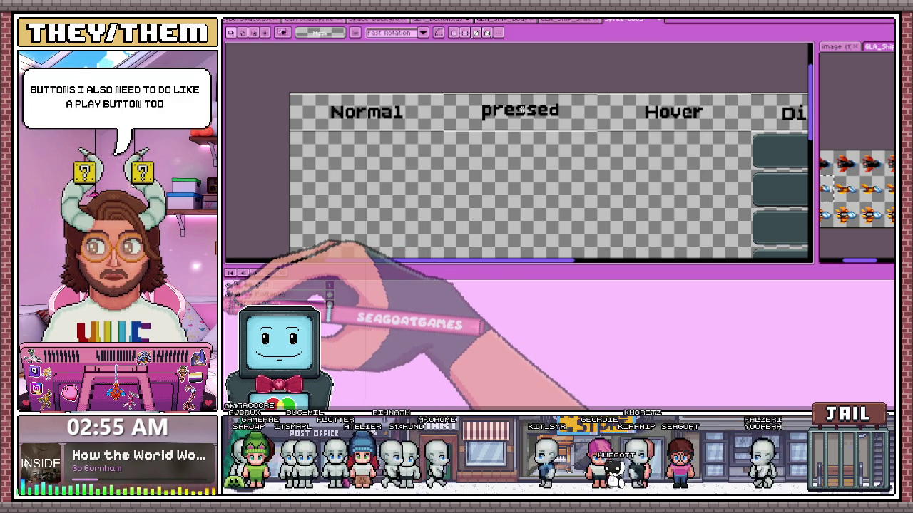
{"action": "key", "text": "minus"}
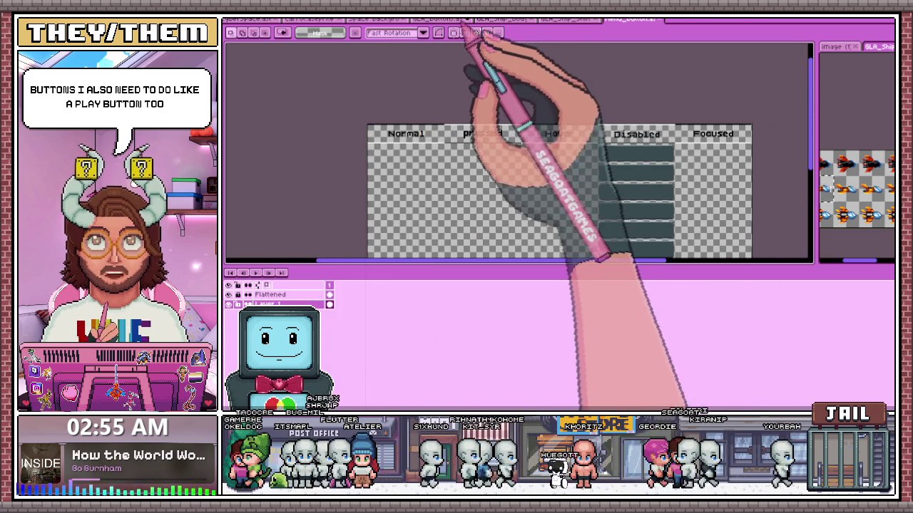
{"action": "left_click", "coordinate": [436, 19]}
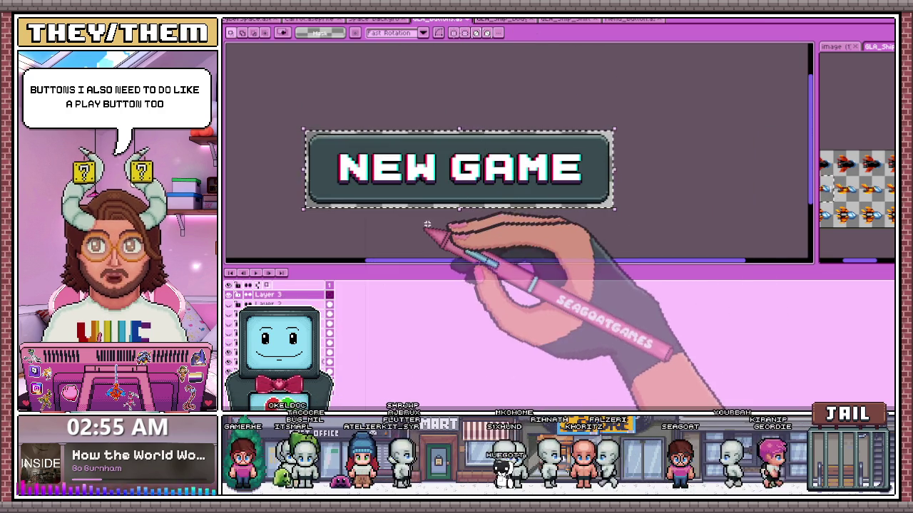
Hide the NEW GAME lettering, dismiss an aborted text insert, then start inserting the new label.
{"action": "key", "text": "Delete"}
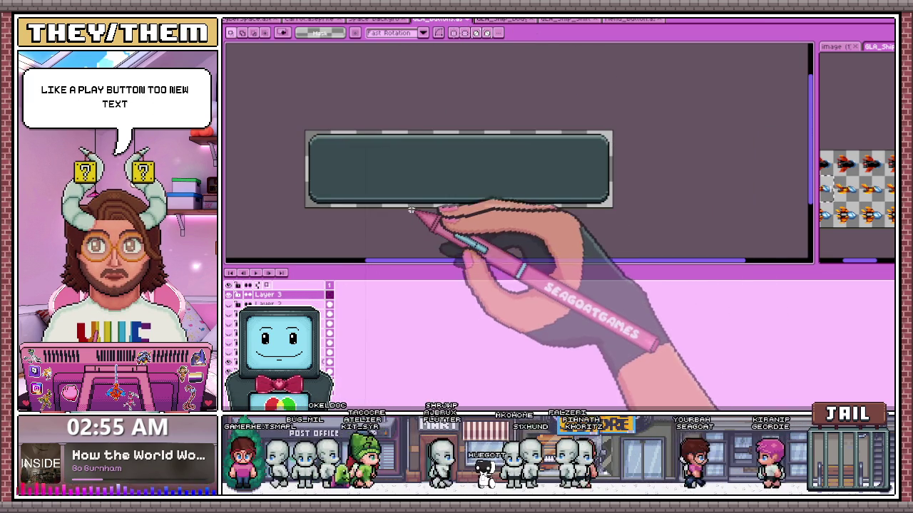
{"action": "left_click", "coordinate": [410, 226]}
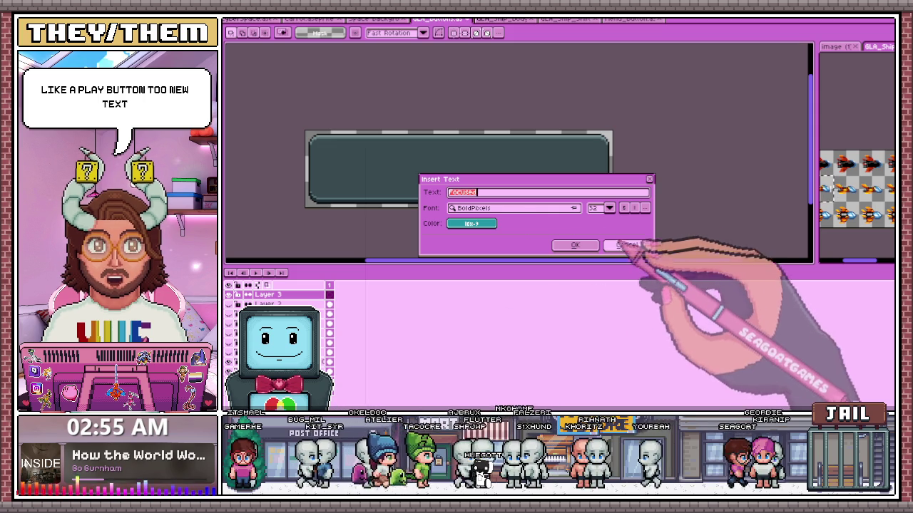
{"action": "left_click", "coordinate": [626, 245]}
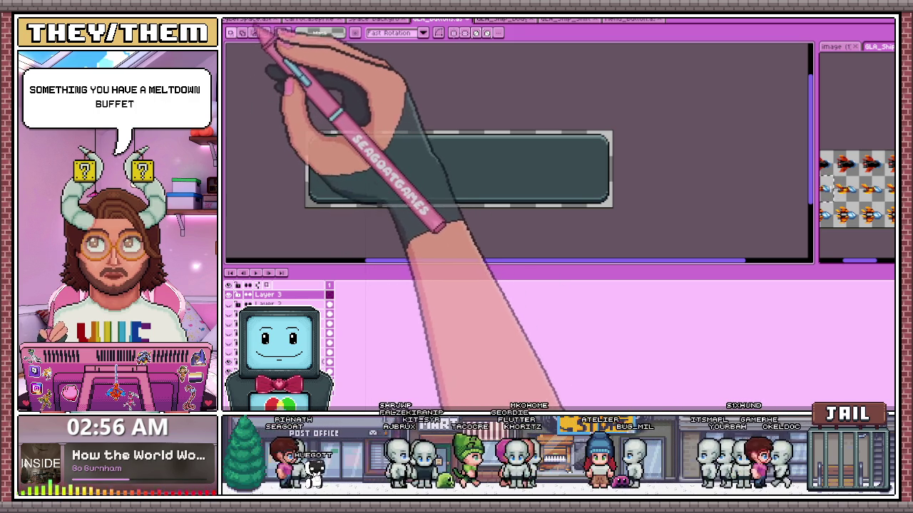
{"action": "left_click", "coordinate": [467, 225]}
Place the white 'Resume' text on the button and check its text settings without changes.
{"action": "type", "text": "Resume"}
{"action": "left_click", "coordinate": [575, 245]}
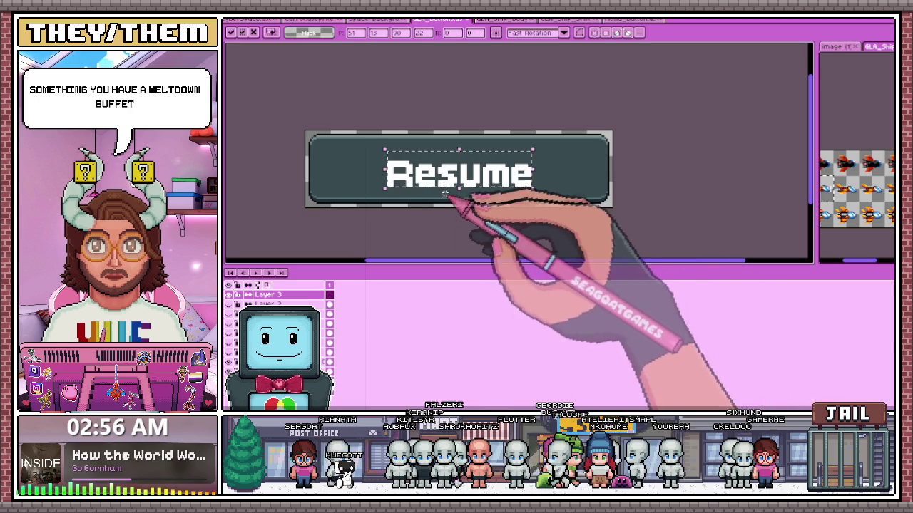
{"action": "scroll", "coordinate": [380, 174], "scroll_direction": "up", "scroll_amount": 1}
{"action": "scroll", "coordinate": [383, 176], "scroll_direction": "up", "scroll_amount": 1}
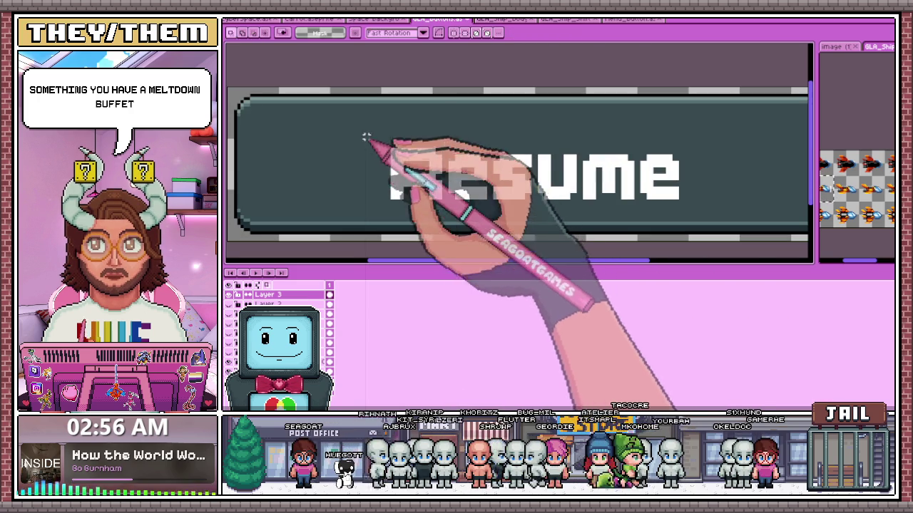
{"action": "left_click", "coordinate": [414, 177]}
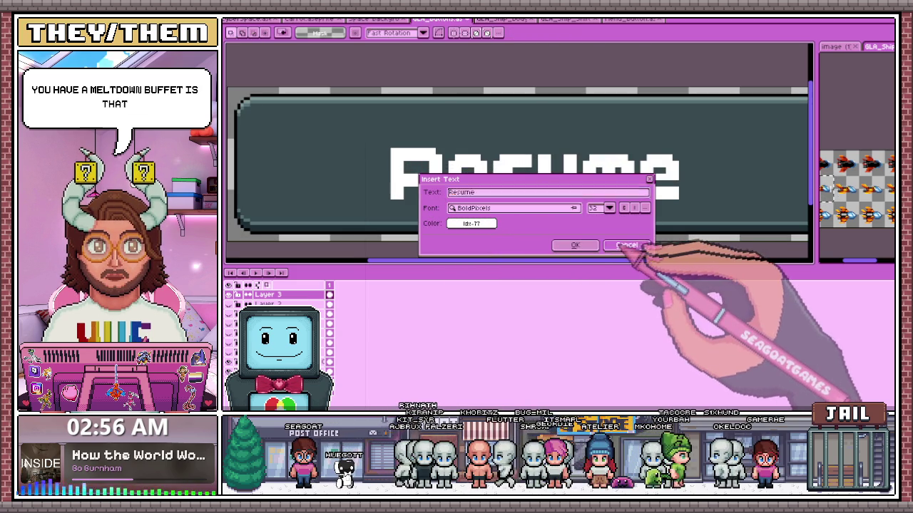
{"action": "left_click", "coordinate": [627, 245]}
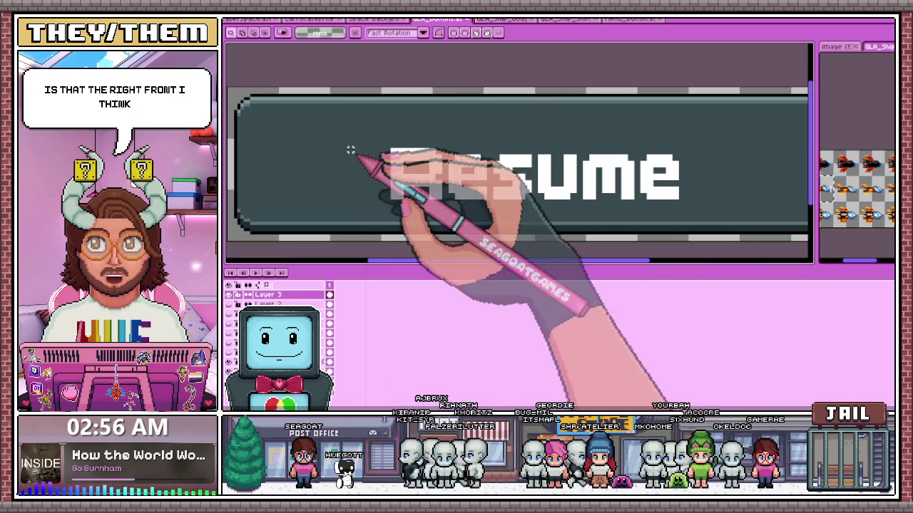
Select the R and toggle the Resume and NEW GAME lettering layers to compare them.
{"action": "left_click_drag", "start_coordinate": [349, 134], "coordinate": [435, 211]}
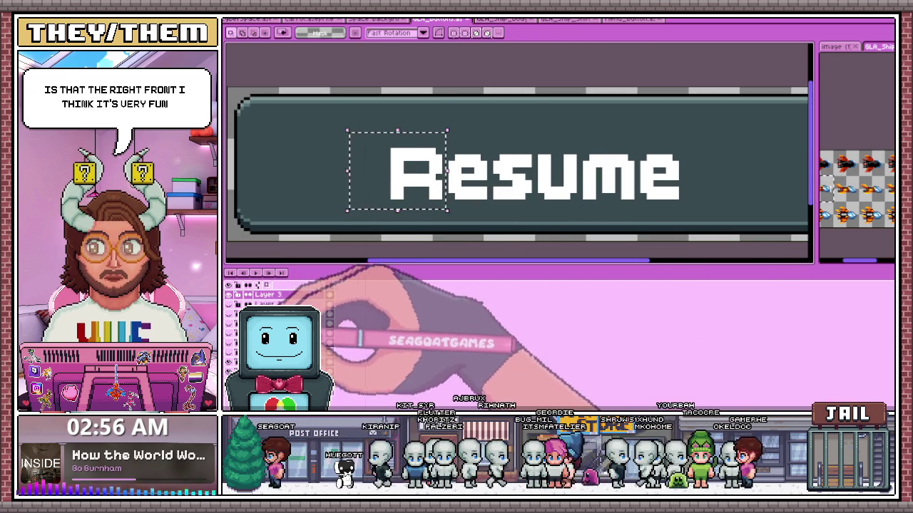
{"action": "left_click", "coordinate": [330, 294]}
{"action": "left_click", "coordinate": [330, 304]}
{"action": "left_click", "coordinate": [329, 304]}
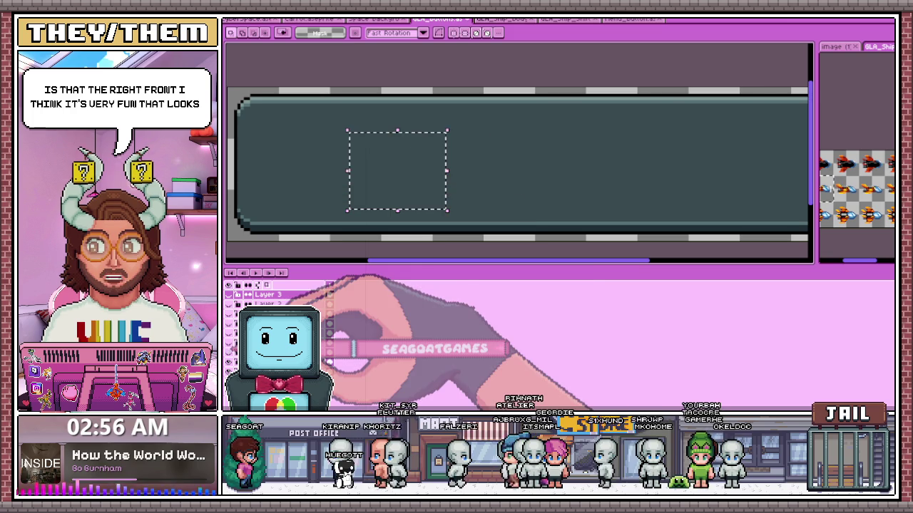
{"action": "left_click", "coordinate": [330, 294]}
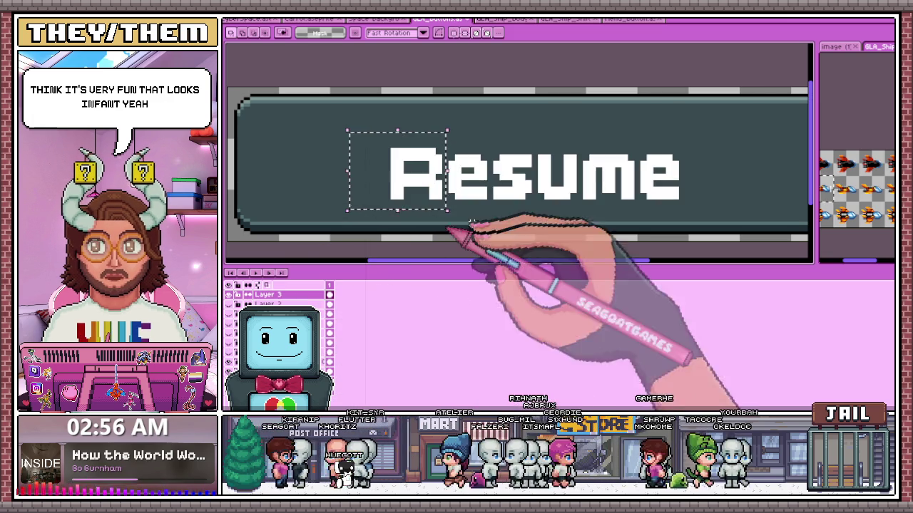
Marquee-select letter groups and shift the 'me' letters right to even the spacing.
{"action": "left_click_drag", "start_coordinate": [372, 130], "coordinate": [449, 205]}
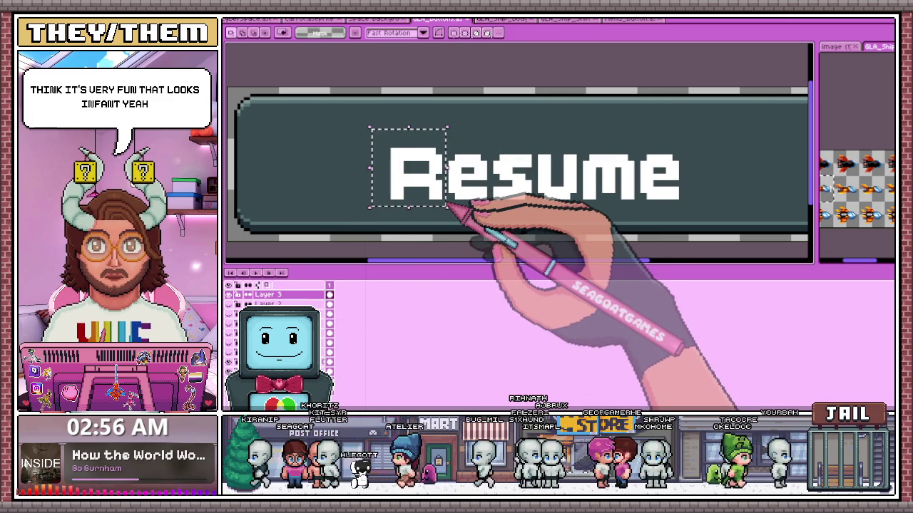
{"action": "scroll", "coordinate": [463, 192], "scroll_direction": "up", "scroll_amount": 2}
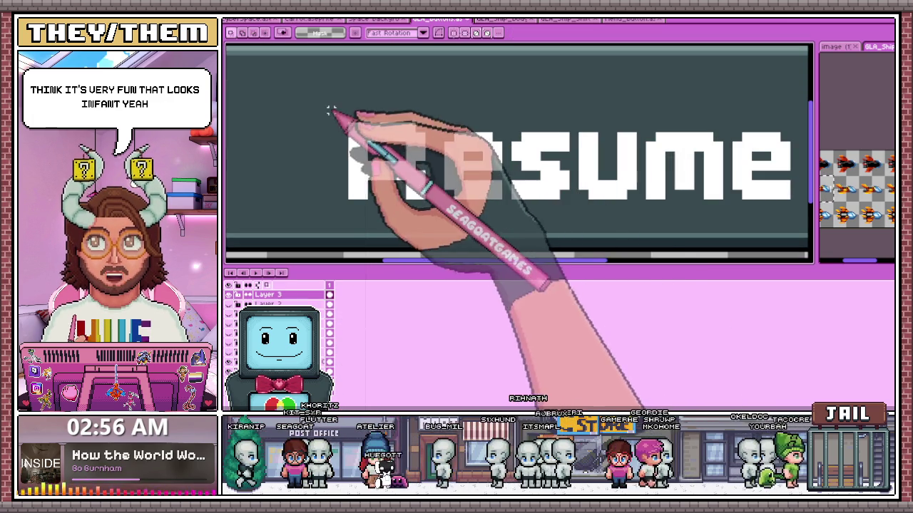
{"action": "left_click_drag", "start_coordinate": [330, 110], "coordinate": [501, 217]}
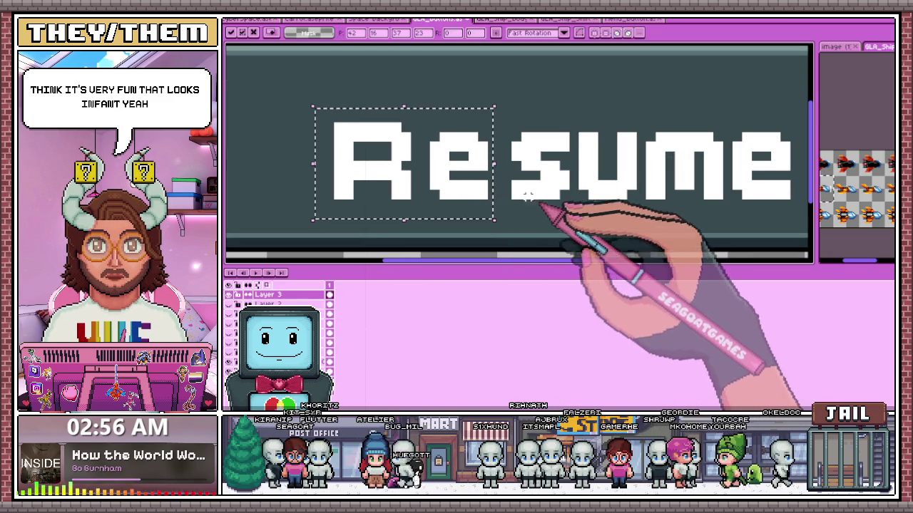
{"action": "mouse_move", "coordinate": [310, 105]}
{"action": "left_mouse_down"}
{"action": "mouse_move", "coordinate": [360, 163]}
{"action": "mouse_move", "coordinate": [566, 210]}
{"action": "left_mouse_up"}
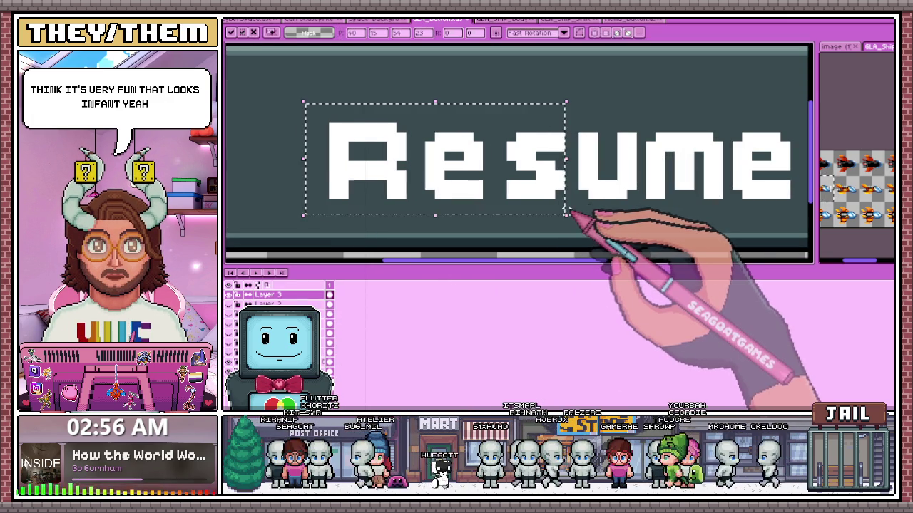
{"action": "scroll", "coordinate": [571, 186], "scroll_direction": "down", "scroll_amount": 1}
{"action": "scroll", "coordinate": [571, 182], "scroll_direction": "up", "scroll_amount": 1}
{"action": "mouse_move", "coordinate": [619, 116]}
{"action": "left_mouse_down"}
{"action": "mouse_move", "coordinate": [785, 202]}
{"action": "mouse_move", "coordinate": [775, 211]}
{"action": "mouse_move", "coordinate": [769, 202]}
{"action": "left_mouse_up"}
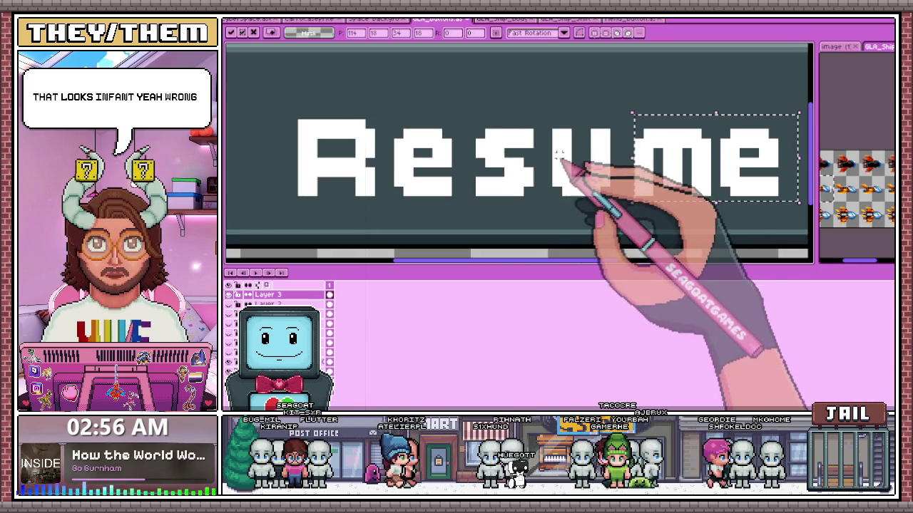
{"action": "key", "text": "ctrl+d"}
Reposition the final e and commit its new spacing.
{"action": "scroll", "coordinate": [742, 182], "scroll_direction": "down", "scroll_amount": 2}
{"action": "scroll", "coordinate": [742, 182], "scroll_direction": "up", "scroll_amount": 2}
{"action": "left_click_drag", "start_coordinate": [570, 104], "coordinate": [679, 199]}
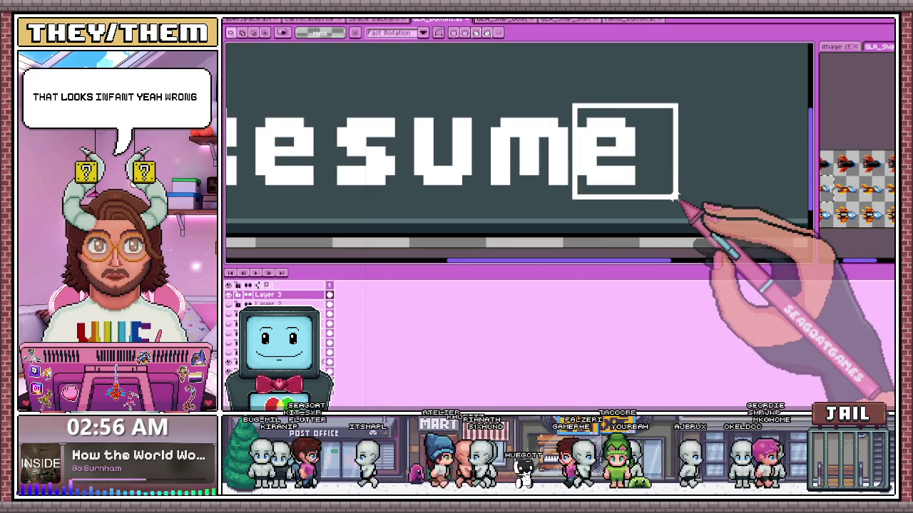
{"action": "scroll", "coordinate": [679, 200], "scroll_direction": "down", "scroll_amount": 2}
{"action": "key", "text": "ctrl+d"}
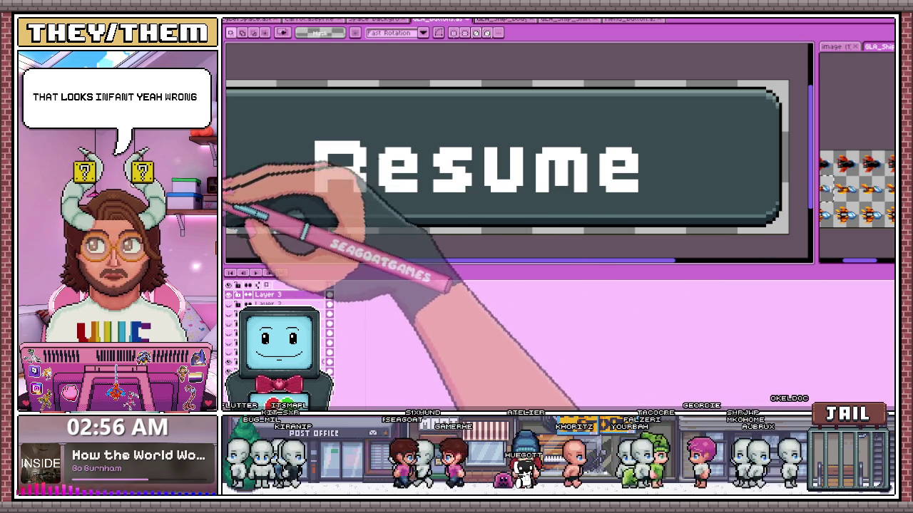
{"action": "scroll", "coordinate": [328, 203], "scroll_direction": "up", "scroll_amount": 1}
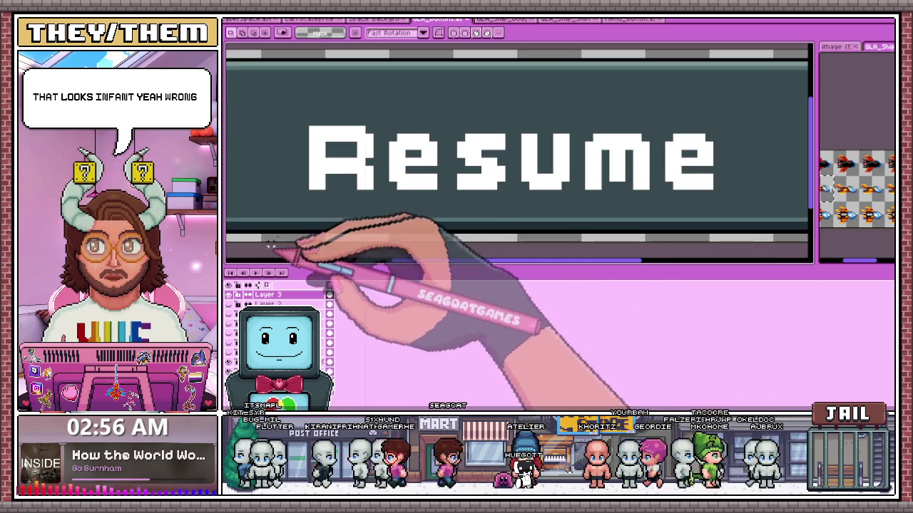
{"action": "key", "text": "b"}
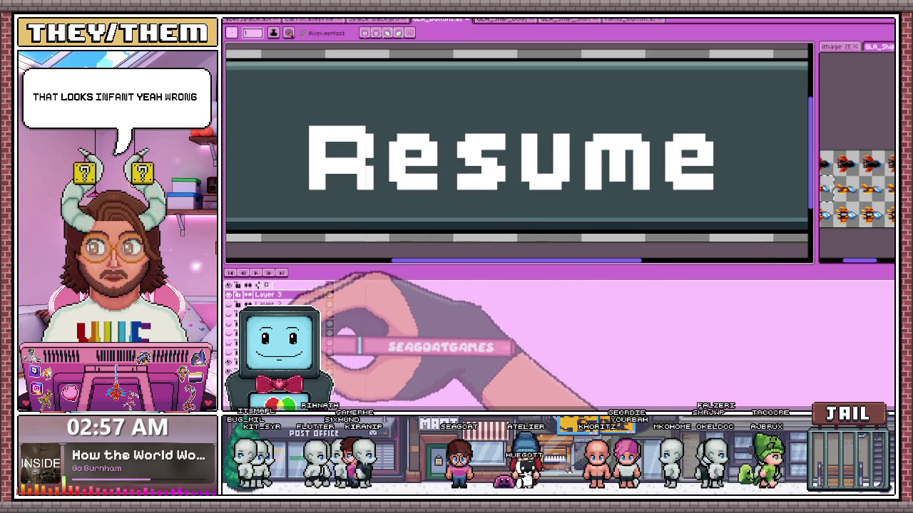
Draw red fringe pixels down the R's left side and inside its counter.
{"action": "scroll", "coordinate": [314, 152], "scroll_direction": "up", "scroll_amount": 1}
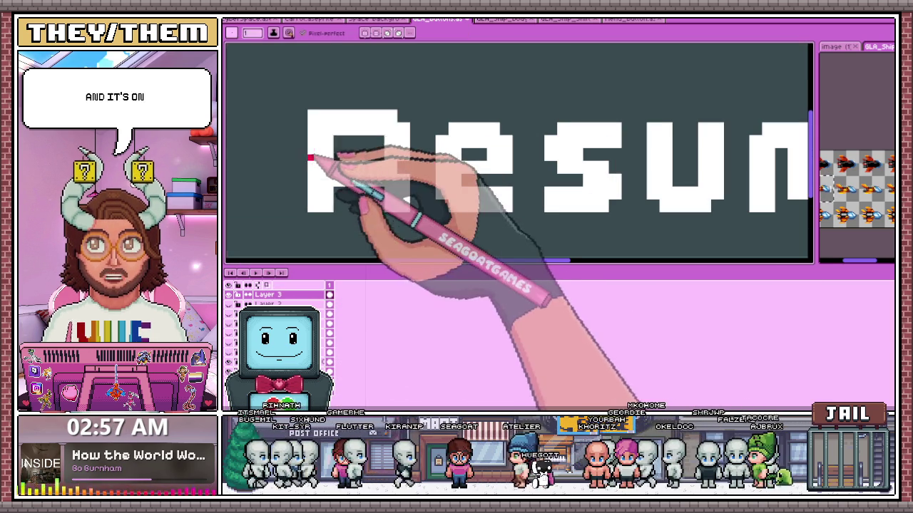
{"action": "left_click_drag", "start_coordinate": [305, 153], "coordinate": [306, 212]}
{"action": "scroll", "coordinate": [305, 212], "scroll_direction": "up", "scroll_amount": 1}
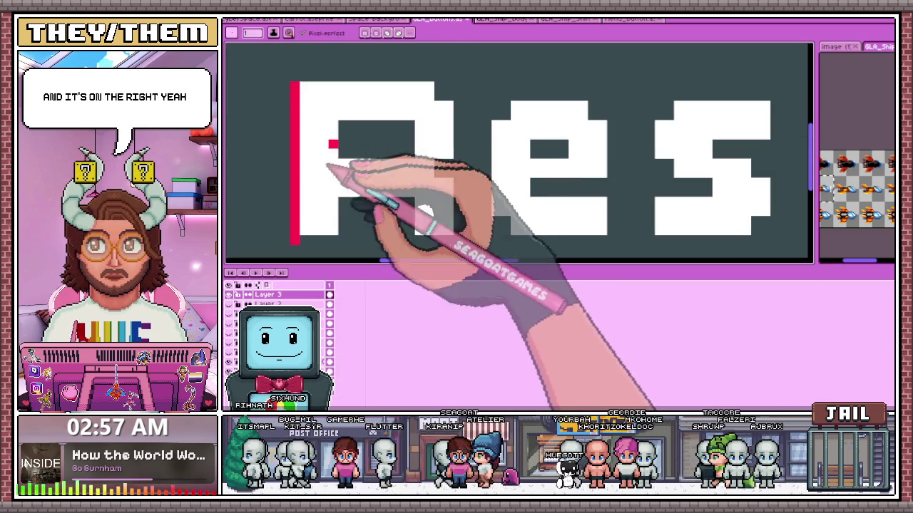
{"action": "scroll", "coordinate": [389, 209], "scroll_direction": "up", "scroll_amount": 1}
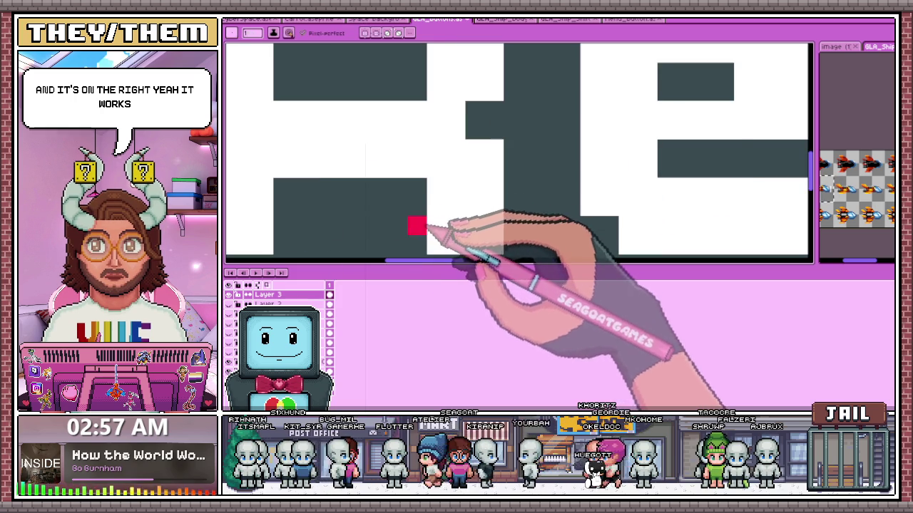
{"action": "left_click_drag", "start_coordinate": [417, 194], "coordinate": [417, 225]}
{"action": "left_click", "coordinate": [430, 184]}
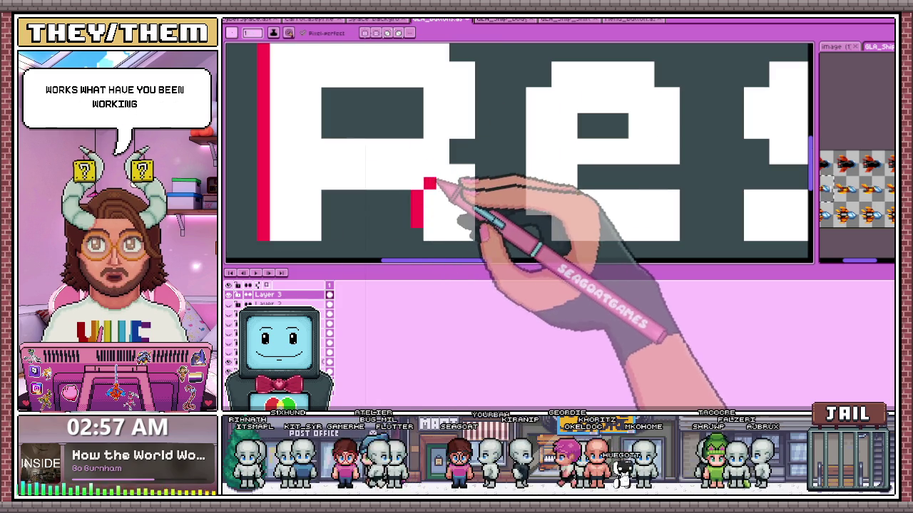
{"action": "left_click_drag", "start_coordinate": [417, 227], "coordinate": [418, 239]}
{"action": "left_click", "coordinate": [416, 132]}
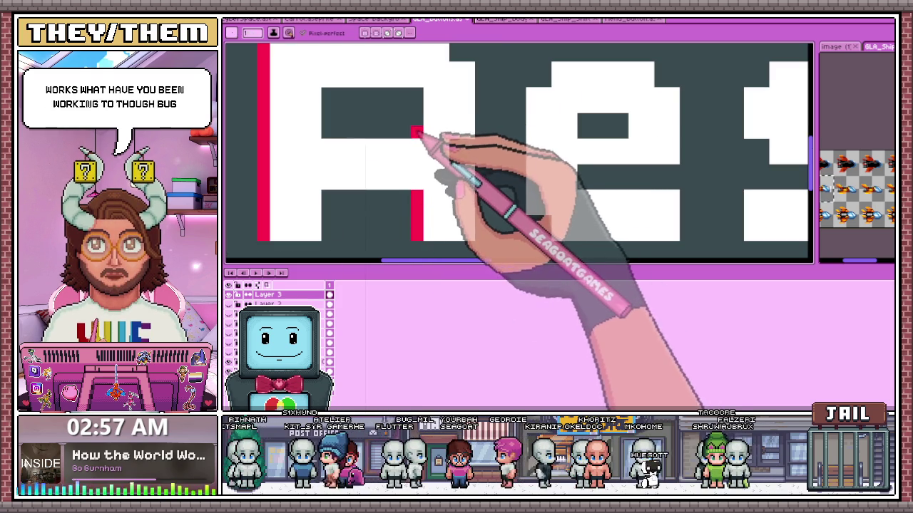
Add red fringe pixels along the left edges of the e and the s.
{"action": "scroll", "coordinate": [419, 107], "scroll_direction": "down", "scroll_amount": 2}
{"action": "scroll", "coordinate": [424, 173], "scroll_direction": "up", "scroll_amount": 2}
{"action": "left_click", "coordinate": [457, 145]}
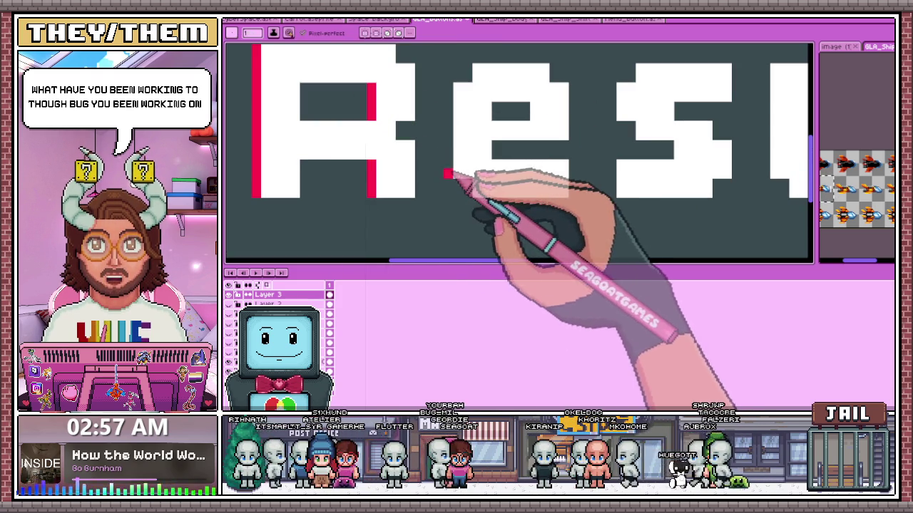
{"action": "left_click_drag", "start_coordinate": [447, 174], "coordinate": [447, 84]}
{"action": "left_click", "coordinate": [515, 107]}
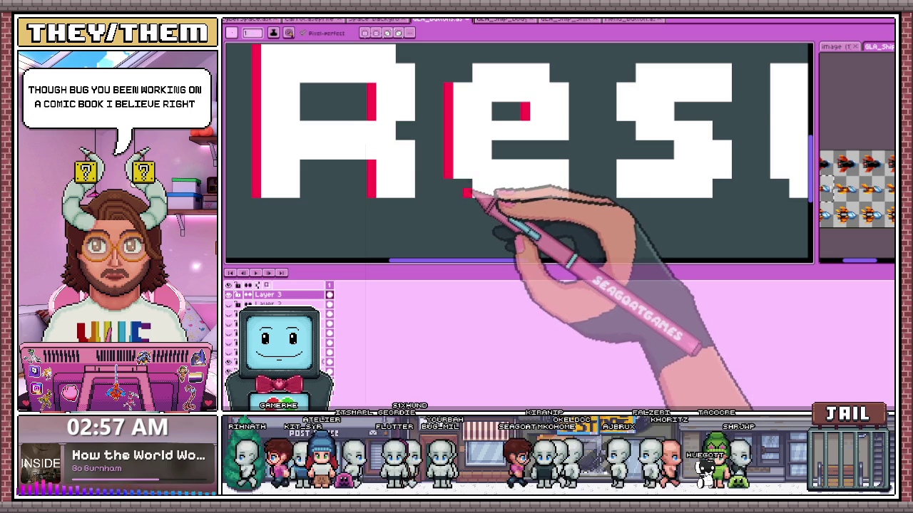
{"action": "scroll", "coordinate": [467, 189], "scroll_direction": "down", "scroll_amount": 2}
{"action": "scroll", "coordinate": [500, 178], "scroll_direction": "up", "scroll_amount": 2}
{"action": "left_click", "coordinate": [526, 170]}
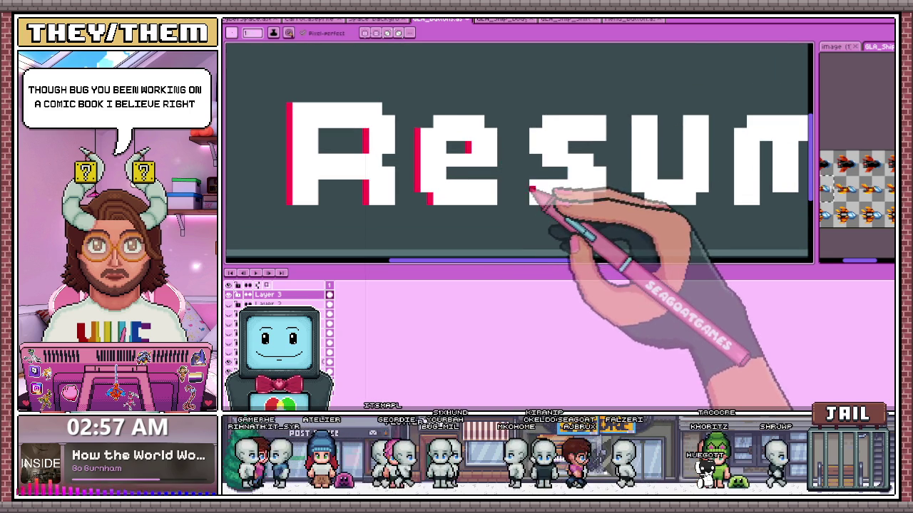
{"action": "scroll", "coordinate": [531, 190], "scroll_direction": "up", "scroll_amount": 2}
{"action": "left_click", "coordinate": [550, 136]}
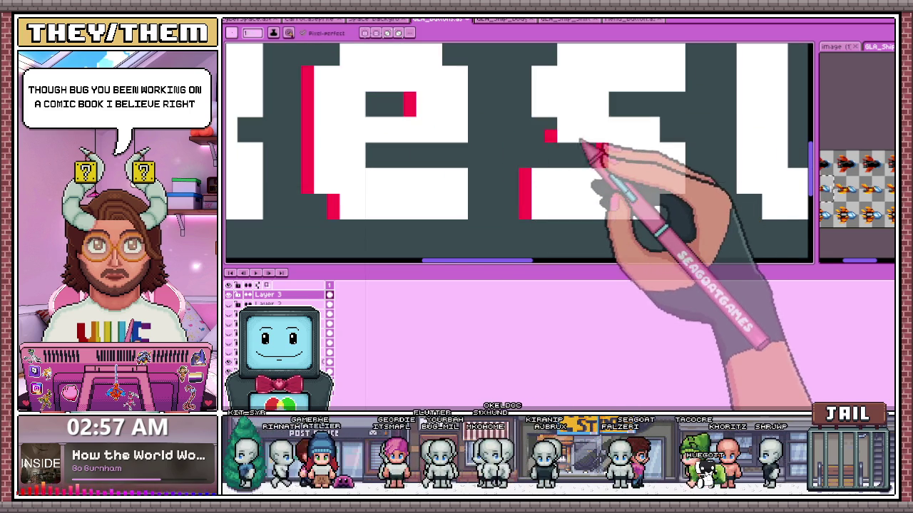
Add a red fringe pixel inside the final e's gap, zooming to check the edges.
{"action": "scroll", "coordinate": [509, 193], "scroll_direction": "down", "scroll_amount": 2}
{"action": "scroll", "coordinate": [534, 133], "scroll_direction": "down", "scroll_amount": 1}
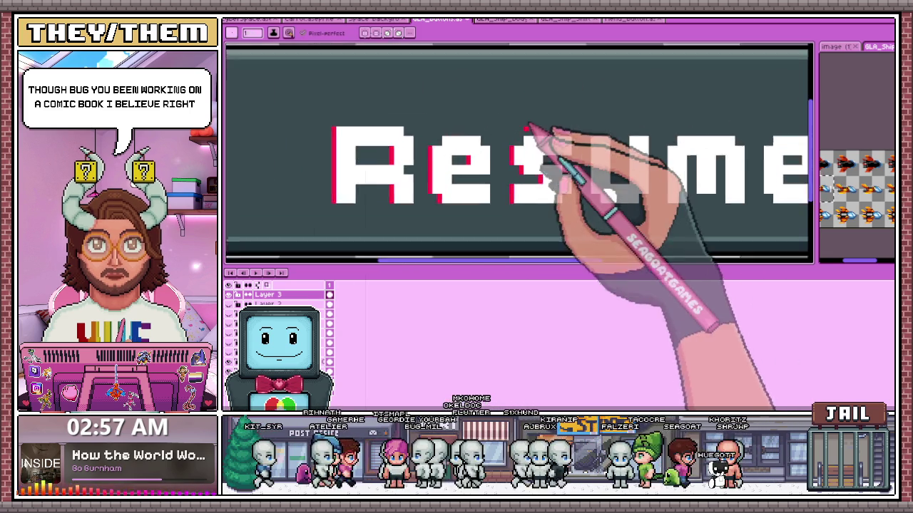
{"action": "scroll", "coordinate": [526, 152], "scroll_direction": "up", "scroll_amount": 1}
{"action": "scroll", "coordinate": [411, 158], "scroll_direction": "up", "scroll_amount": 2}
{"action": "scroll", "coordinate": [448, 173], "scroll_direction": "down", "scroll_amount": 2}
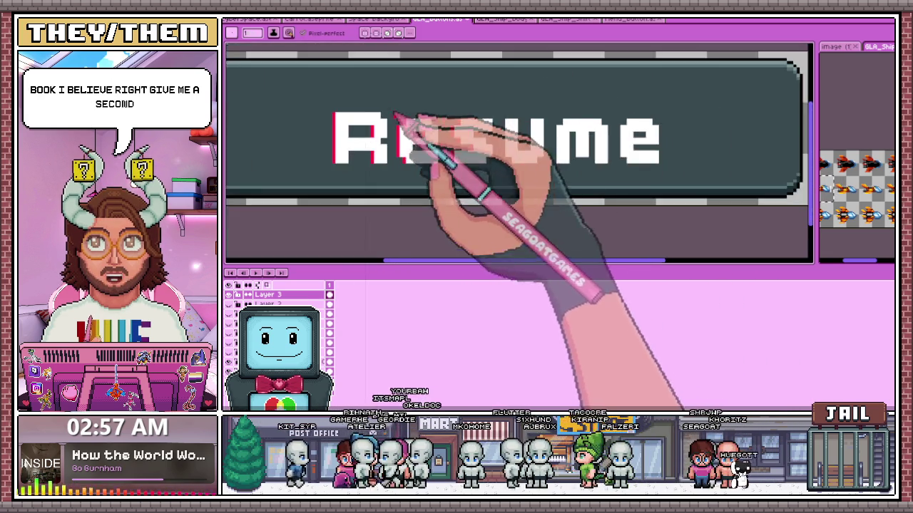
{"action": "scroll", "coordinate": [473, 184], "scroll_direction": "up", "scroll_amount": 1}
{"action": "scroll", "coordinate": [509, 152], "scroll_direction": "up", "scroll_amount": 2}
{"action": "scroll", "coordinate": [522, 144], "scroll_direction": "down", "scroll_amount": 2}
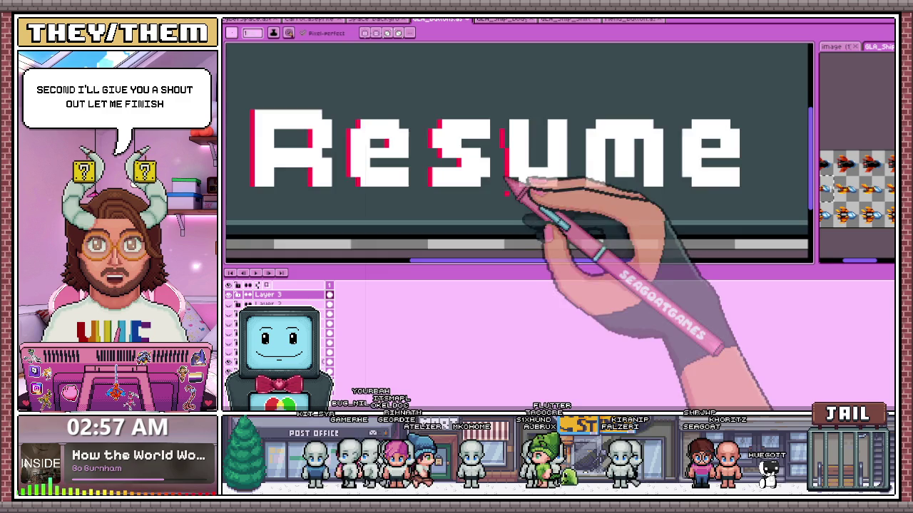
{"action": "scroll", "coordinate": [525, 173], "scroll_direction": "up", "scroll_amount": 1}
{"action": "scroll", "coordinate": [491, 147], "scroll_direction": "down", "scroll_amount": 2}
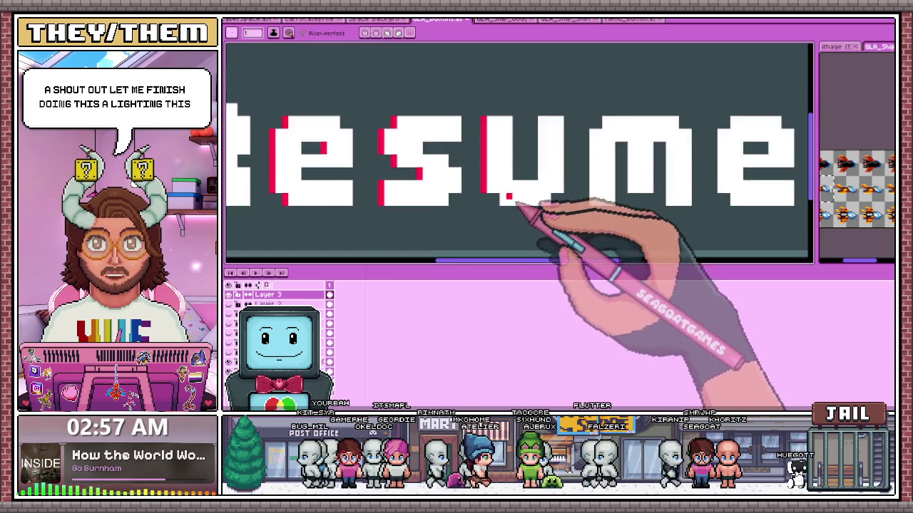
{"action": "scroll", "coordinate": [535, 229], "scroll_direction": "up", "scroll_amount": 2}
{"action": "scroll", "coordinate": [542, 200], "scroll_direction": "down", "scroll_amount": 2}
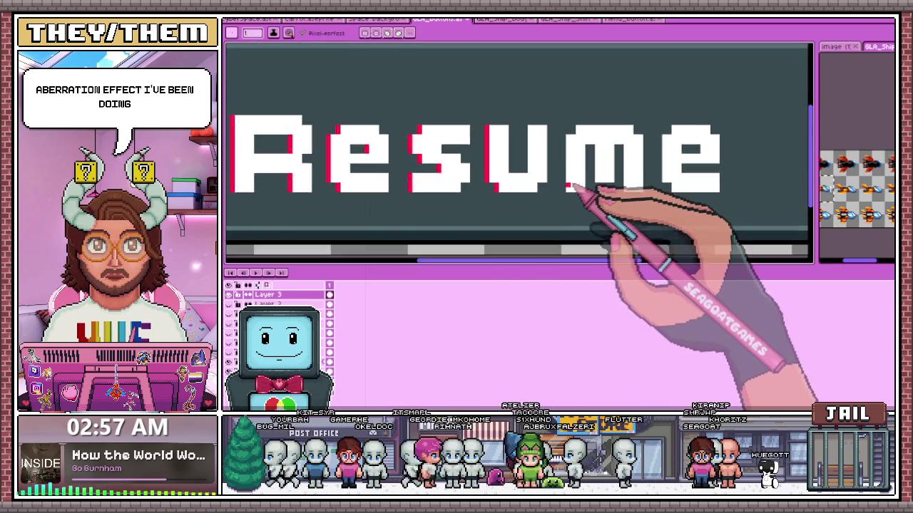
{"action": "scroll", "coordinate": [578, 196], "scroll_direction": "up", "scroll_amount": 2}
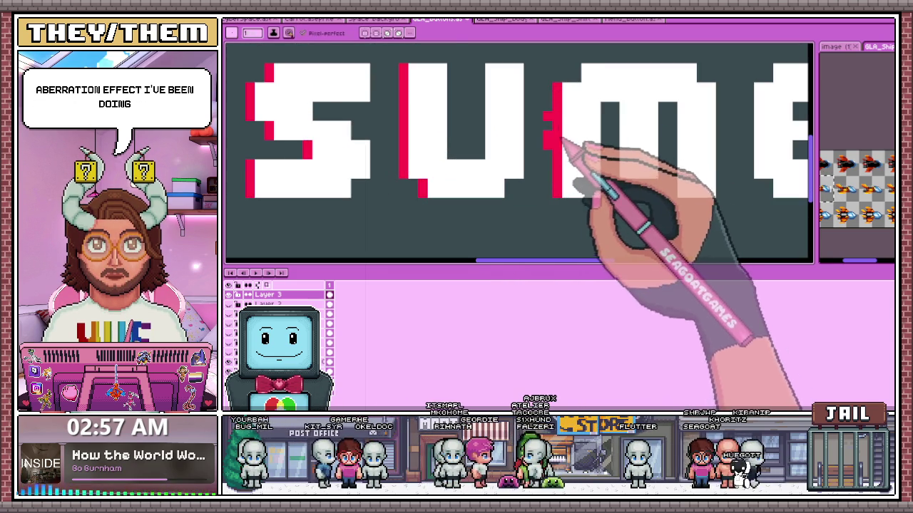
{"action": "scroll", "coordinate": [563, 114], "scroll_direction": "down", "scroll_amount": 2}
{"action": "scroll", "coordinate": [576, 147], "scroll_direction": "up", "scroll_amount": 1}
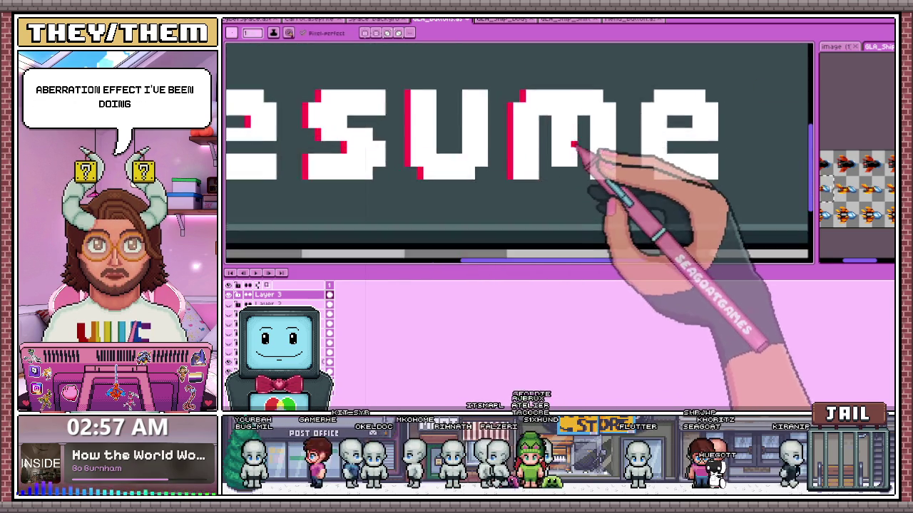
{"action": "scroll", "coordinate": [592, 196], "scroll_direction": "up", "scroll_amount": 2}
{"action": "scroll", "coordinate": [592, 112], "scroll_direction": "down", "scroll_amount": 2}
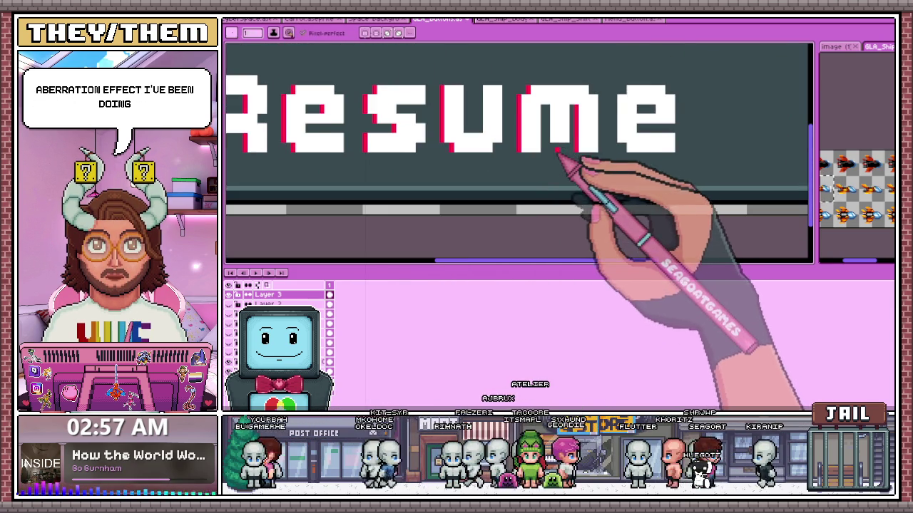
{"action": "scroll", "coordinate": [553, 149], "scroll_direction": "up", "scroll_amount": 1}
{"action": "scroll", "coordinate": [545, 110], "scroll_direction": "down", "scroll_amount": 1}
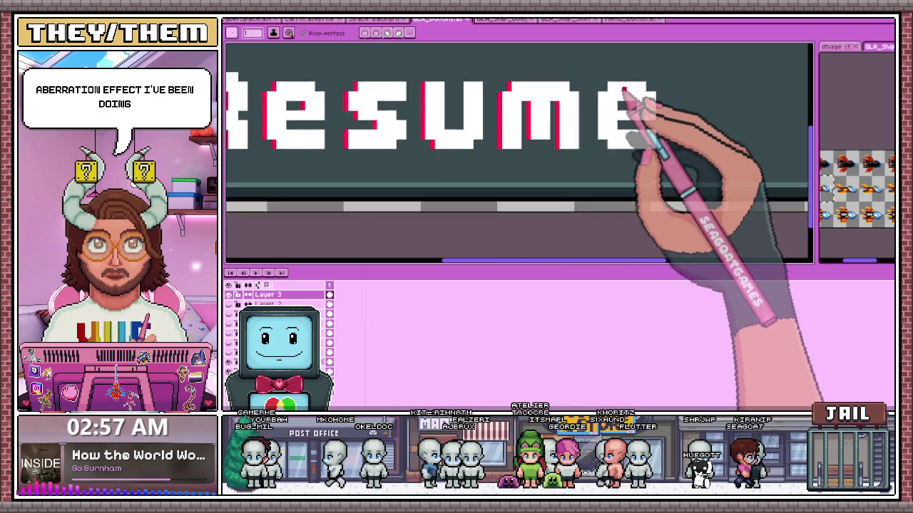
{"action": "scroll", "coordinate": [579, 164], "scroll_direction": "up", "scroll_amount": 2}
{"action": "left_click", "coordinate": [656, 102]}
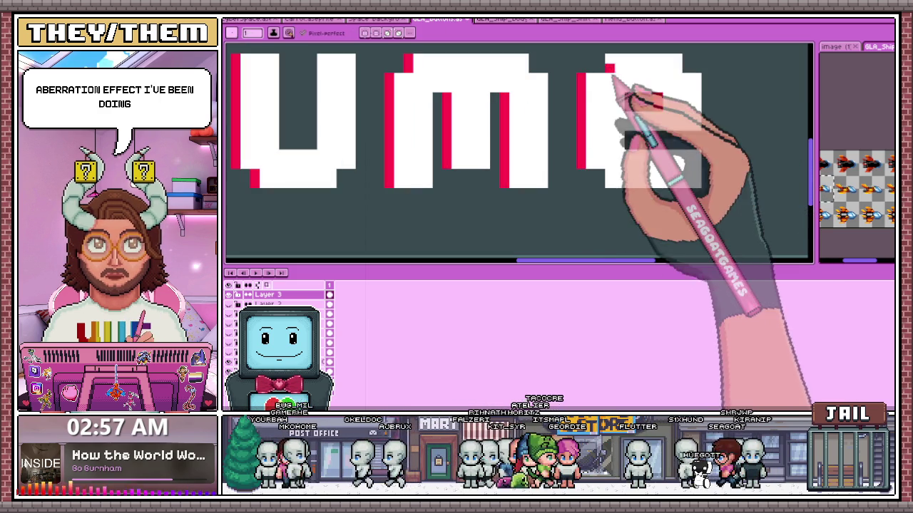
{"action": "scroll", "coordinate": [607, 101], "scroll_direction": "down", "scroll_amount": 1}
{"action": "scroll", "coordinate": [604, 102], "scroll_direction": "up", "scroll_amount": 1}
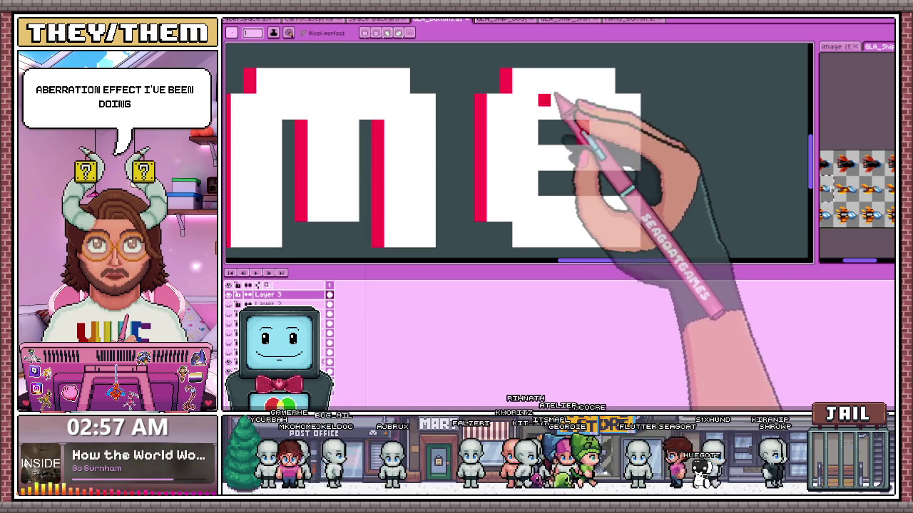
{"action": "scroll", "coordinate": [550, 204], "scroll_direction": "down", "scroll_amount": 1}
{"action": "scroll", "coordinate": [551, 208], "scroll_direction": "down", "scroll_amount": 1}
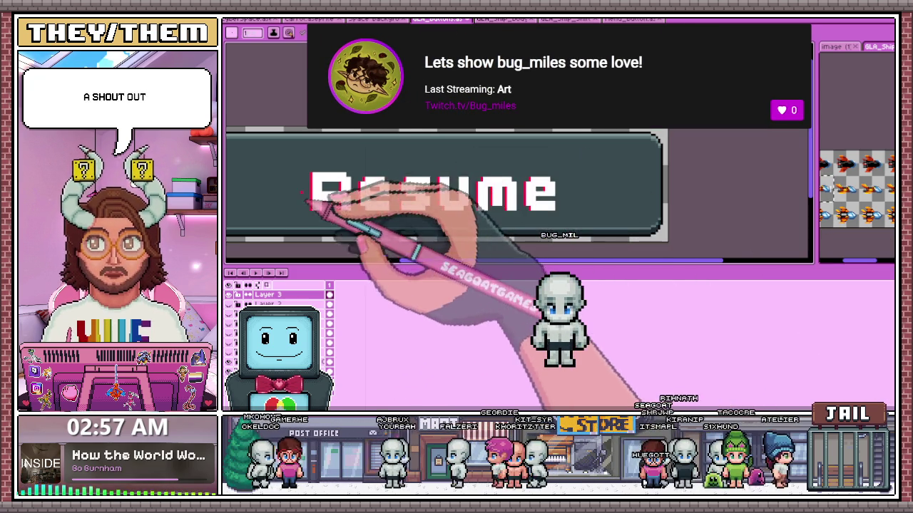
{"action": "scroll", "coordinate": [308, 210], "scroll_direction": "up", "scroll_amount": 1}
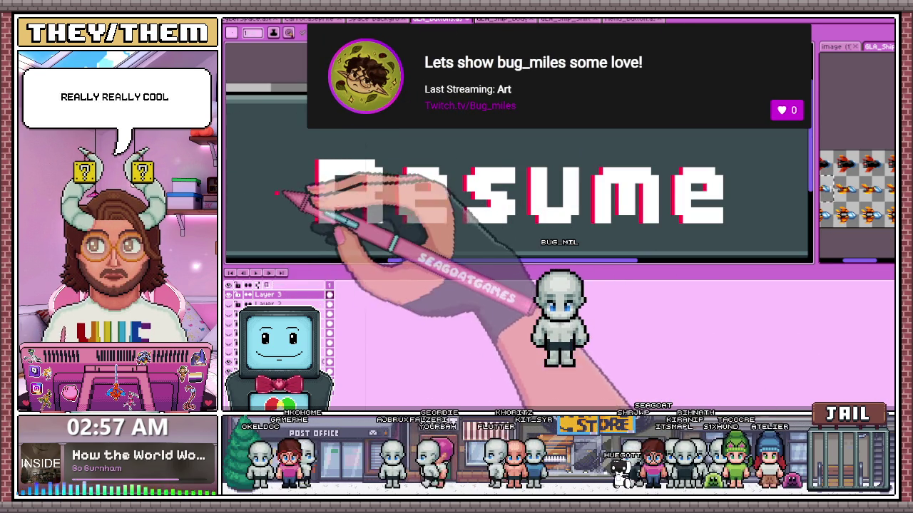
{"action": "scroll", "coordinate": [339, 196], "scroll_direction": "up", "scroll_amount": 2}
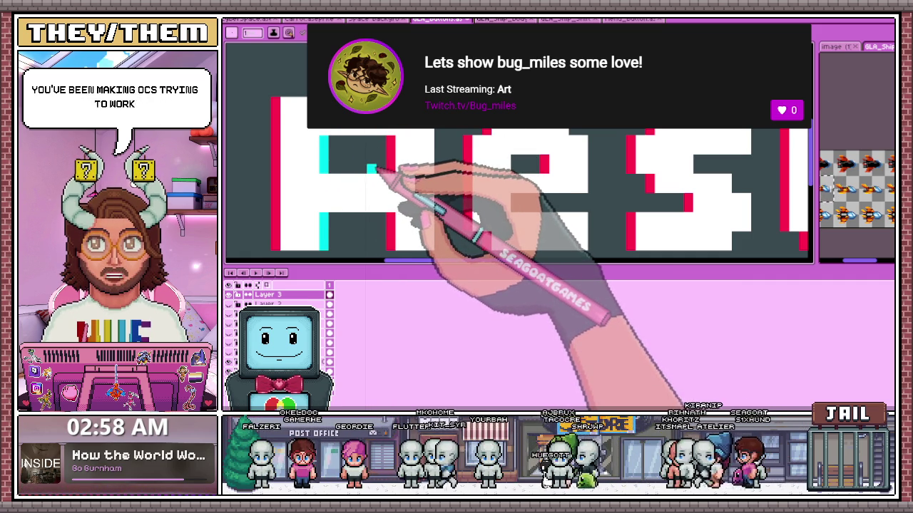
Play the animation to preview the glitch, then return to the Pencil tool.
{"action": "key", "text": "Return"}
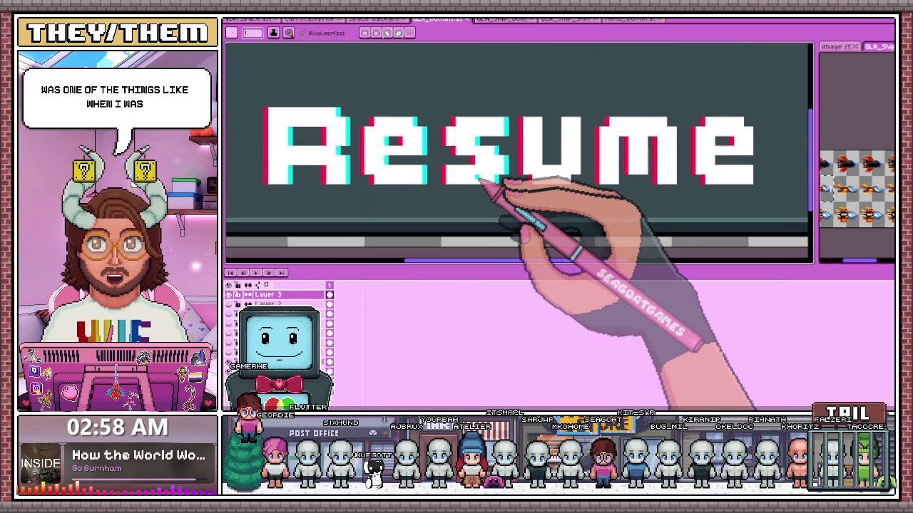
{"action": "key", "text": "w"}
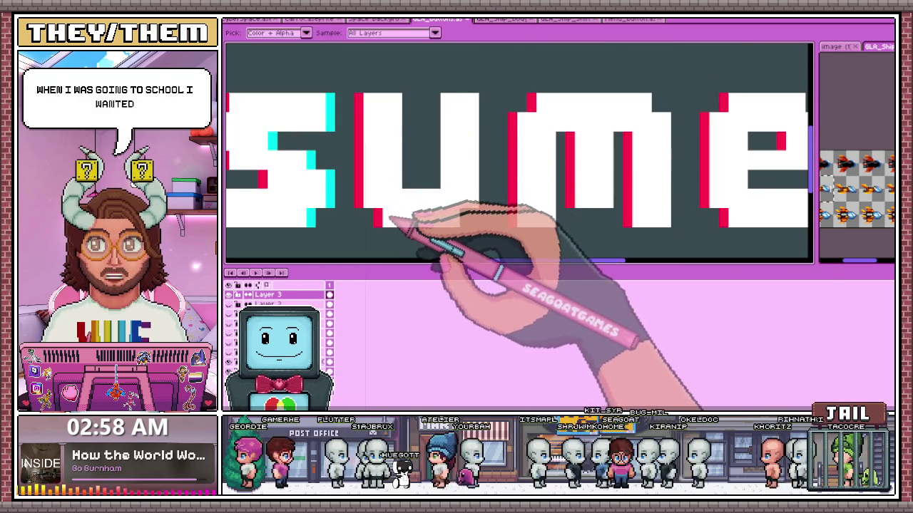
{"action": "key", "text": "b"}
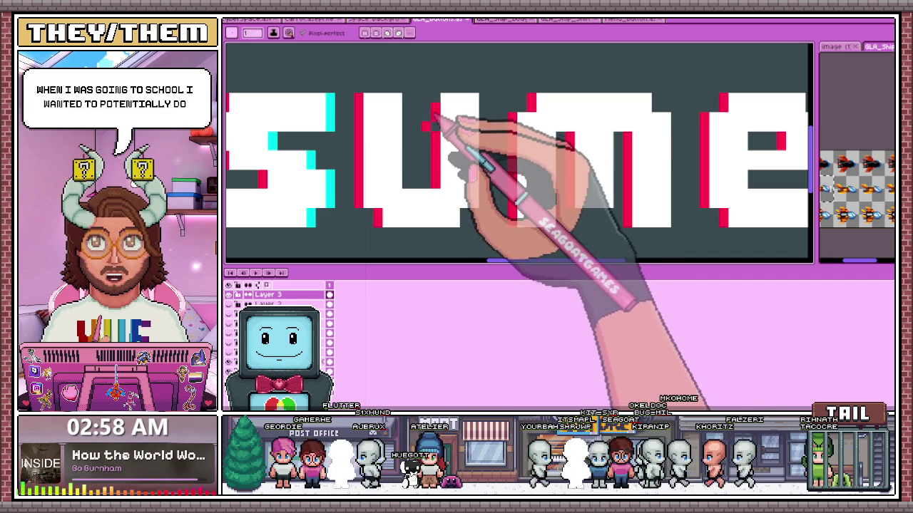
{"action": "key", "text": "e"}
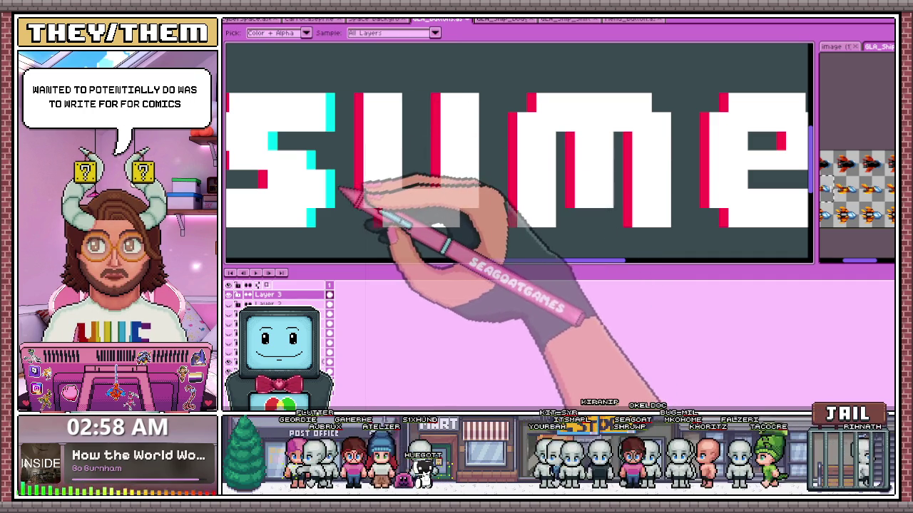
{"action": "key", "text": "b"}
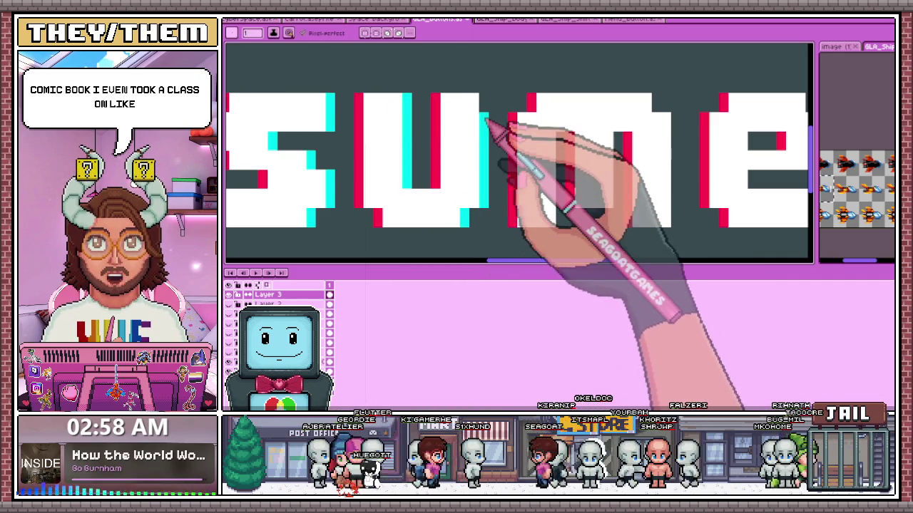
Add a cyan fringe pixel inside the e's hole and zoom to inspect the red/cyan edges.
{"action": "scroll", "coordinate": [487, 121], "scroll_direction": "down", "scroll_amount": 1}
{"action": "scroll", "coordinate": [492, 164], "scroll_direction": "up", "scroll_amount": 1}
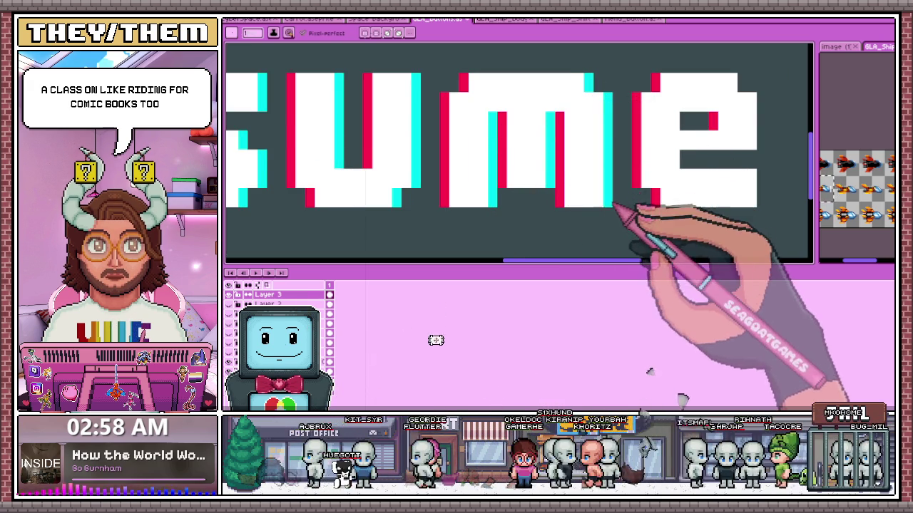
{"action": "scroll", "coordinate": [478, 225], "scroll_direction": "down", "scroll_amount": 4}
{"action": "scroll", "coordinate": [475, 223], "scroll_direction": "up", "scroll_amount": 1}
{"action": "scroll", "coordinate": [534, 240], "scroll_direction": "up", "scroll_amount": 1}
{"action": "scroll", "coordinate": [525, 218], "scroll_direction": "up", "scroll_amount": 1}
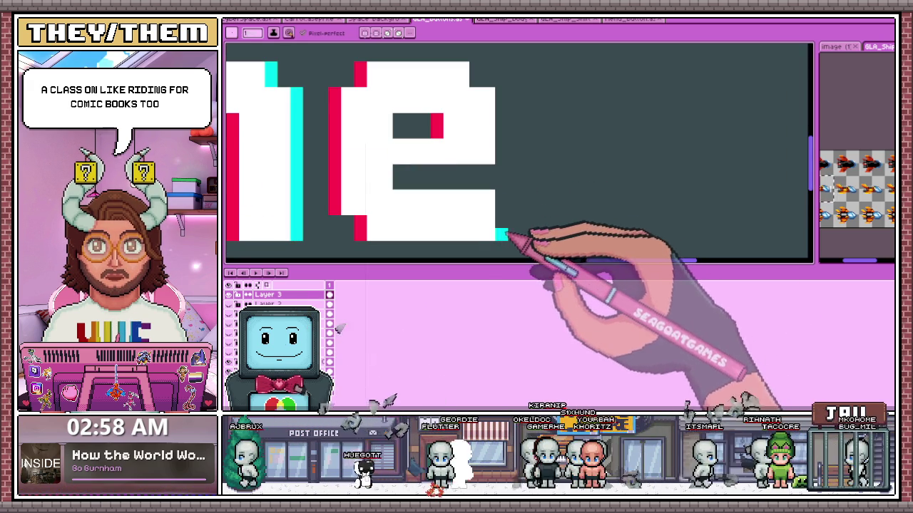
{"action": "left_click", "coordinate": [398, 125]}
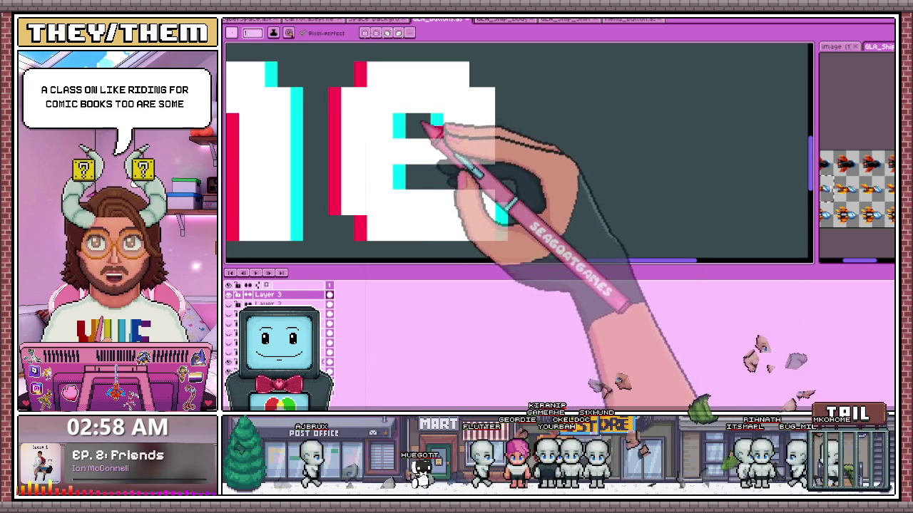
{"action": "scroll", "coordinate": [485, 122], "scroll_direction": "down", "scroll_amount": 1}
{"action": "scroll", "coordinate": [476, 149], "scroll_direction": "down", "scroll_amount": 1}
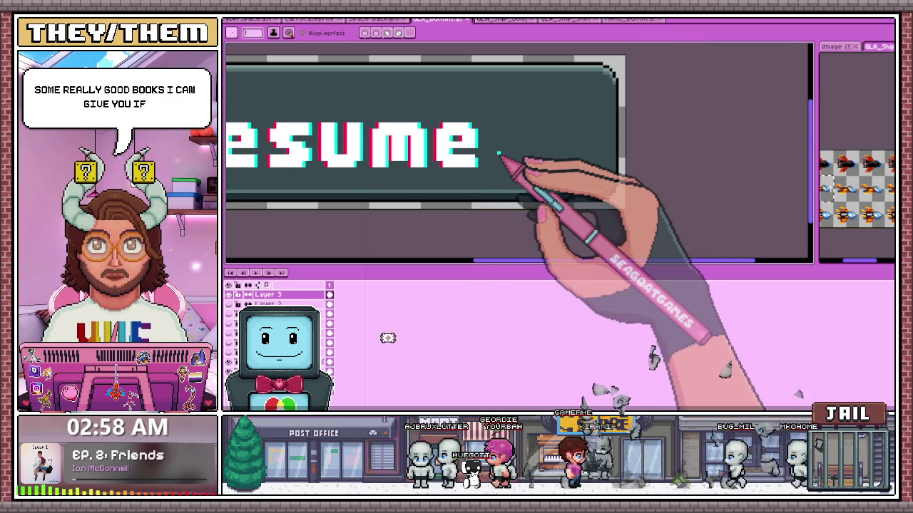
{"action": "scroll", "coordinate": [498, 154], "scroll_direction": "down", "scroll_amount": 1}
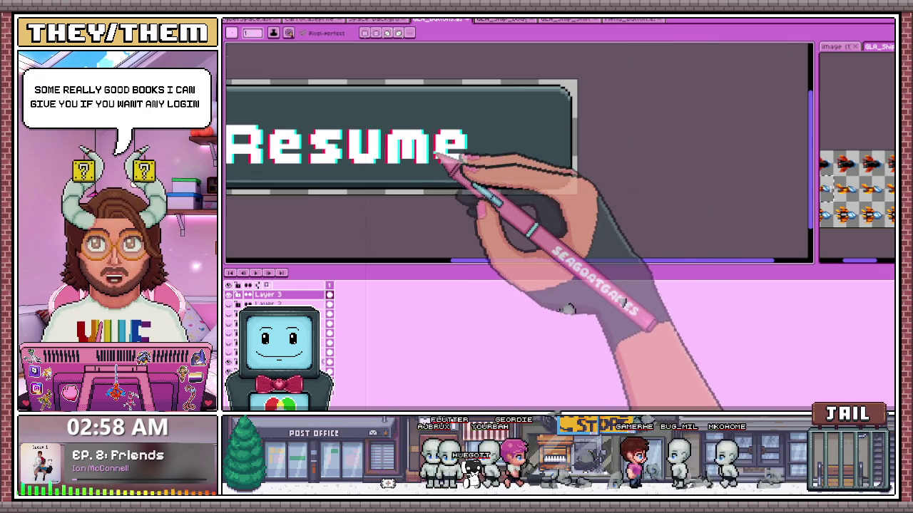
{"action": "scroll", "coordinate": [443, 168], "scroll_direction": "up", "scroll_amount": 1}
{"action": "scroll", "coordinate": [456, 168], "scroll_direction": "up", "scroll_amount": 1}
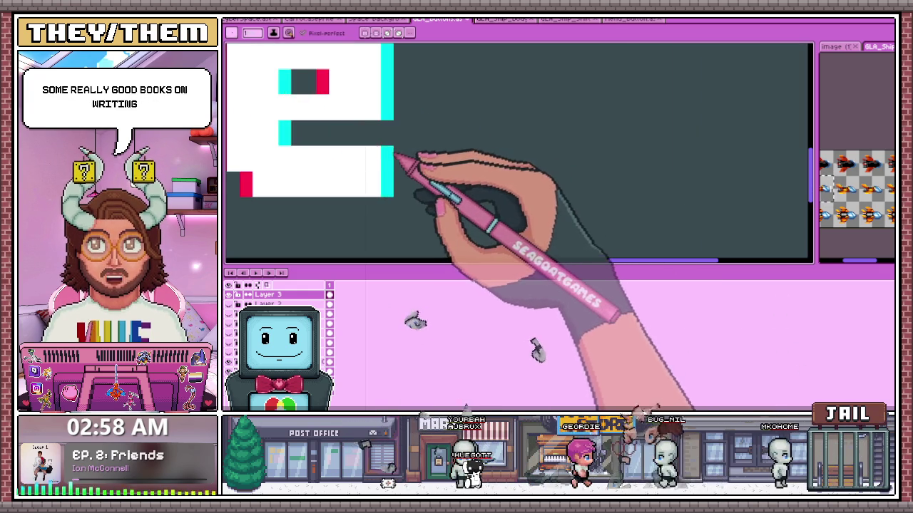
{"action": "scroll", "coordinate": [464, 128], "scroll_direction": "down", "scroll_amount": 1}
{"action": "scroll", "coordinate": [503, 142], "scroll_direction": "down", "scroll_amount": 1}
{"action": "scroll", "coordinate": [335, 136], "scroll_direction": "up", "scroll_amount": 2}
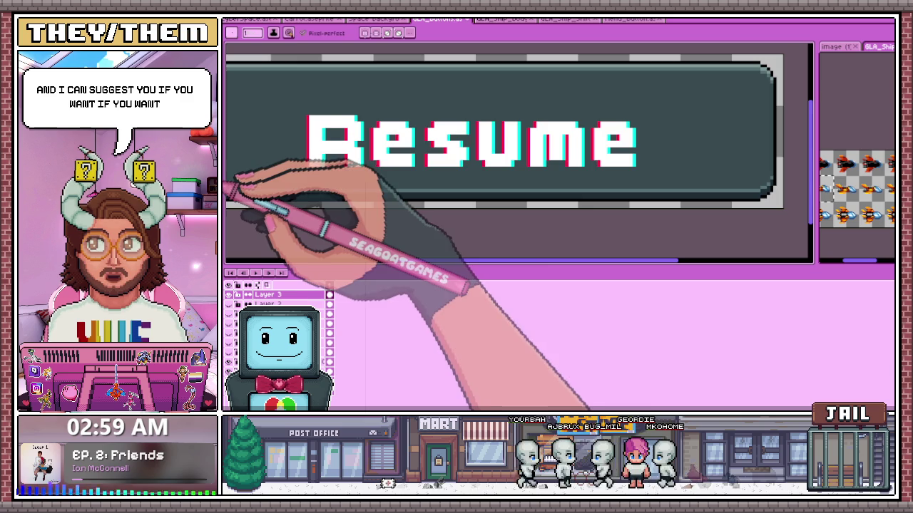
{"action": "scroll", "coordinate": [300, 171], "scroll_direction": "up", "scroll_amount": 2}
{"action": "scroll", "coordinate": [298, 175], "scroll_direction": "up", "scroll_amount": 1}
{"action": "scroll", "coordinate": [299, 182], "scroll_direction": "down", "scroll_amount": 1}
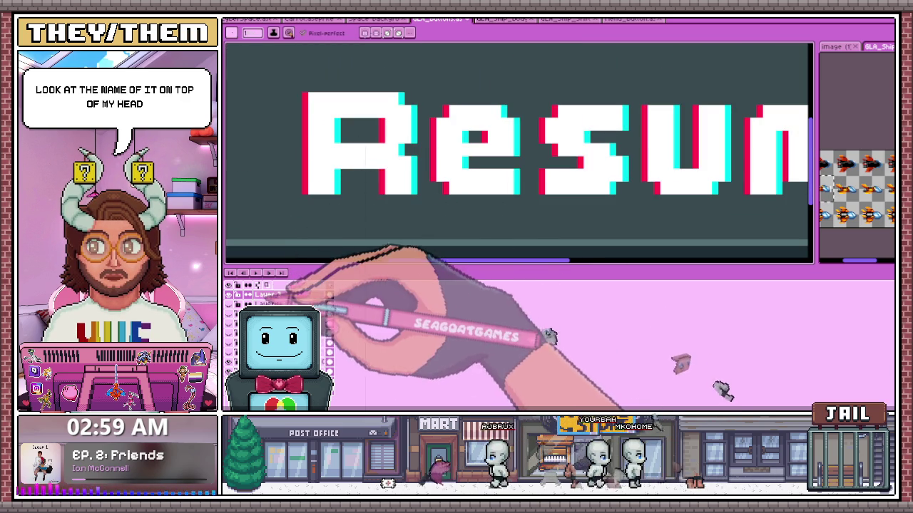
{"action": "key", "text": "Delete"}
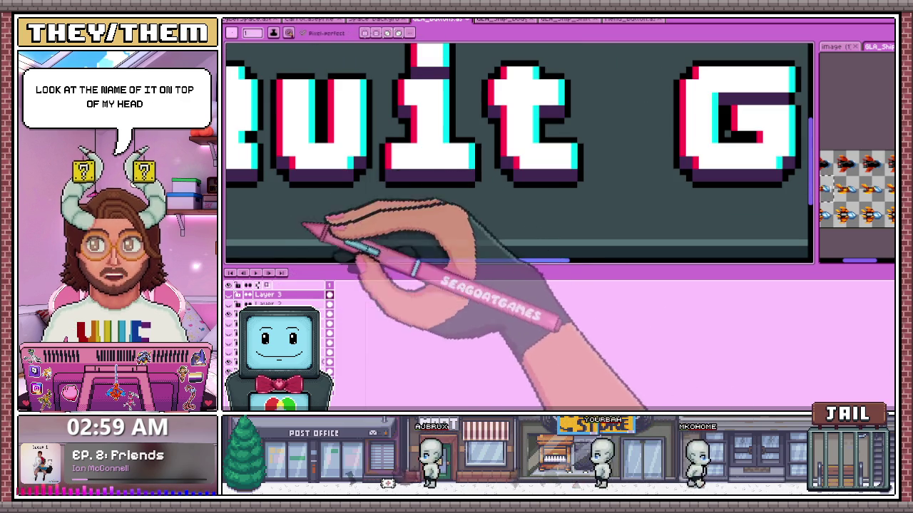
Extend the dark purple shadow under the R, fill its counter in dark purple, then switch to Chrome.
{"action": "scroll", "coordinate": [369, 314], "scroll_direction": "up", "scroll_amount": 5}
{"action": "scroll", "coordinate": [364, 204], "scroll_direction": "up", "scroll_amount": 2}
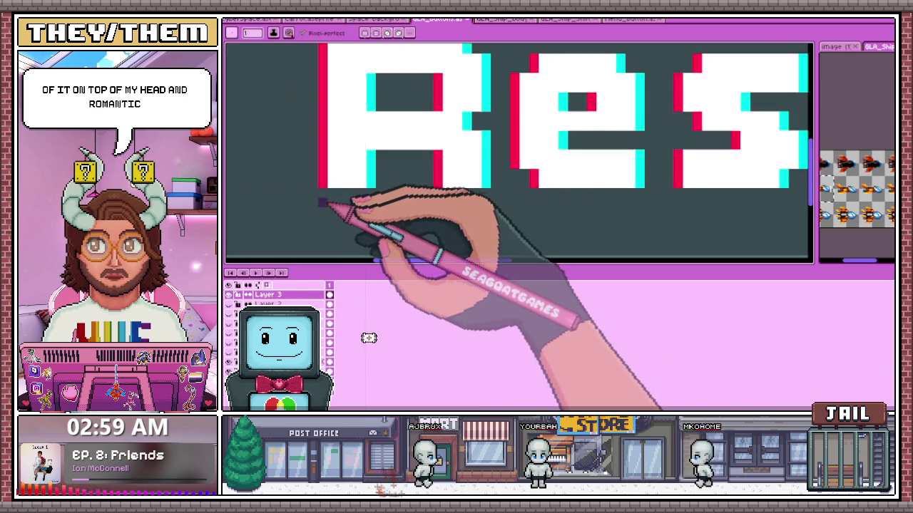
{"action": "scroll", "coordinate": [353, 197], "scroll_direction": "up", "scroll_amount": 1}
{"action": "left_click_drag", "start_coordinate": [354, 197], "coordinate": [387, 202]}
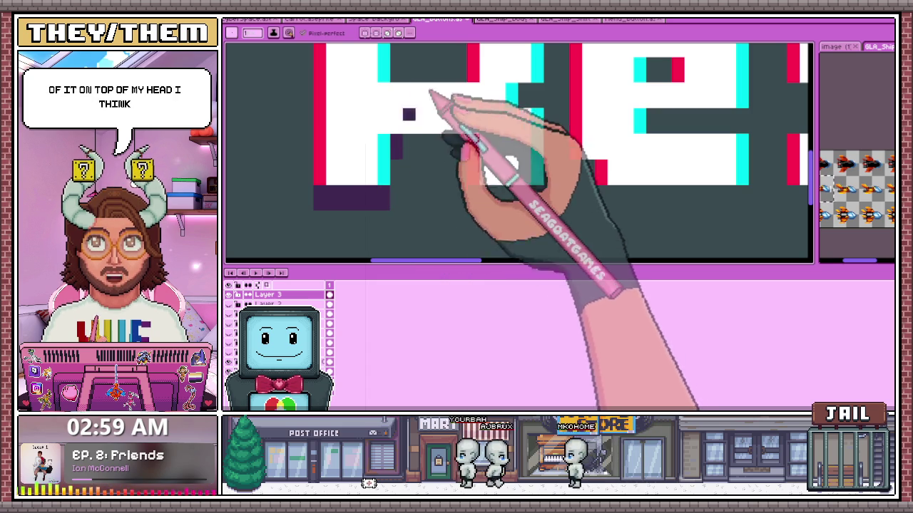
{"action": "mouse_move", "coordinate": [417, 147]}
{"action": "left_mouse_down"}
{"action": "mouse_move", "coordinate": [452, 152]}
{"action": "mouse_move", "coordinate": [468, 143]}
{"action": "mouse_move", "coordinate": [438, 147]}
{"action": "left_mouse_up"}
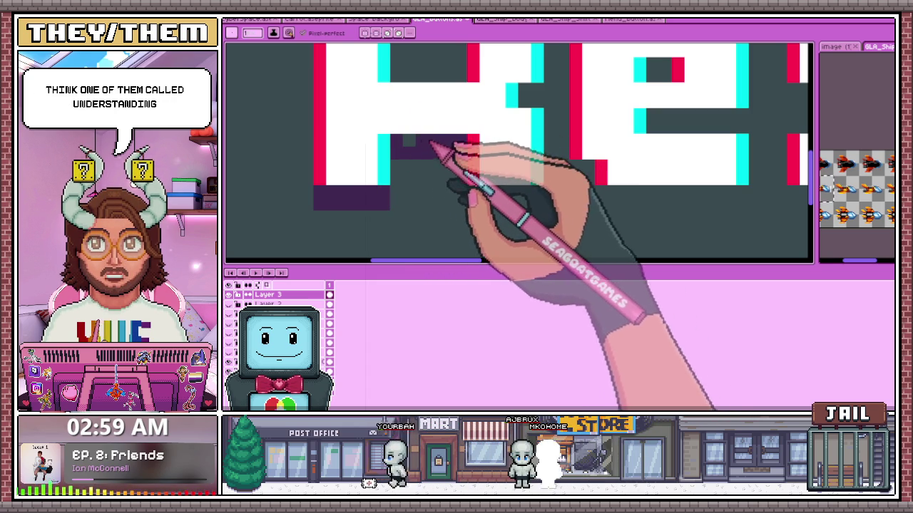
{"action": "left_click", "coordinate": [433, 129]}
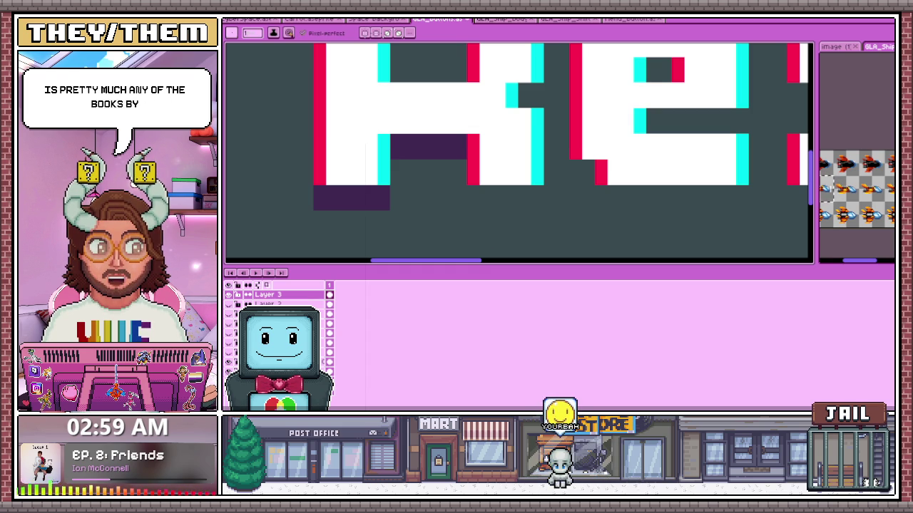
{"action": "key", "text": "alt+Tab"}
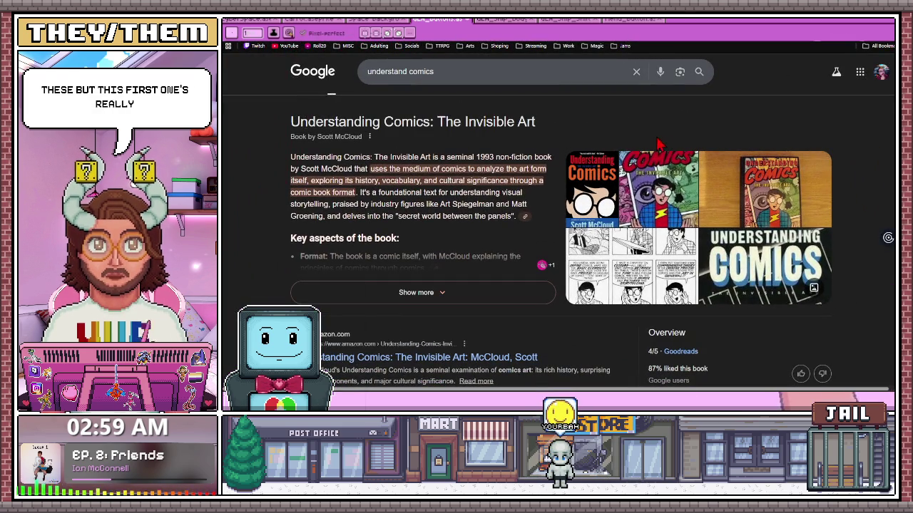
Copy the Understanding Comics title from the knowledge panel and preview a sample comic page image.
{"action": "mouse_move", "coordinate": [292, 121]}
{"action": "left_mouse_down"}
{"action": "mouse_move", "coordinate": [516, 121]}
{"action": "mouse_move", "coordinate": [354, 137]}
{"action": "left_mouse_up"}
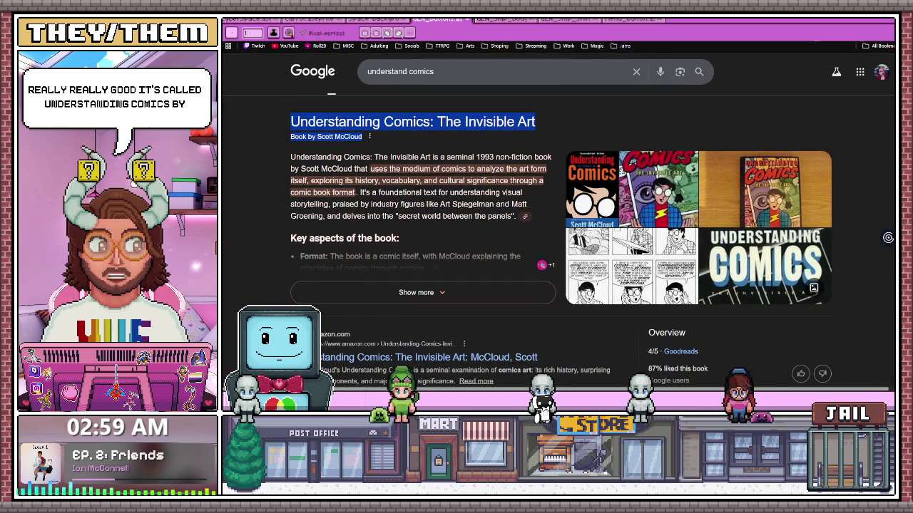
{"action": "key", "text": "alt+Tab"}
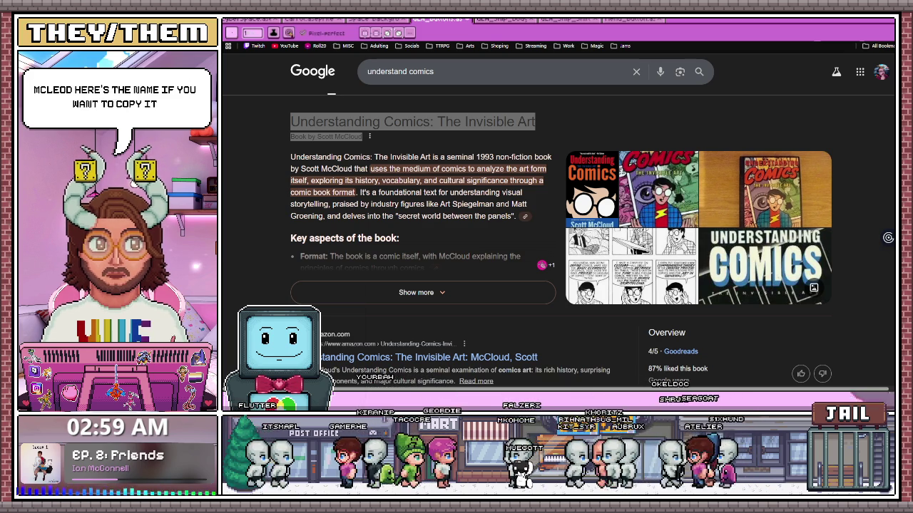
{"action": "left_click", "coordinate": [628, 279]}
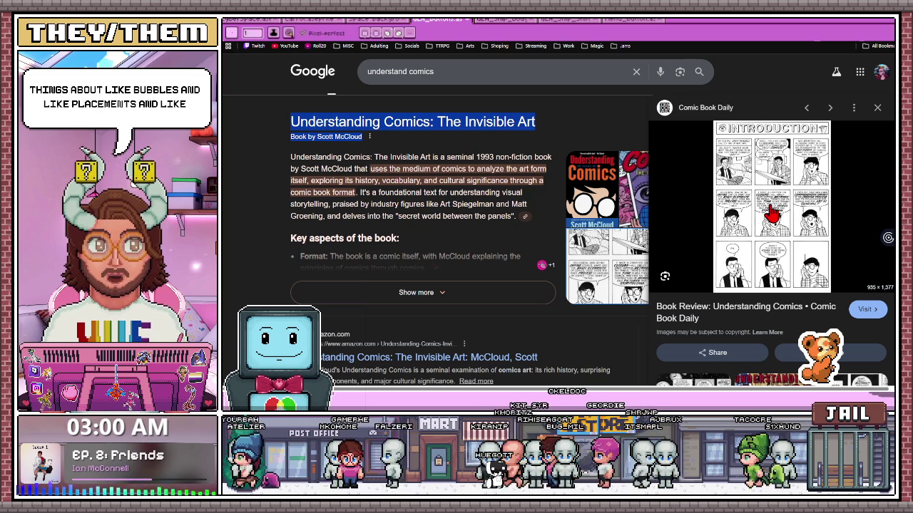
Scroll the results and open the owen.cool Understanding Comics excerpt PDF.
{"action": "scroll", "coordinate": [681, 214], "scroll_direction": "down", "scroll_amount": 3}
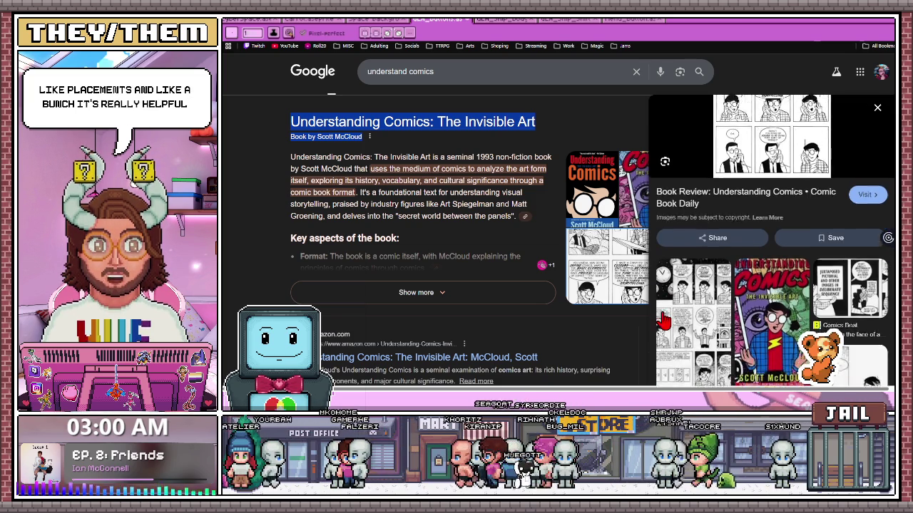
{"action": "scroll", "coordinate": [678, 312], "scroll_direction": "up", "scroll_amount": 3}
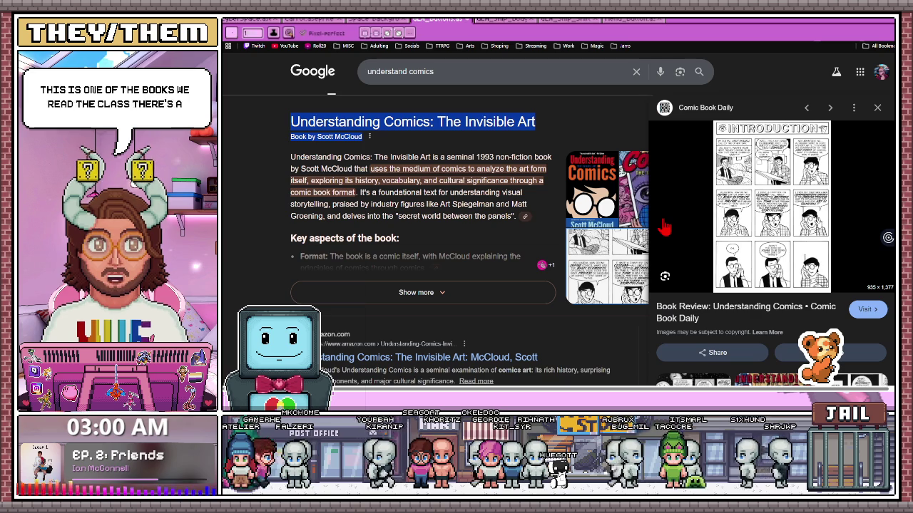
{"action": "scroll", "coordinate": [532, 214], "scroll_direction": "down", "scroll_amount": 5}
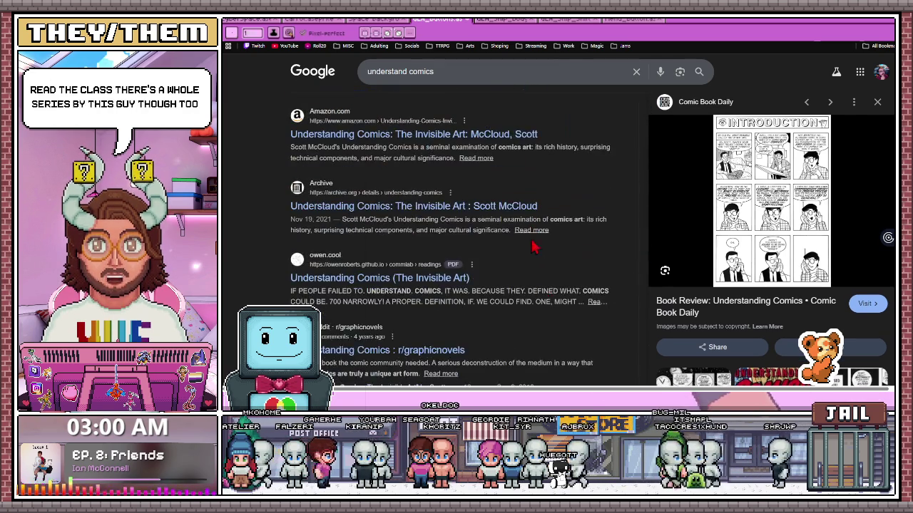
{"action": "scroll", "coordinate": [542, 321], "scroll_direction": "up", "scroll_amount": 1}
{"action": "scroll", "coordinate": [546, 343], "scroll_direction": "up", "scroll_amount": 2}
{"action": "scroll", "coordinate": [414, 317], "scroll_direction": "down", "scroll_amount": 3}
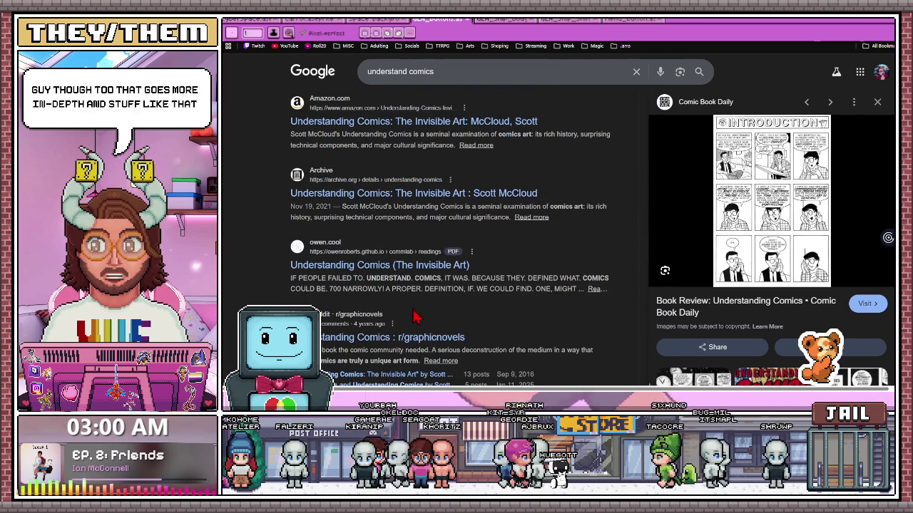
{"action": "left_click", "coordinate": [389, 268]}
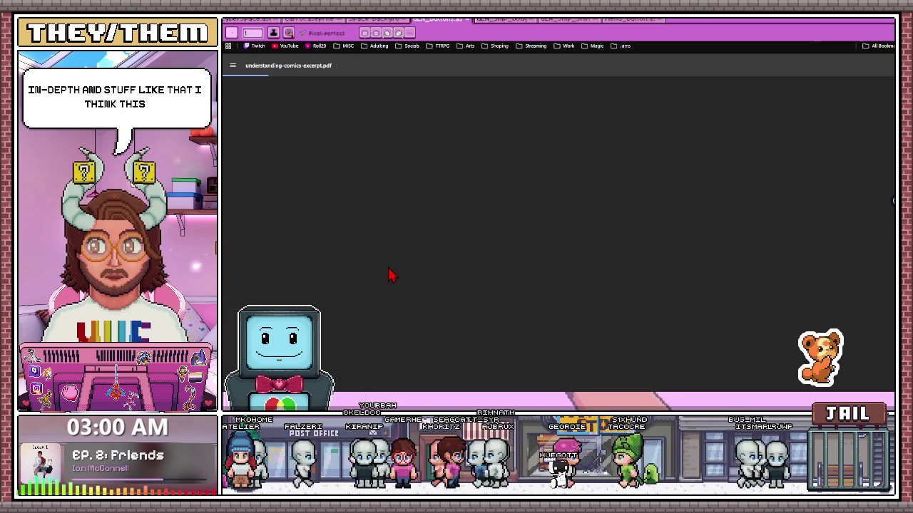
Scroll through Understanding Comics in the PDF viewer until page 34 of 116 shows.
{"action": "scroll", "coordinate": [601, 208], "scroll_direction": "down", "scroll_amount": 3}
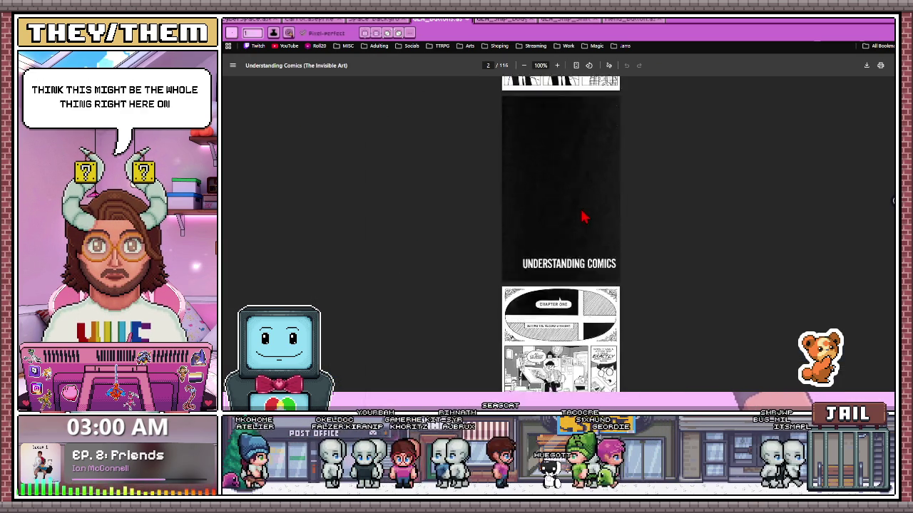
{"action": "scroll", "coordinate": [588, 214], "scroll_direction": "down", "scroll_amount": 3}
{"action": "scroll", "coordinate": [585, 214], "scroll_direction": "down", "scroll_amount": 3}
{"action": "scroll", "coordinate": [584, 218], "scroll_direction": "down", "scroll_amount": 3}
{"action": "scroll", "coordinate": [584, 220], "scroll_direction": "down", "scroll_amount": 3}
{"action": "scroll", "coordinate": [583, 220], "scroll_direction": "down", "scroll_amount": 2}
{"action": "scroll", "coordinate": [583, 219], "scroll_direction": "up", "scroll_amount": 1}
{"action": "scroll", "coordinate": [583, 220], "scroll_direction": "up", "scroll_amount": 1}
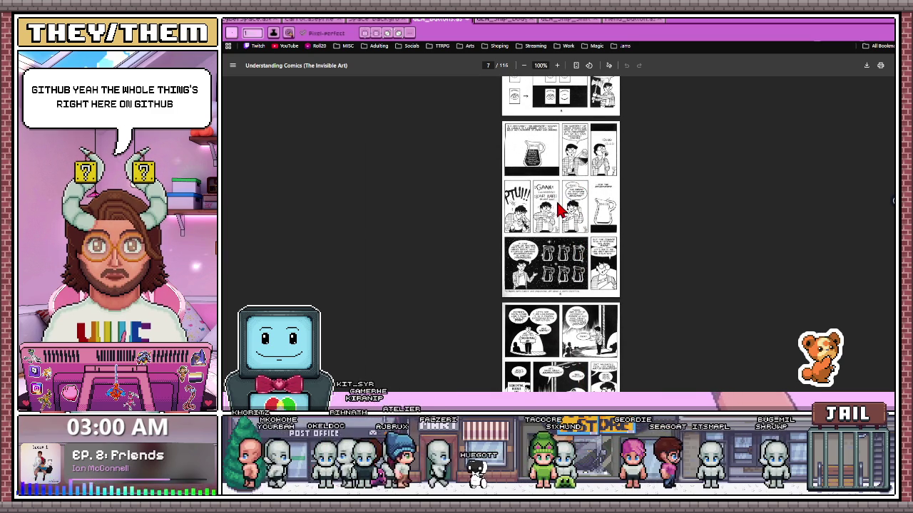
{"action": "scroll", "coordinate": [561, 209], "scroll_direction": "up", "scroll_amount": 2, "text": "ctrl"}
{"action": "scroll", "coordinate": [560, 207], "scroll_direction": "up", "scroll_amount": 2, "text": "ctrl"}
{"action": "scroll", "coordinate": [559, 189], "scroll_direction": "up", "scroll_amount": 1, "text": "ctrl"}
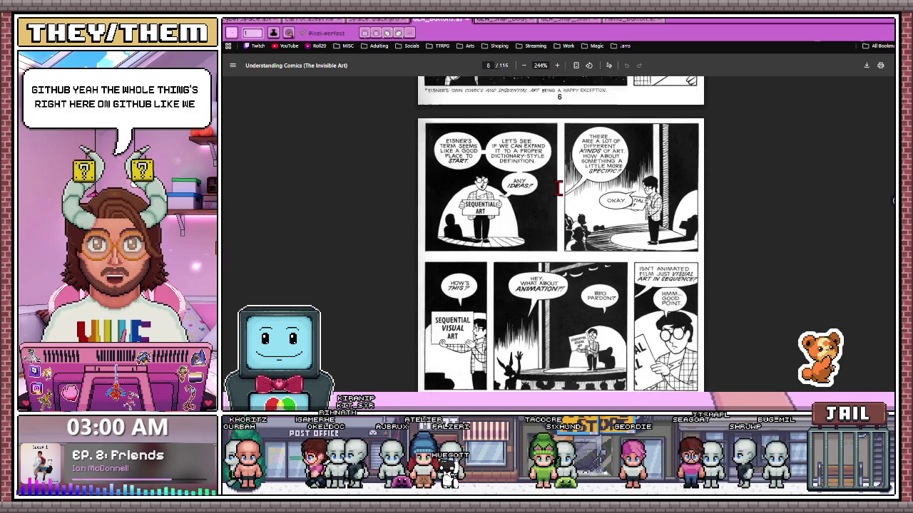
{"action": "scroll", "coordinate": [559, 189], "scroll_direction": "up", "scroll_amount": 2, "text": "ctrl"}
{"action": "scroll", "coordinate": [441, 155], "scroll_direction": "up", "scroll_amount": 1, "text": "ctrl"}
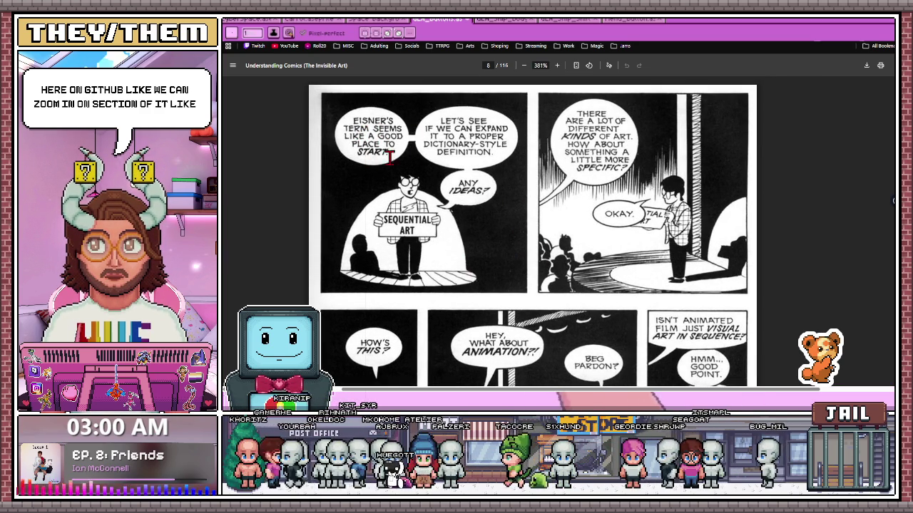
{"action": "scroll", "coordinate": [571, 193], "scroll_direction": "down", "scroll_amount": 3}
{"action": "scroll", "coordinate": [570, 192], "scroll_direction": "down", "scroll_amount": 3}
{"action": "scroll", "coordinate": [569, 189], "scroll_direction": "down", "scroll_amount": 3}
{"action": "scroll", "coordinate": [567, 185], "scroll_direction": "down", "scroll_amount": 1}
{"action": "scroll", "coordinate": [566, 184], "scroll_direction": "down", "scroll_amount": 1}
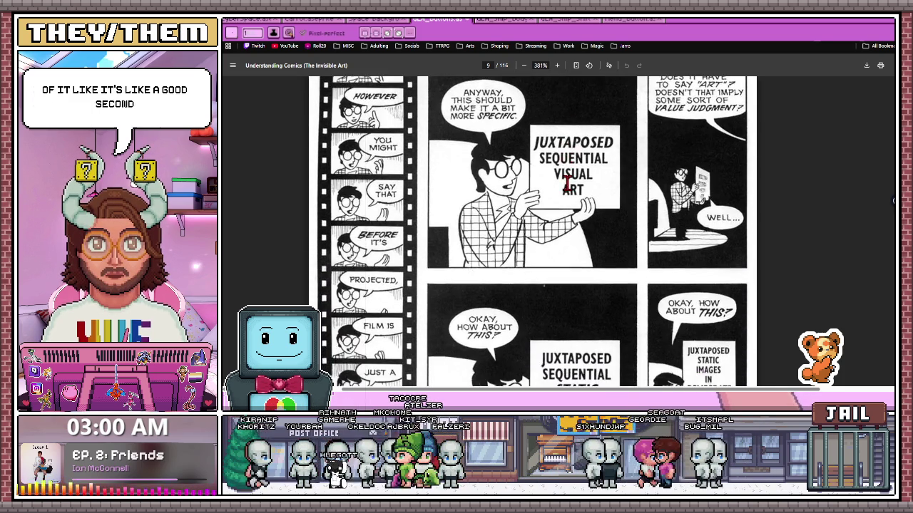
{"action": "scroll", "coordinate": [569, 184], "scroll_direction": "down", "scroll_amount": 3}
{"action": "scroll", "coordinate": [567, 183], "scroll_direction": "down", "scroll_amount": 1}
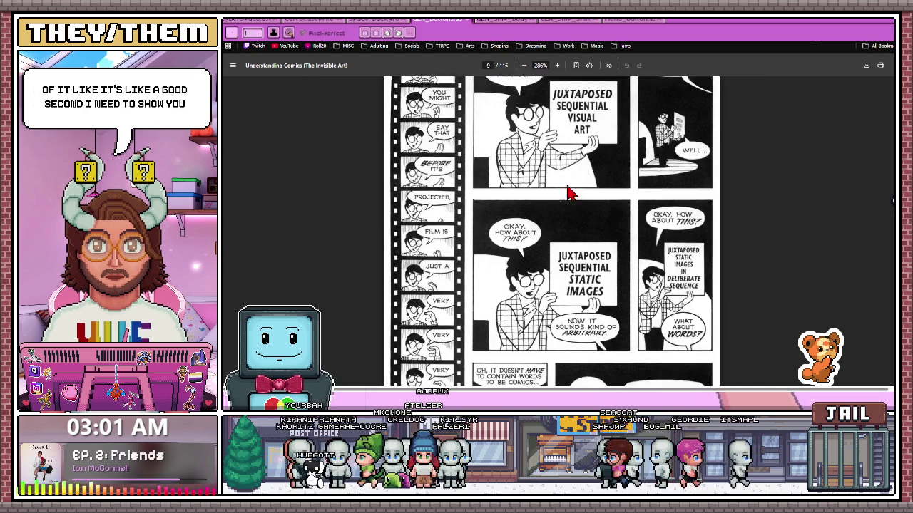
{"action": "scroll", "coordinate": [494, 187], "scroll_direction": "up", "scroll_amount": 1}
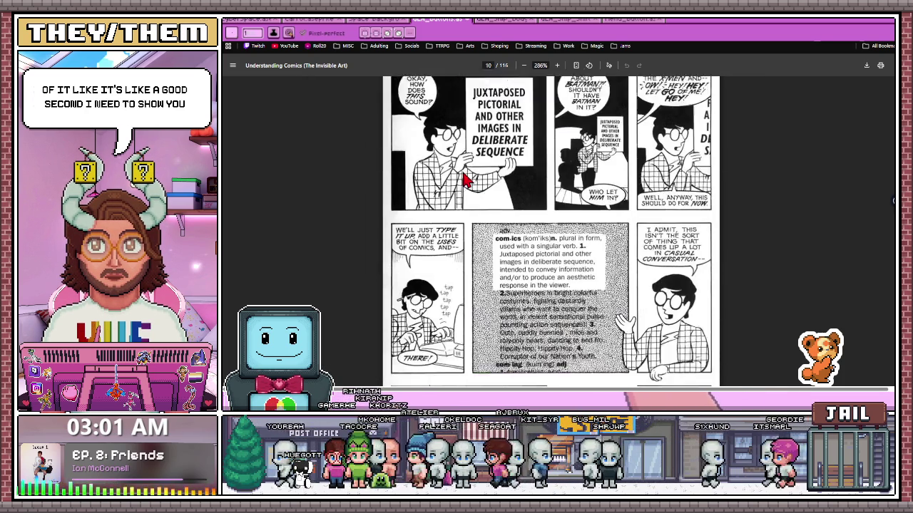
{"action": "scroll", "coordinate": [463, 180], "scroll_direction": "down", "scroll_amount": 2}
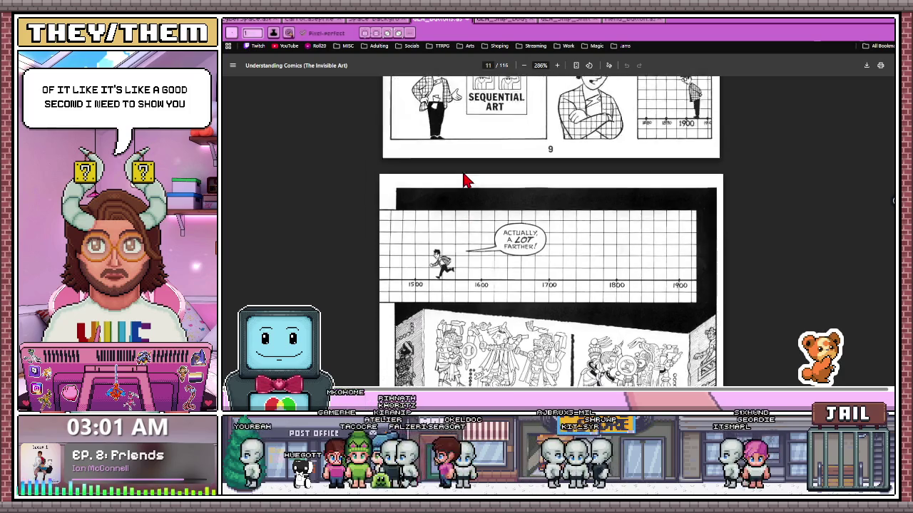
{"action": "scroll", "coordinate": [611, 205], "scroll_direction": "down", "scroll_amount": 5}
{"action": "scroll", "coordinate": [612, 204], "scroll_direction": "down", "scroll_amount": 4}
{"action": "scroll", "coordinate": [611, 205], "scroll_direction": "down", "scroll_amount": 4}
{"action": "scroll", "coordinate": [611, 205], "scroll_direction": "down", "scroll_amount": 3}
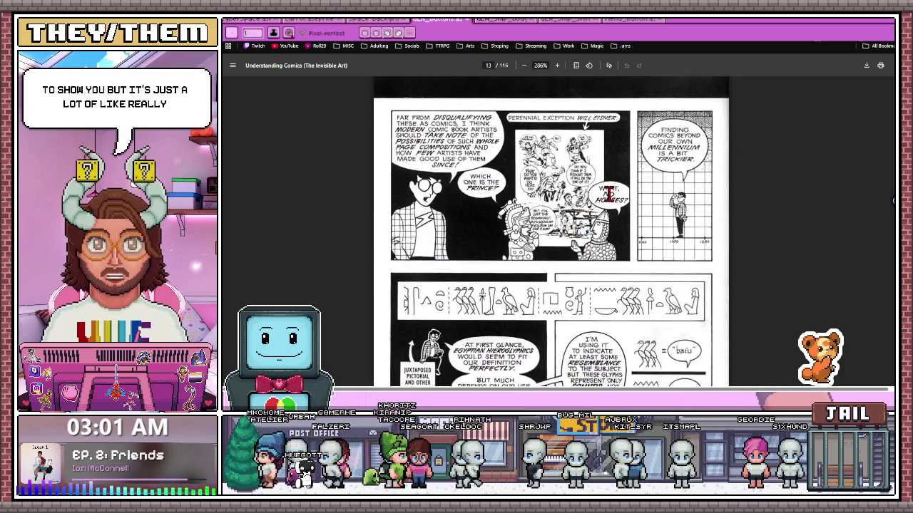
{"action": "scroll", "coordinate": [611, 205], "scroll_direction": "down", "scroll_amount": 3}
{"action": "scroll", "coordinate": [610, 200], "scroll_direction": "down", "scroll_amount": 3}
{"action": "scroll", "coordinate": [607, 195], "scroll_direction": "down", "scroll_amount": 2}
{"action": "scroll", "coordinate": [607, 199], "scroll_direction": "down", "scroll_amount": 2}
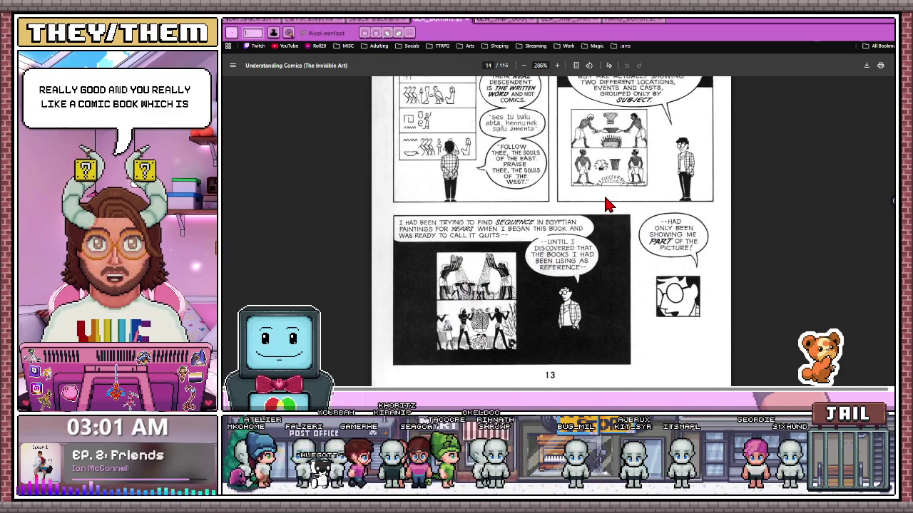
{"action": "scroll", "coordinate": [606, 205], "scroll_direction": "down", "scroll_amount": 2}
{"action": "scroll", "coordinate": [605, 204], "scroll_direction": "down", "scroll_amount": 5}
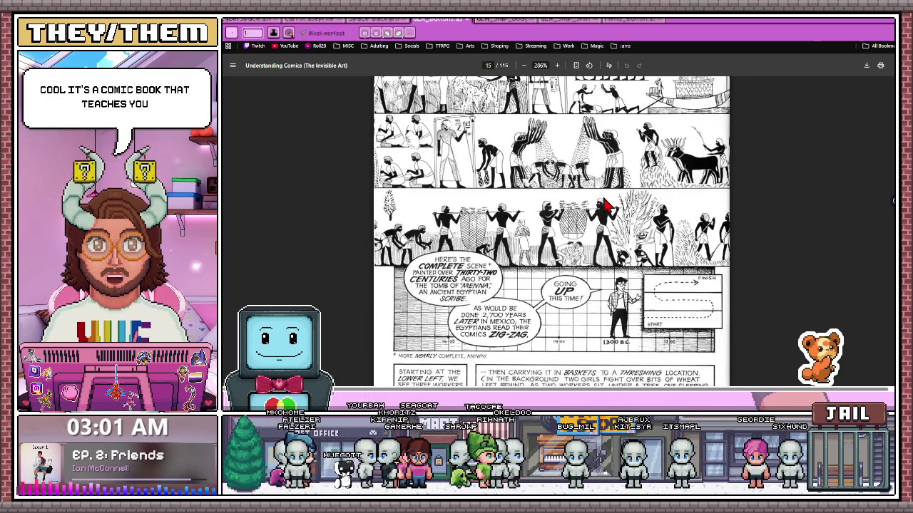
{"action": "scroll", "coordinate": [605, 205], "scroll_direction": "up", "scroll_amount": 2}
{"action": "scroll", "coordinate": [605, 205], "scroll_direction": "up", "scroll_amount": 1}
{"action": "scroll", "coordinate": [605, 205], "scroll_direction": "down", "scroll_amount": 4}
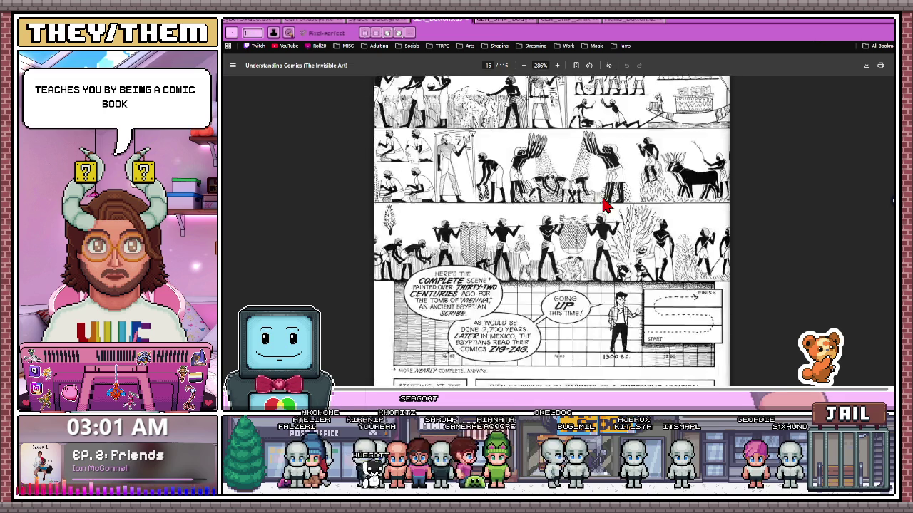
{"action": "scroll", "coordinate": [604, 205], "scroll_direction": "down", "scroll_amount": 3}
{"action": "scroll", "coordinate": [605, 204], "scroll_direction": "down", "scroll_amount": 3}
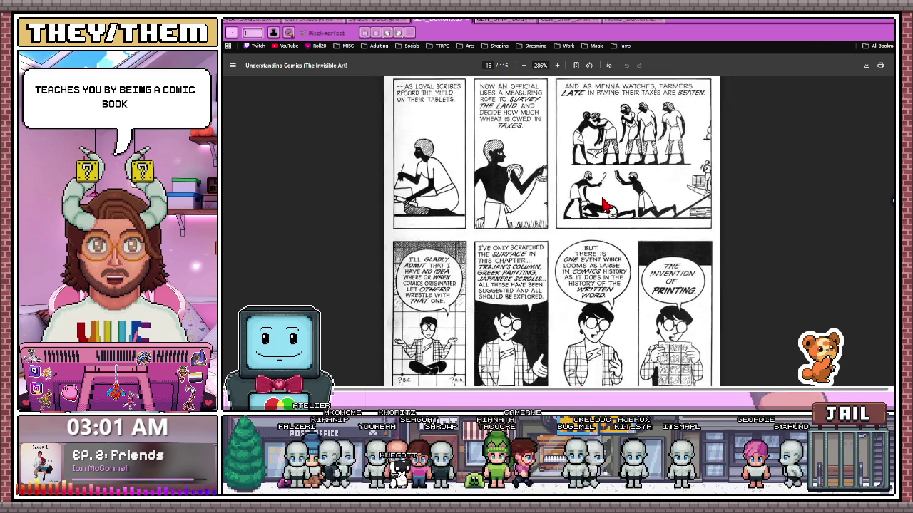
{"action": "scroll", "coordinate": [605, 205], "scroll_direction": "down", "scroll_amount": 5}
{"action": "scroll", "coordinate": [605, 204], "scroll_direction": "down", "scroll_amount": 5}
{"action": "scroll", "coordinate": [604, 205], "scroll_direction": "down", "scroll_amount": 5}
{"action": "scroll", "coordinate": [601, 199], "scroll_direction": "down", "scroll_amount": 10}
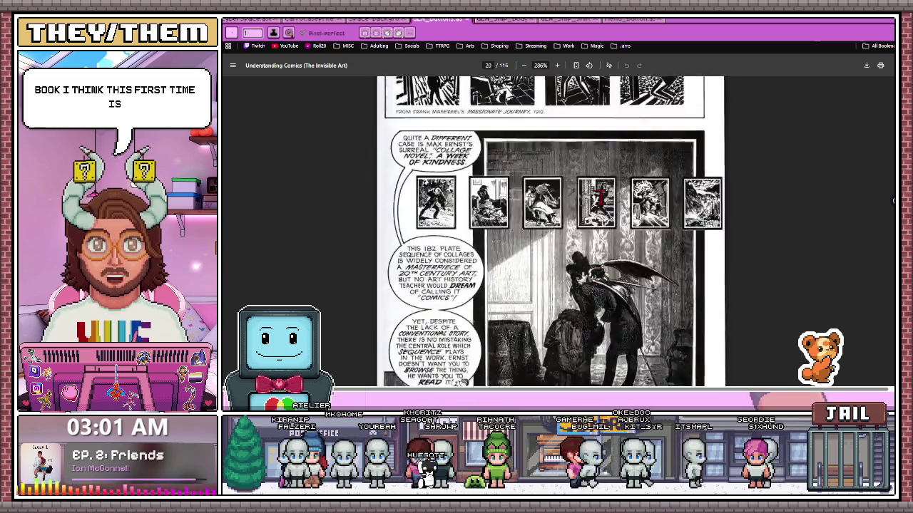
{"action": "scroll", "coordinate": [601, 199], "scroll_direction": "down", "scroll_amount": 5}
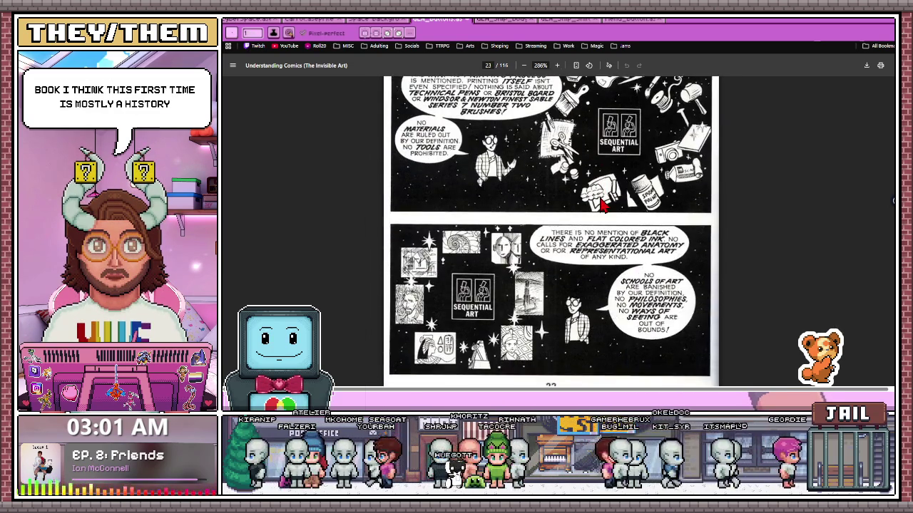
{"action": "scroll", "coordinate": [604, 205], "scroll_direction": "up", "scroll_amount": 1}
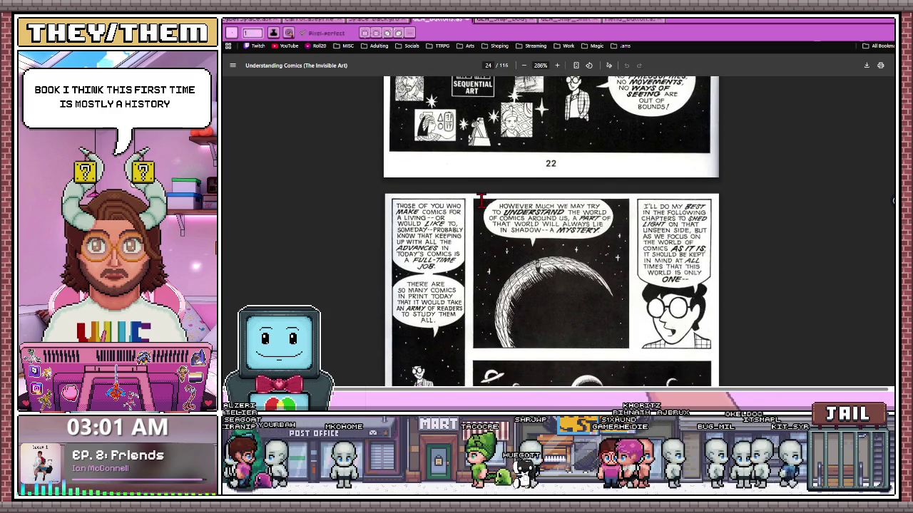
{"action": "scroll", "coordinate": [485, 206], "scroll_direction": "down", "scroll_amount": 5}
{"action": "scroll", "coordinate": [492, 206], "scroll_direction": "down", "scroll_amount": 4}
{"action": "scroll", "coordinate": [513, 204], "scroll_direction": "down", "scroll_amount": 3}
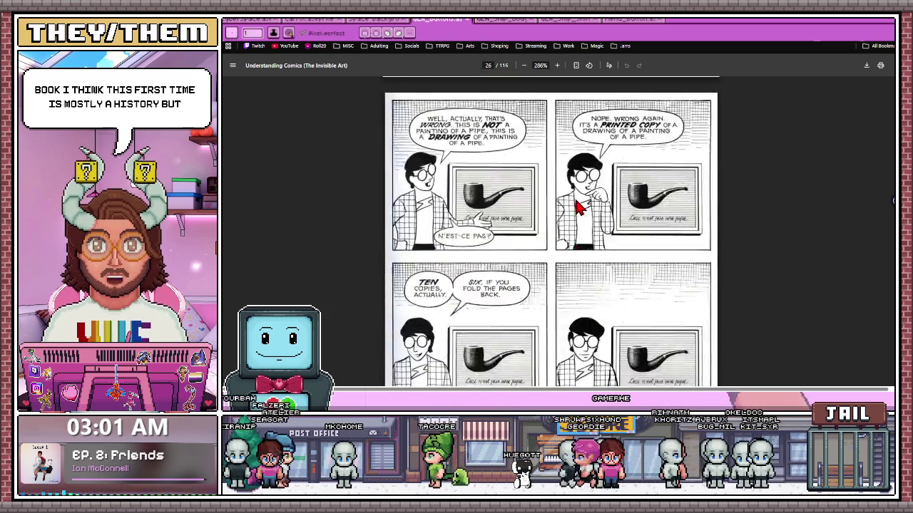
{"action": "scroll", "coordinate": [575, 200], "scroll_direction": "down", "scroll_amount": 4}
{"action": "scroll", "coordinate": [573, 200], "scroll_direction": "down", "scroll_amount": 2}
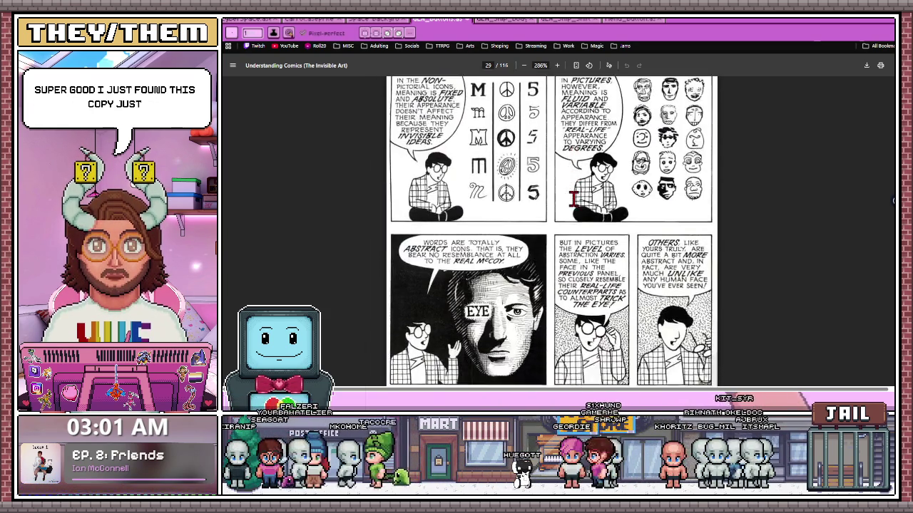
{"action": "scroll", "coordinate": [575, 205], "scroll_direction": "down", "scroll_amount": 5}
{"action": "scroll", "coordinate": [575, 205], "scroll_direction": "down", "scroll_amount": 4}
{"action": "scroll", "coordinate": [575, 202], "scroll_direction": "down", "scroll_amount": 4}
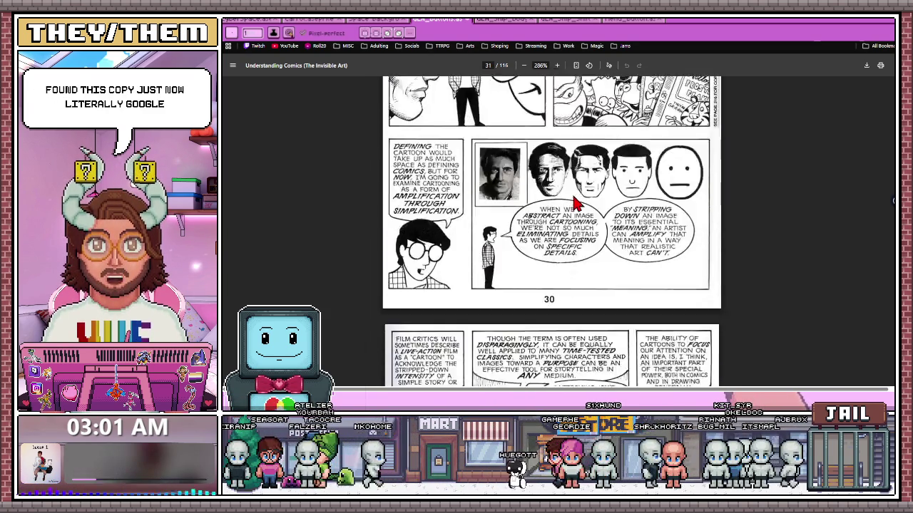
{"action": "scroll", "coordinate": [573, 196], "scroll_direction": "down", "scroll_amount": 4}
{"action": "scroll", "coordinate": [573, 197], "scroll_direction": "down", "scroll_amount": 5}
{"action": "scroll", "coordinate": [573, 198], "scroll_direction": "down", "scroll_amount": 4}
{"action": "scroll", "coordinate": [573, 197], "scroll_direction": "down", "scroll_amount": 3}
{"action": "scroll", "coordinate": [575, 200], "scroll_direction": "down", "scroll_amount": 4}
{"action": "scroll", "coordinate": [758, 77], "scroll_direction": "down", "scroll_amount": 2}
Back in Aseprite, extend the dark purple shadow under one of the Resume letters.
{"action": "key", "text": "alt+Tab"}
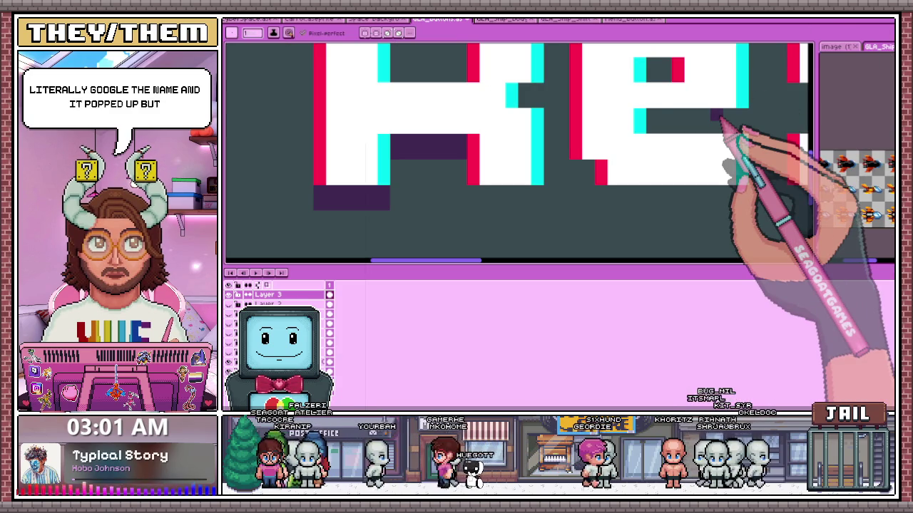
{"action": "scroll", "coordinate": [542, 185], "scroll_direction": "down", "scroll_amount": 2}
{"action": "scroll", "coordinate": [513, 207], "scroll_direction": "up", "scroll_amount": 2}
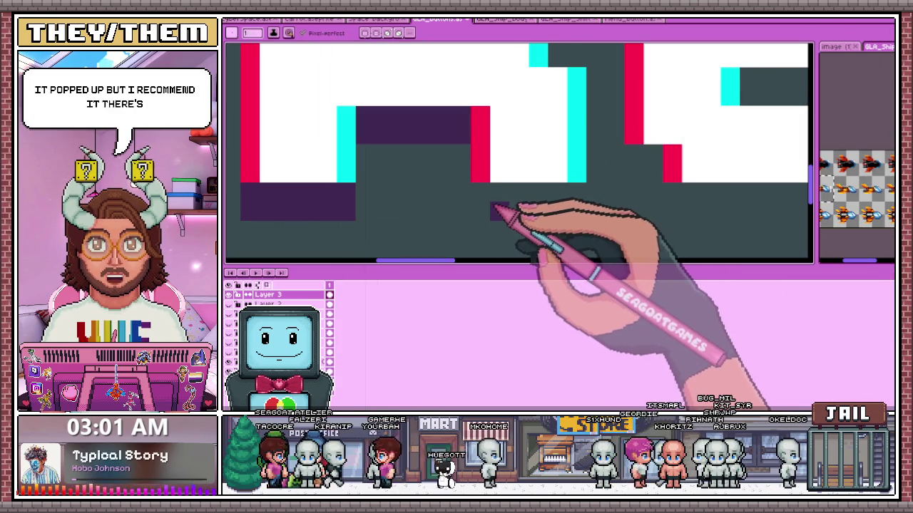
{"action": "left_click_drag", "start_coordinate": [503, 213], "coordinate": [568, 197]}
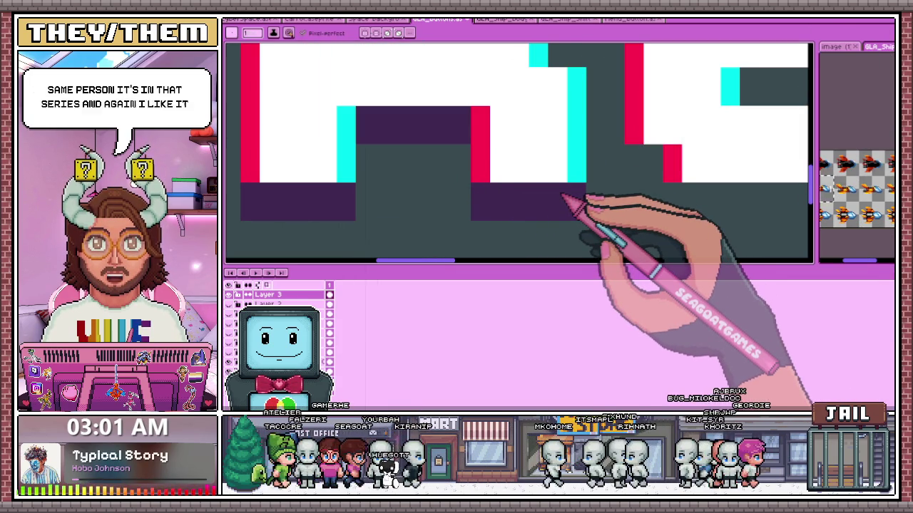
{"action": "scroll", "coordinate": [564, 195], "scroll_direction": "down", "scroll_amount": 2}
{"action": "scroll", "coordinate": [442, 135], "scroll_direction": "up", "scroll_amount": 1}
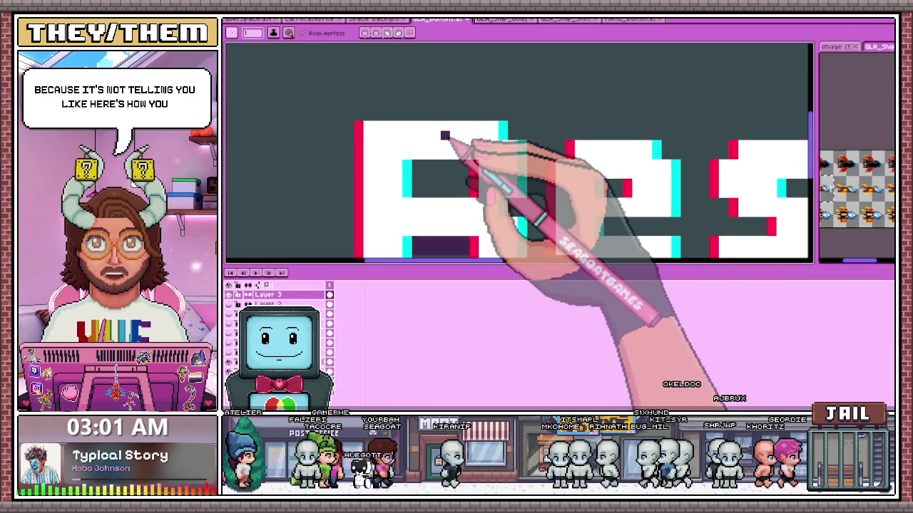
{"action": "scroll", "coordinate": [438, 190], "scroll_direction": "up", "scroll_amount": 1}
{"action": "scroll", "coordinate": [393, 133], "scroll_direction": "down", "scroll_amount": 1}
{"action": "scroll", "coordinate": [394, 122], "scroll_direction": "up", "scroll_amount": 1}
Paint a dark purple shadow band beneath another letter's stroke.
{"action": "mouse_move", "coordinate": [418, 198]}
{"action": "left_mouse_down"}
{"action": "mouse_move", "coordinate": [458, 204]}
{"action": "mouse_move", "coordinate": [492, 184]}
{"action": "left_mouse_up"}
{"action": "scroll", "coordinate": [449, 143], "scroll_direction": "down", "scroll_amount": 2}
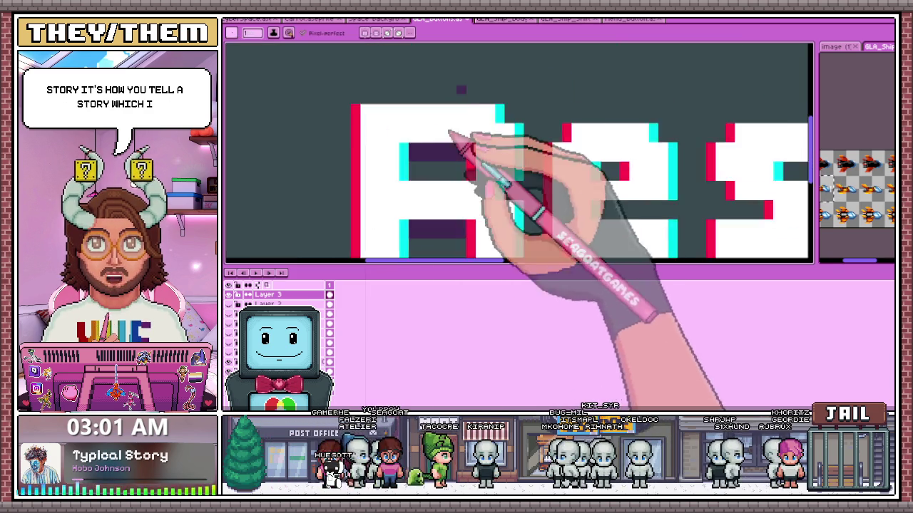
{"action": "scroll", "coordinate": [526, 179], "scroll_direction": "down", "scroll_amount": 1}
{"action": "scroll", "coordinate": [529, 204], "scroll_direction": "up", "scroll_amount": 1}
{"action": "scroll", "coordinate": [497, 178], "scroll_direction": "up", "scroll_amount": 2}
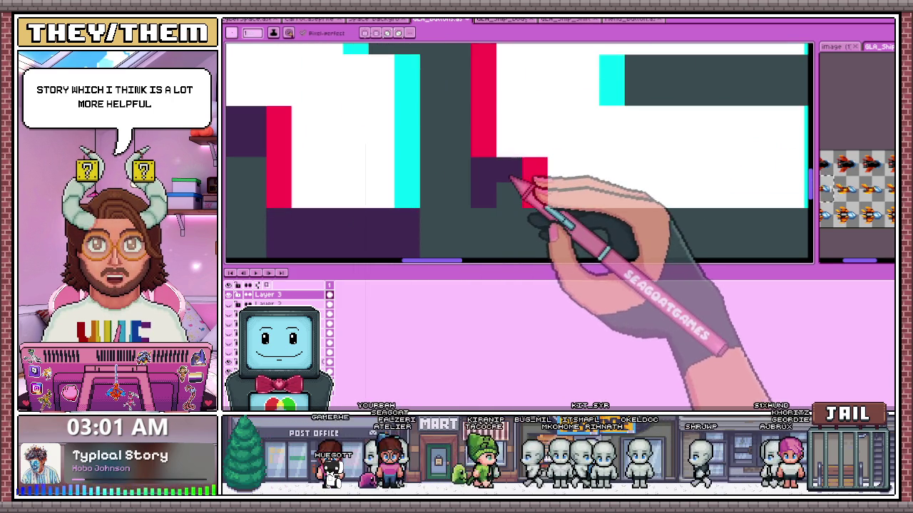
{"action": "scroll", "coordinate": [506, 184], "scroll_direction": "down", "scroll_amount": 2}
{"action": "scroll", "coordinate": [499, 177], "scroll_direction": "up", "scroll_amount": 2}
{"action": "scroll", "coordinate": [463, 207], "scroll_direction": "down", "scroll_amount": 2}
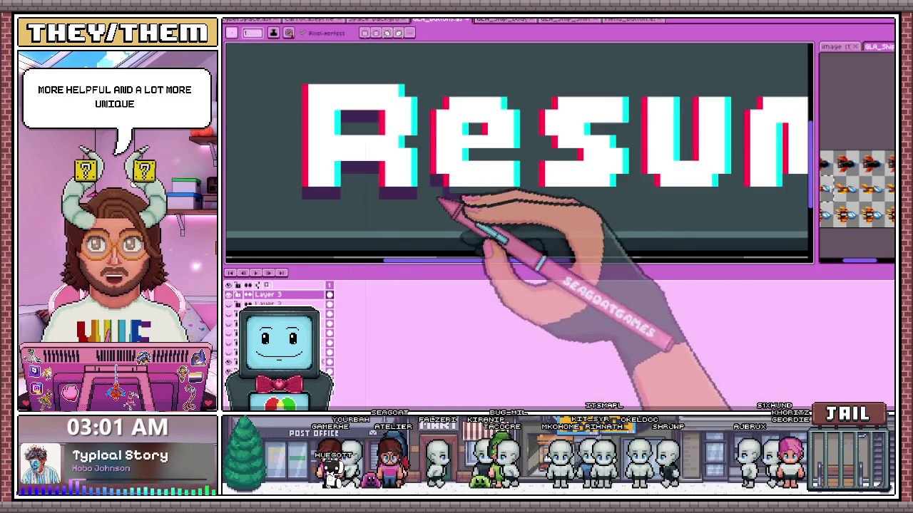
{"action": "scroll", "coordinate": [456, 201], "scroll_direction": "up", "scroll_amount": 1}
{"action": "scroll", "coordinate": [492, 204], "scroll_direction": "up", "scroll_amount": 1}
{"action": "scroll", "coordinate": [364, 201], "scroll_direction": "down", "scroll_amount": 2}
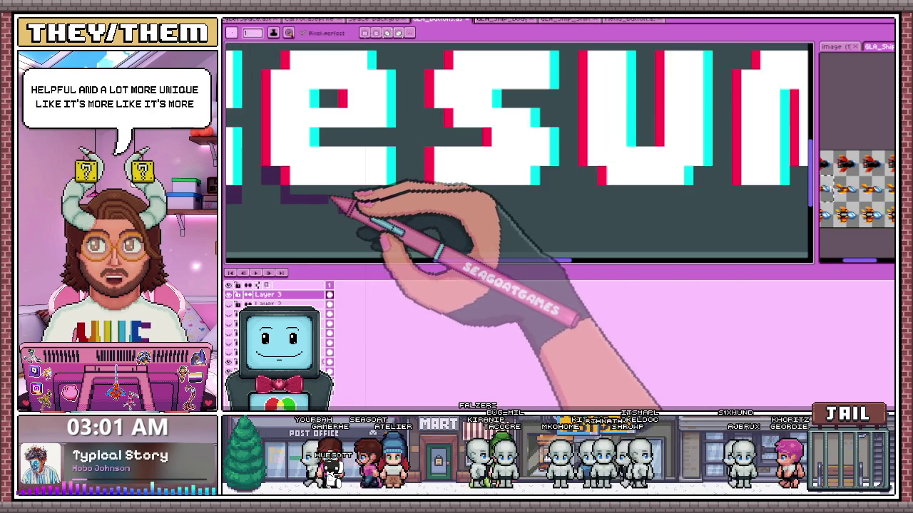
{"action": "scroll", "coordinate": [363, 207], "scroll_direction": "up", "scroll_amount": 1}
{"action": "scroll", "coordinate": [371, 206], "scroll_direction": "down", "scroll_amount": 1}
{"action": "scroll", "coordinate": [342, 196], "scroll_direction": "up", "scroll_amount": 1}
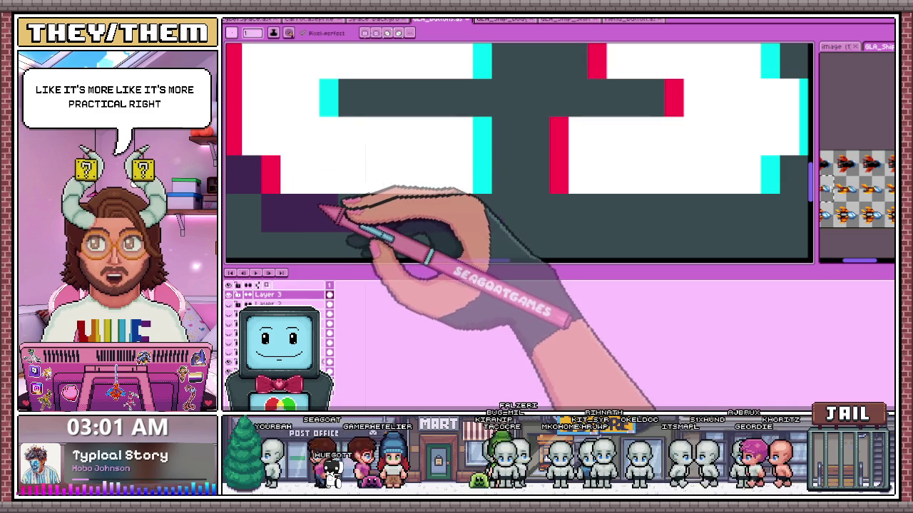
{"action": "scroll", "coordinate": [509, 204], "scroll_direction": "down", "scroll_amount": 2}
{"action": "scroll", "coordinate": [407, 159], "scroll_direction": "up", "scroll_amount": 2}
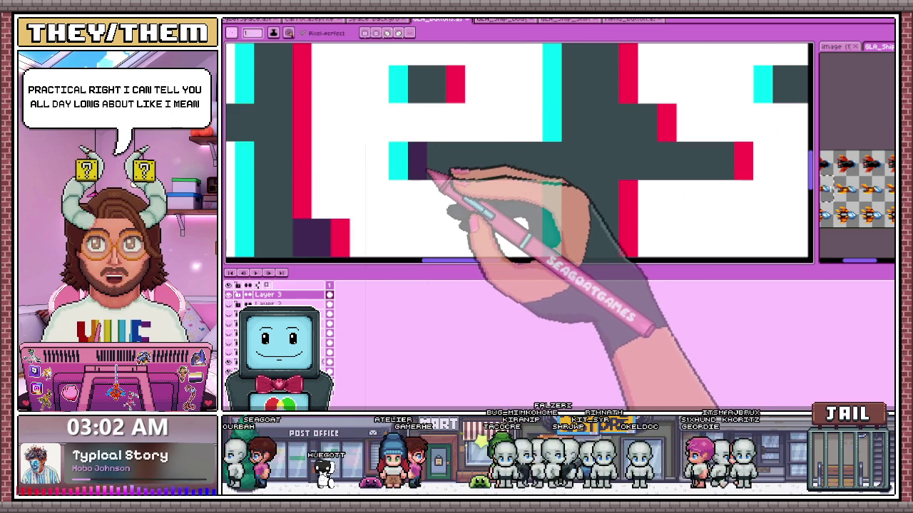
Extend the drop shadow along a letter's middle bar.
{"action": "left_click_drag", "start_coordinate": [428, 164], "coordinate": [531, 171]}
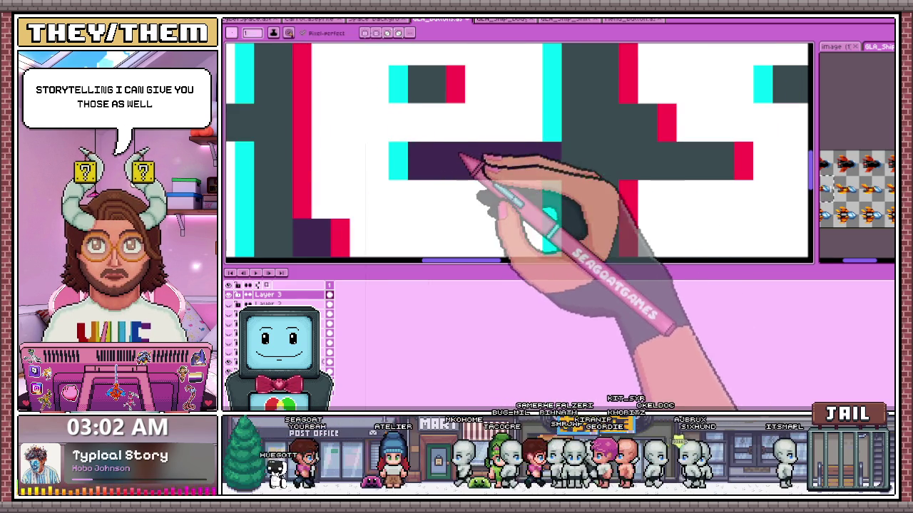
{"action": "scroll", "coordinate": [535, 164], "scroll_direction": "down", "scroll_amount": 1}
{"action": "scroll", "coordinate": [500, 129], "scroll_direction": "up", "scroll_amount": 1}
{"action": "scroll", "coordinate": [500, 142], "scroll_direction": "down", "scroll_amount": 1}
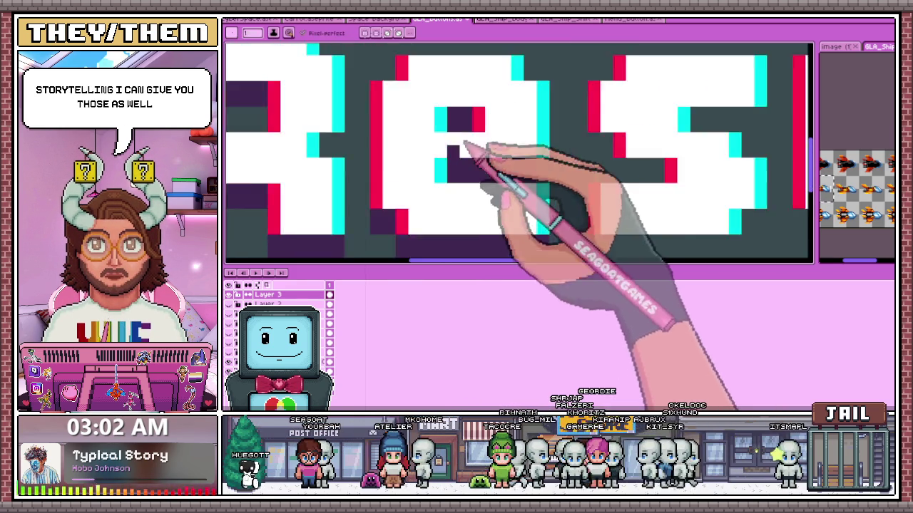
{"action": "scroll", "coordinate": [496, 171], "scroll_direction": "down", "scroll_amount": 1}
{"action": "scroll", "coordinate": [494, 200], "scroll_direction": "down", "scroll_amount": 1}
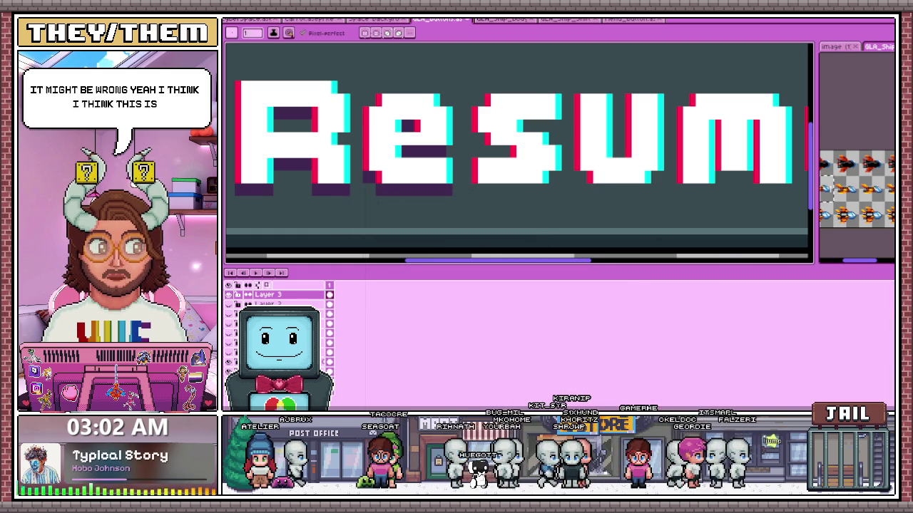
Switch to the browser's Amazon listing for On the Hero's Journey.
{"action": "key", "text": "alt+Tab"}
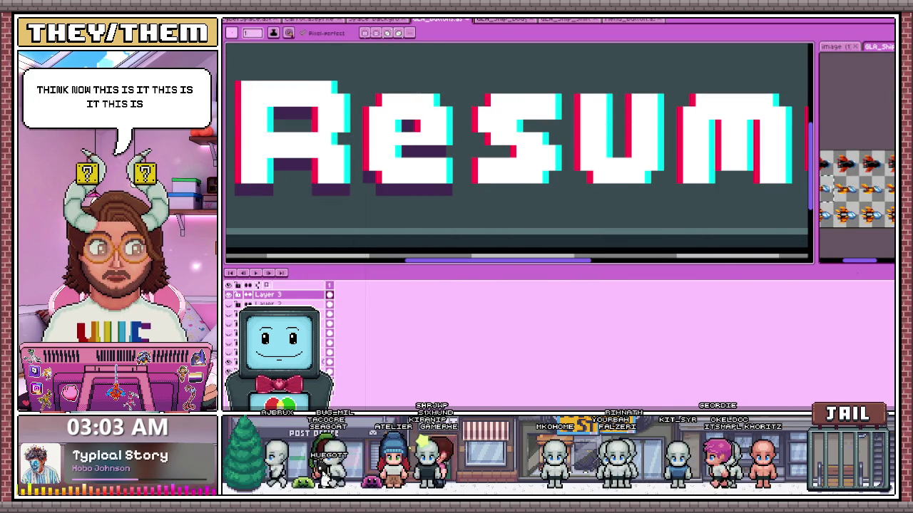
{"action": "key", "text": "alt+Tab"}
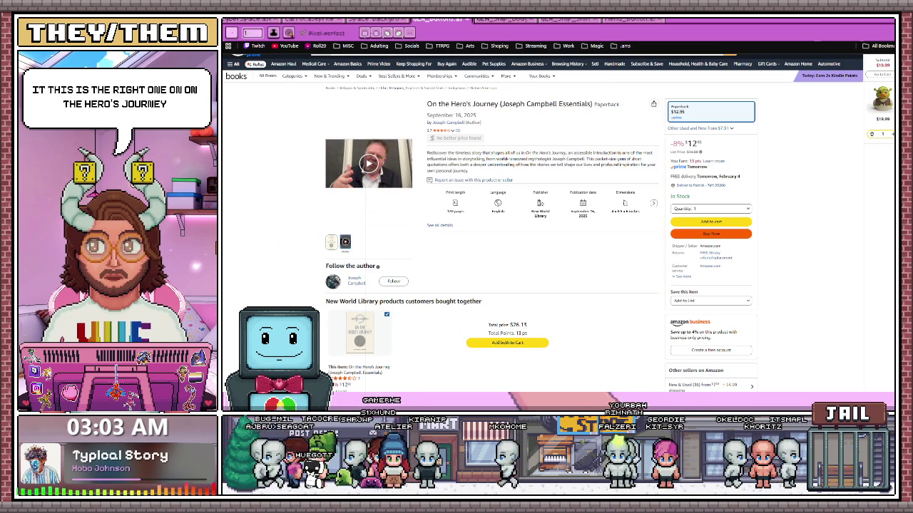
Browse the On the Hero's Journey product page, then return to the Resume artwork.
{"action": "scroll", "coordinate": [542, 271], "scroll_direction": "up", "scroll_amount": 1}
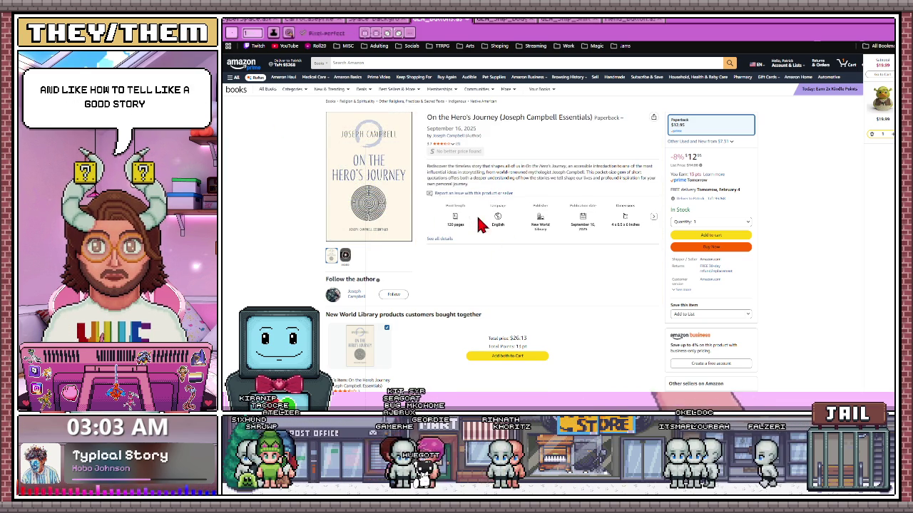
{"action": "scroll", "coordinate": [479, 225], "scroll_direction": "down", "scroll_amount": 1}
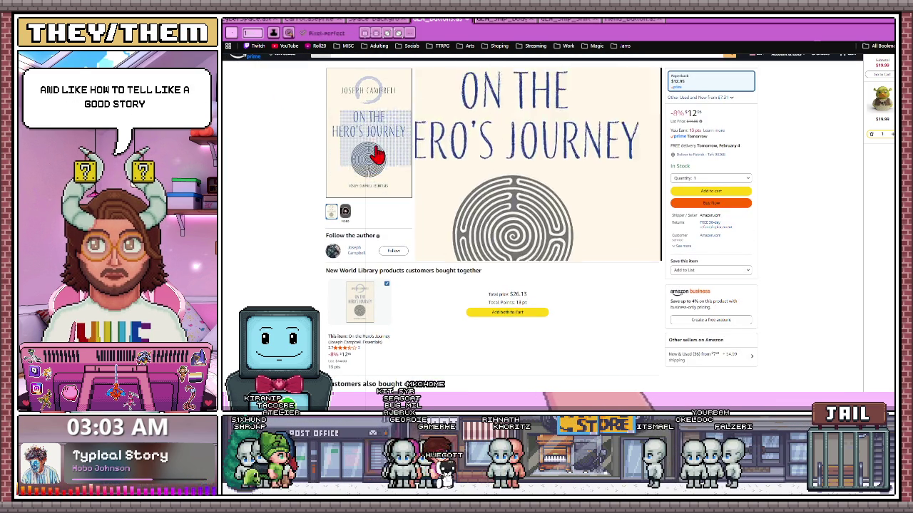
{"action": "scroll", "coordinate": [375, 171], "scroll_direction": "down", "scroll_amount": 1}
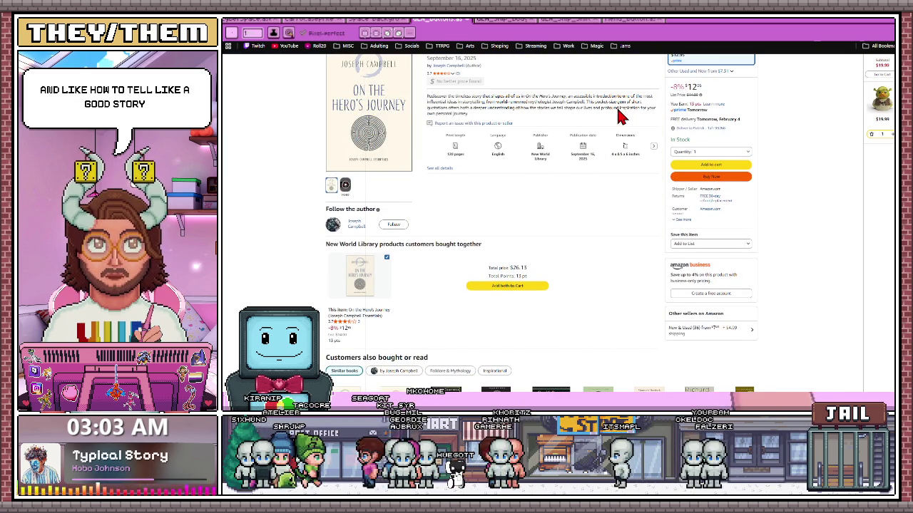
{"action": "scroll", "coordinate": [540, 204], "scroll_direction": "up", "scroll_amount": 2}
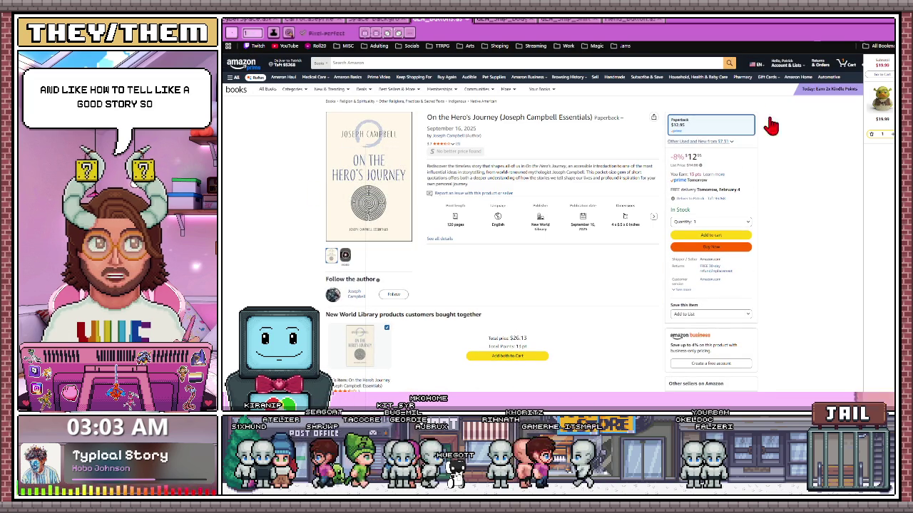
{"action": "key", "text": "alt+Tab"}
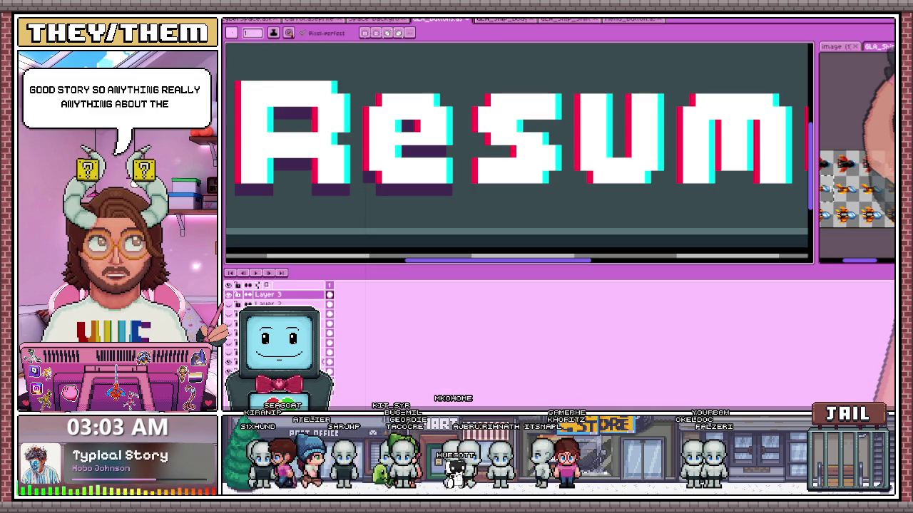
Zoom in and paint a dark purple shadow line beneath the Resume letters.
{"action": "scroll", "coordinate": [520, 199], "scroll_direction": "up", "scroll_amount": 2}
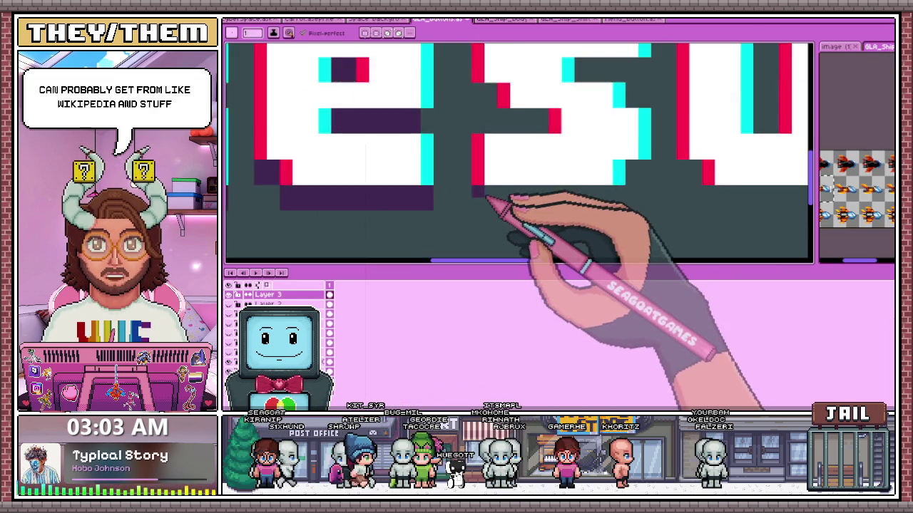
{"action": "scroll", "coordinate": [507, 208], "scroll_direction": "up", "scroll_amount": 2}
{"action": "scroll", "coordinate": [528, 189], "scroll_direction": "up", "scroll_amount": 2}
{"action": "mouse_move", "coordinate": [445, 184]}
{"action": "left_mouse_down"}
{"action": "mouse_move", "coordinate": [620, 184]}
{"action": "mouse_move", "coordinate": [624, 169]}
{"action": "left_mouse_up"}
{"action": "scroll", "coordinate": [528, 181], "scroll_direction": "down", "scroll_amount": 2}
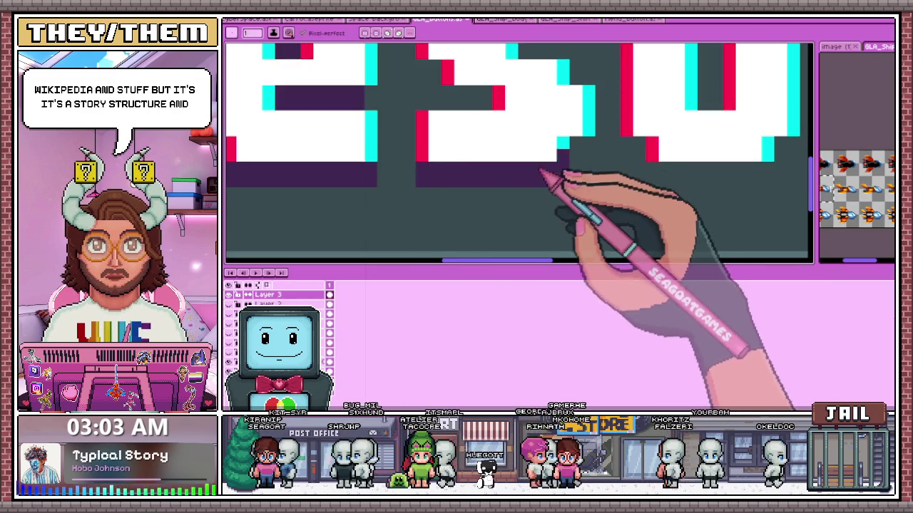
{"action": "scroll", "coordinate": [576, 157], "scroll_direction": "up", "scroll_amount": 2}
{"action": "scroll", "coordinate": [556, 163], "scroll_direction": "down", "scroll_amount": 2}
{"action": "scroll", "coordinate": [473, 132], "scroll_direction": "up", "scroll_amount": 2}
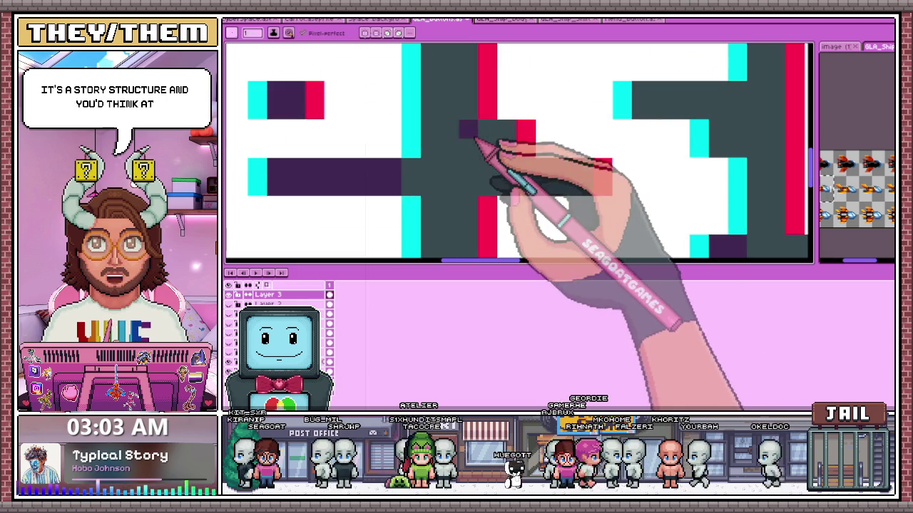
{"action": "scroll", "coordinate": [499, 147], "scroll_direction": "down", "scroll_amount": 1}
{"action": "scroll", "coordinate": [519, 159], "scroll_direction": "up", "scroll_amount": 1}
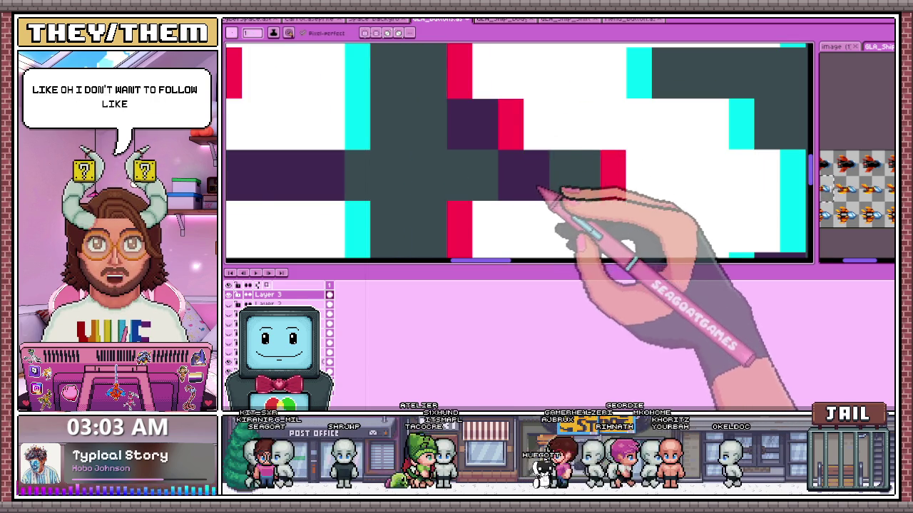
{"action": "scroll", "coordinate": [549, 193], "scroll_direction": "down", "scroll_amount": 1}
{"action": "scroll", "coordinate": [531, 185], "scroll_direction": "down", "scroll_amount": 1}
{"action": "scroll", "coordinate": [528, 168], "scroll_direction": "up", "scroll_amount": 2}
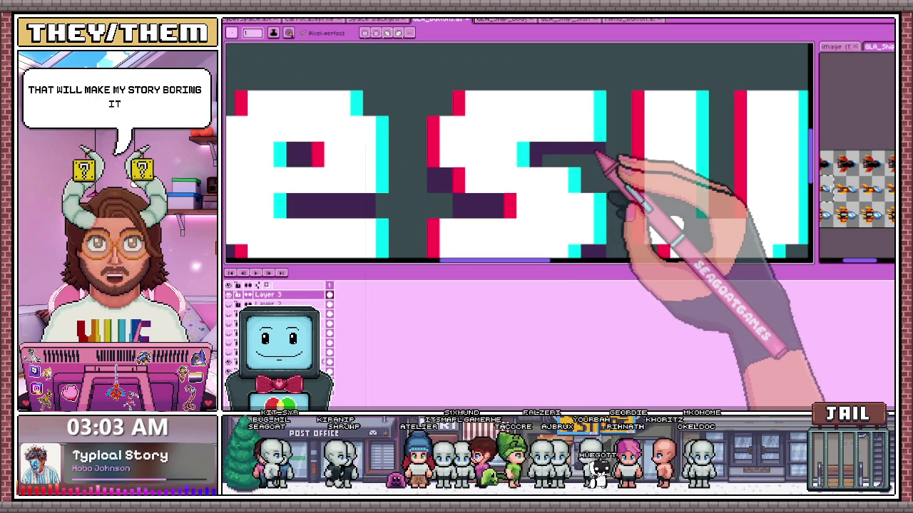
{"action": "scroll", "coordinate": [551, 161], "scroll_direction": "down", "scroll_amount": 2}
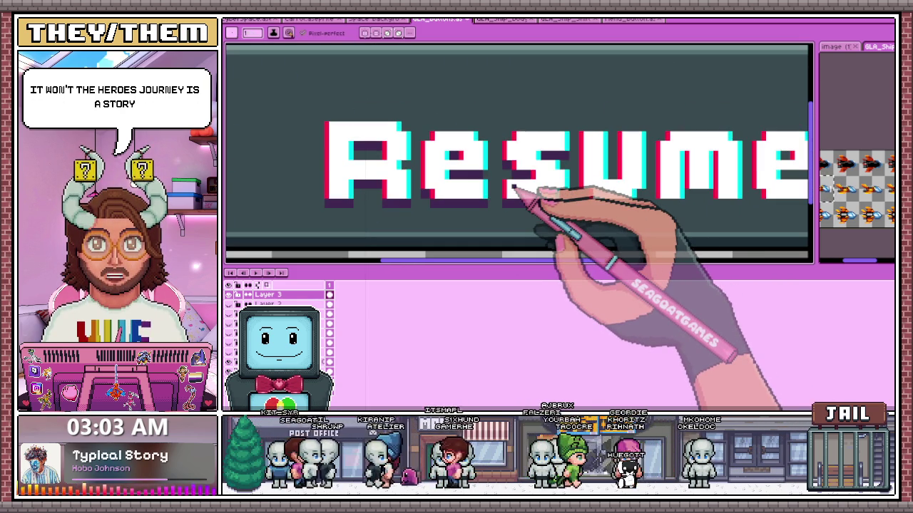
{"action": "scroll", "coordinate": [513, 187], "scroll_direction": "down", "scroll_amount": 1}
{"action": "scroll", "coordinate": [556, 196], "scroll_direction": "up", "scroll_amount": 1}
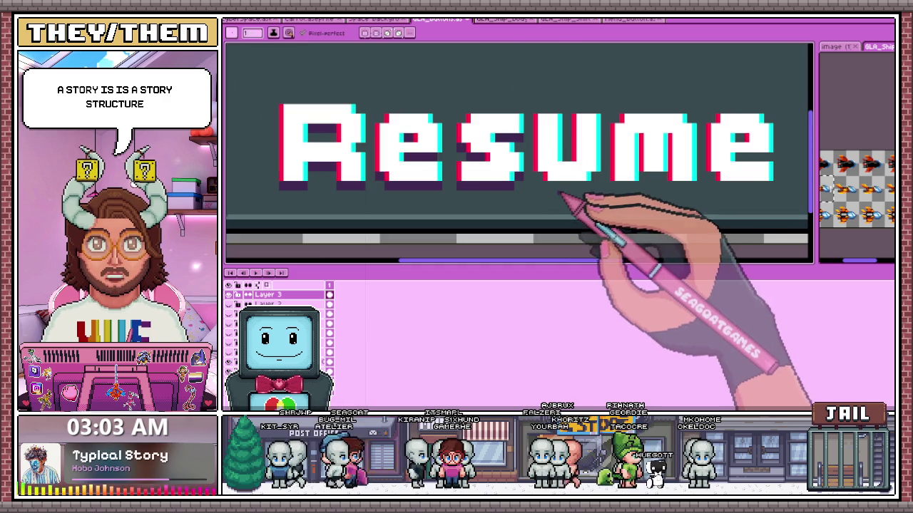
{"action": "scroll", "coordinate": [524, 175], "scroll_direction": "up", "scroll_amount": 3}
{"action": "scroll", "coordinate": [513, 178], "scroll_direction": "down", "scroll_amount": 3}
{"action": "scroll", "coordinate": [520, 200], "scroll_direction": "up", "scroll_amount": 1}
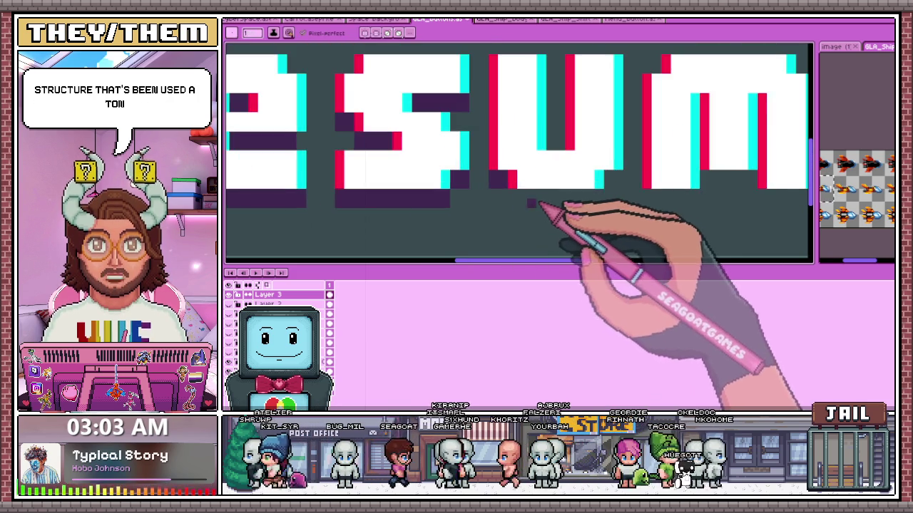
{"action": "scroll", "coordinate": [527, 201], "scroll_direction": "up", "scroll_amount": 2}
Paint another dark purple shadow row along the bottom of the letters.
{"action": "left_click_drag", "start_coordinate": [519, 214], "coordinate": [688, 212]}
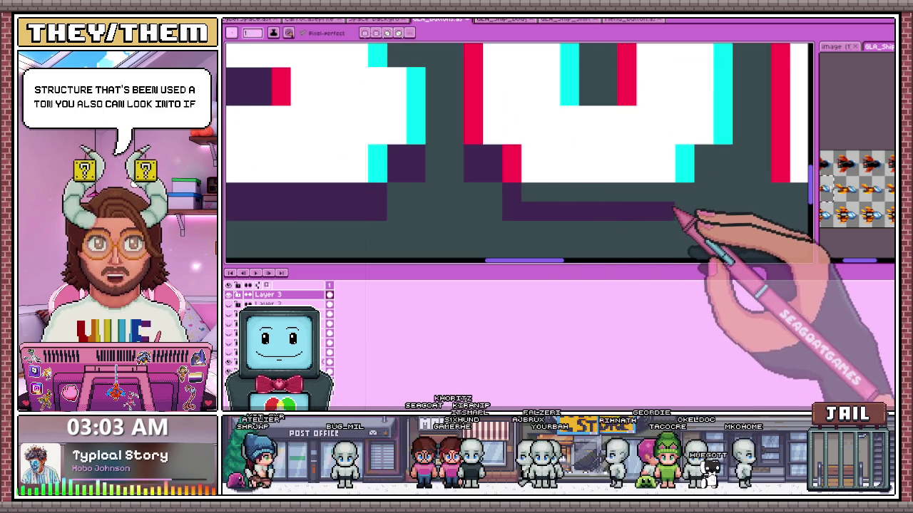
{"action": "scroll", "coordinate": [579, 201], "scroll_direction": "down", "scroll_amount": 3}
{"action": "scroll", "coordinate": [545, 207], "scroll_direction": "up", "scroll_amount": 3}
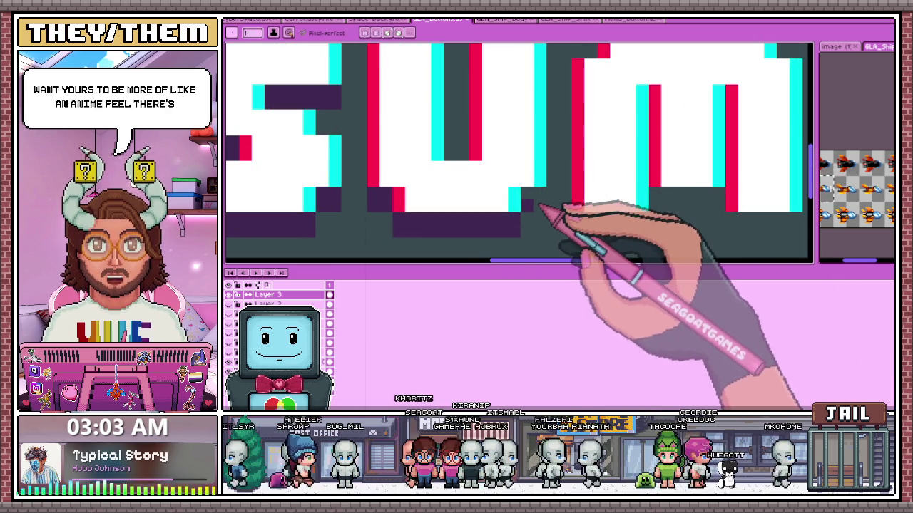
{"action": "scroll", "coordinate": [543, 202], "scroll_direction": "down", "scroll_amount": 3}
{"action": "scroll", "coordinate": [563, 200], "scroll_direction": "up", "scroll_amount": 3}
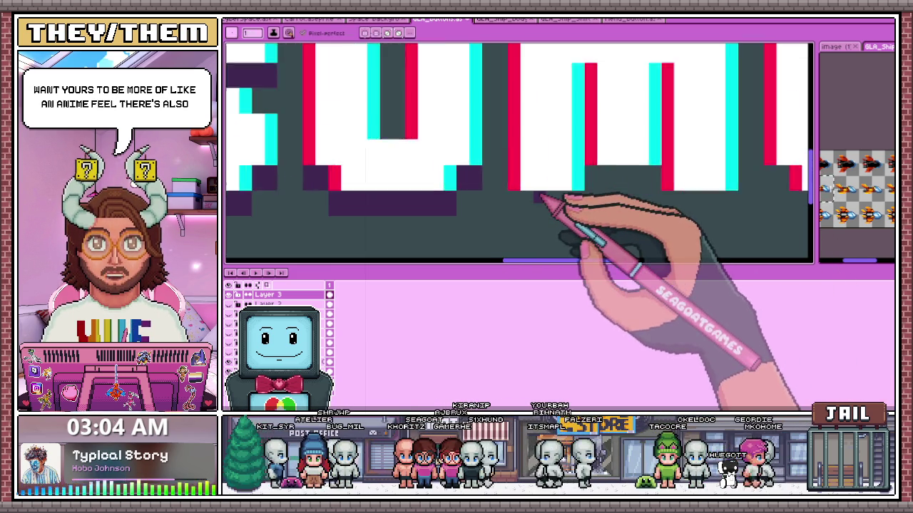
{"action": "scroll", "coordinate": [528, 202], "scroll_direction": "up", "scroll_amount": 1}
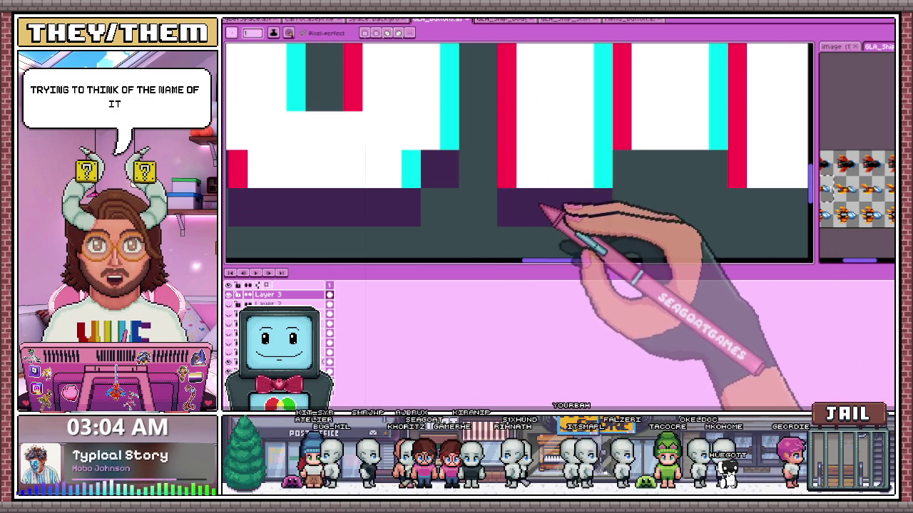
{"action": "scroll", "coordinate": [541, 207], "scroll_direction": "down", "scroll_amount": 3}
{"action": "scroll", "coordinate": [564, 200], "scroll_direction": "up", "scroll_amount": 3}
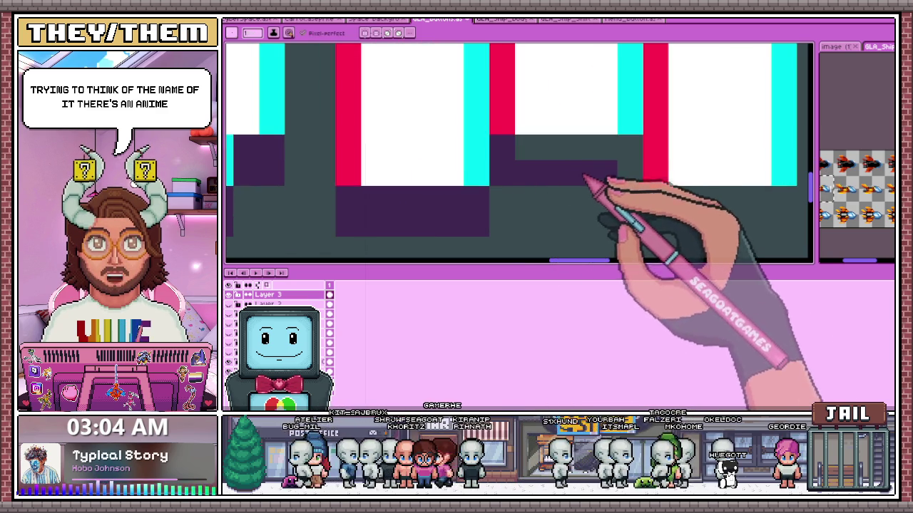
{"action": "scroll", "coordinate": [542, 167], "scroll_direction": "down", "scroll_amount": 3}
{"action": "scroll", "coordinate": [599, 182], "scroll_direction": "up", "scroll_amount": 2}
{"action": "scroll", "coordinate": [556, 166], "scroll_direction": "up", "scroll_amount": 1}
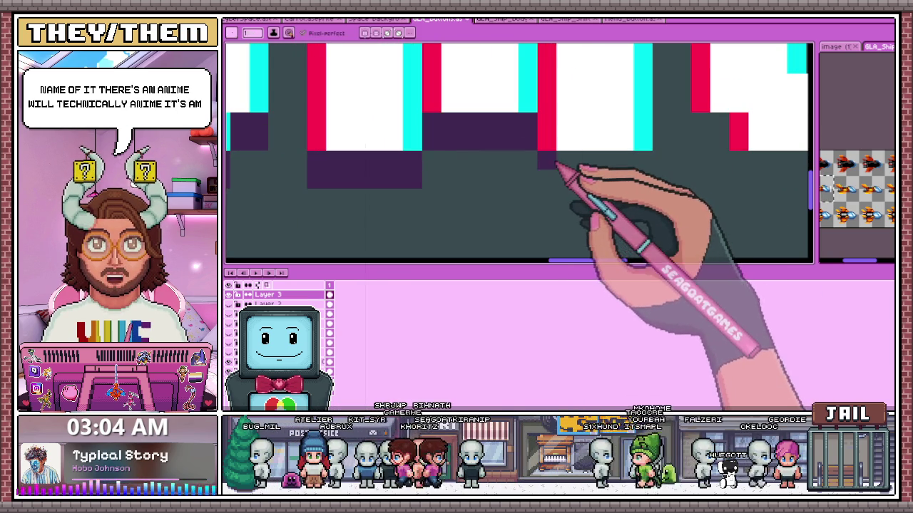
{"action": "scroll", "coordinate": [581, 214], "scroll_direction": "down", "scroll_amount": 2}
{"action": "scroll", "coordinate": [614, 193], "scroll_direction": "down", "scroll_amount": 1}
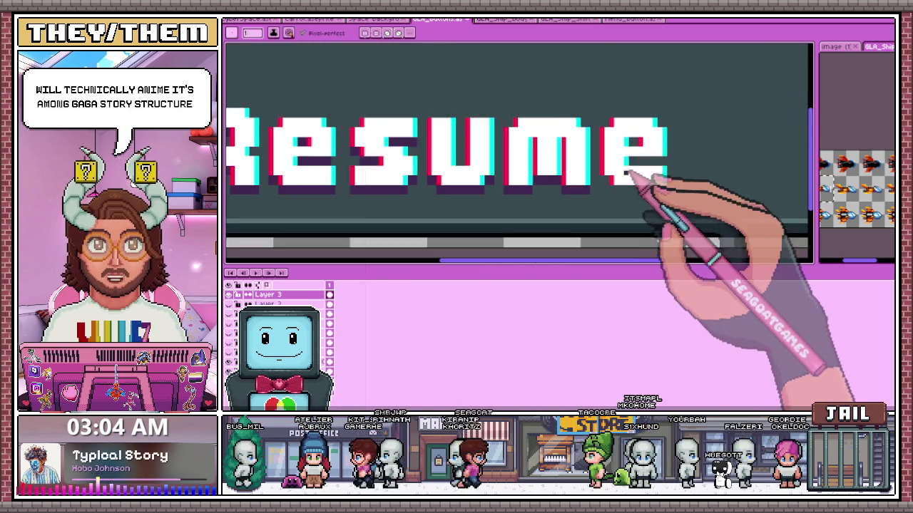
{"action": "scroll", "coordinate": [603, 184], "scroll_direction": "up", "scroll_amount": 3}
{"action": "scroll", "coordinate": [597, 182], "scroll_direction": "down", "scroll_amount": 3}
{"action": "scroll", "coordinate": [642, 178], "scroll_direction": "up", "scroll_amount": 3}
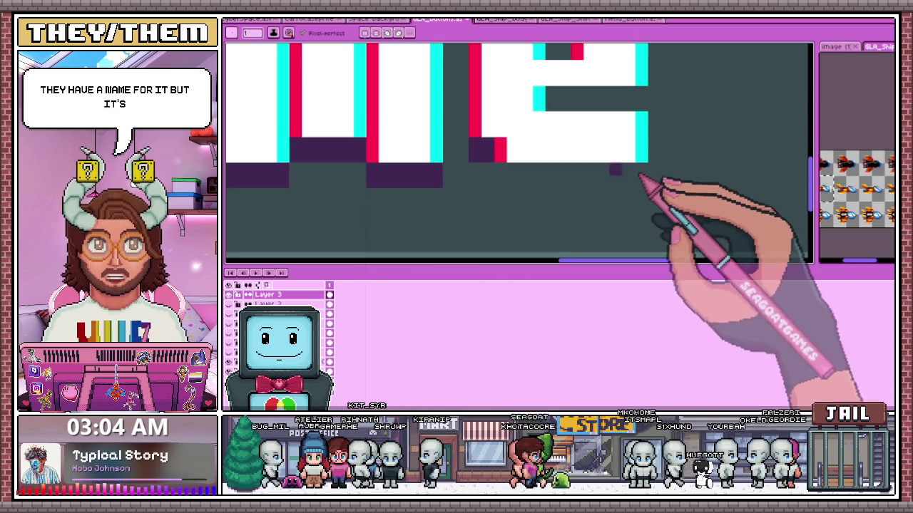
Extend the purple shadow under the m and e, including the e's middle bar.
{"action": "left_click_drag", "start_coordinate": [518, 184], "coordinate": [631, 182]}
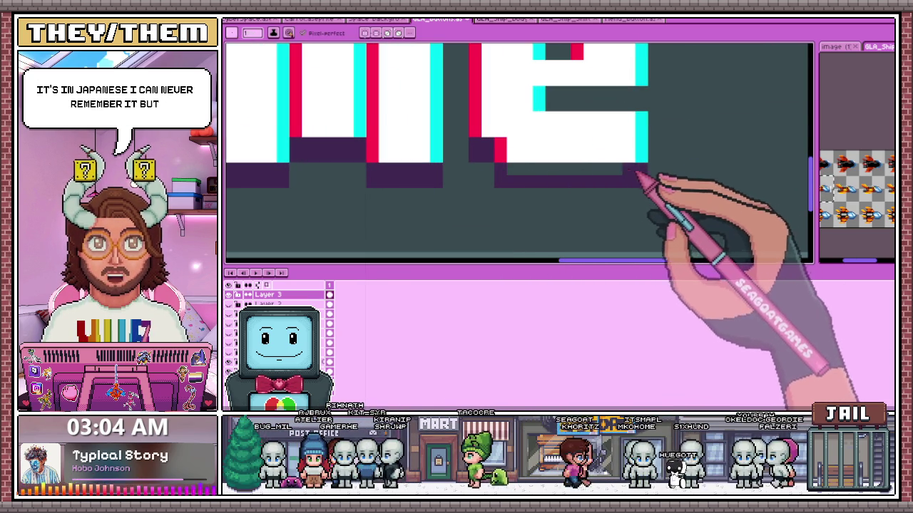
{"action": "left_click_drag", "start_coordinate": [549, 92], "coordinate": [642, 95]}
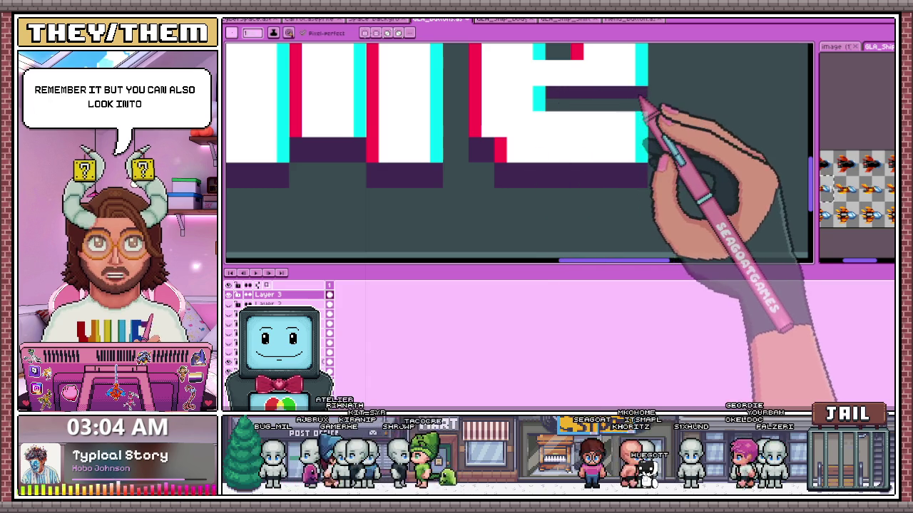
{"action": "scroll", "coordinate": [590, 133], "scroll_direction": "down", "scroll_amount": 2}
{"action": "scroll", "coordinate": [611, 92], "scroll_direction": "up", "scroll_amount": 3}
{"action": "scroll", "coordinate": [558, 84], "scroll_direction": "up", "scroll_amount": 1}
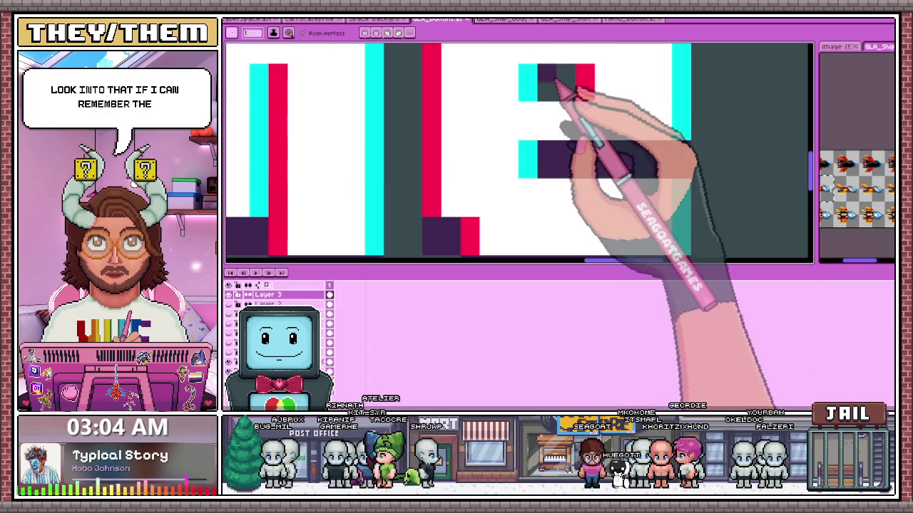
{"action": "scroll", "coordinate": [570, 100], "scroll_direction": "down", "scroll_amount": 2}
{"action": "scroll", "coordinate": [587, 122], "scroll_direction": "down", "scroll_amount": 1}
{"action": "scroll", "coordinate": [601, 179], "scroll_direction": "down", "scroll_amount": 1}
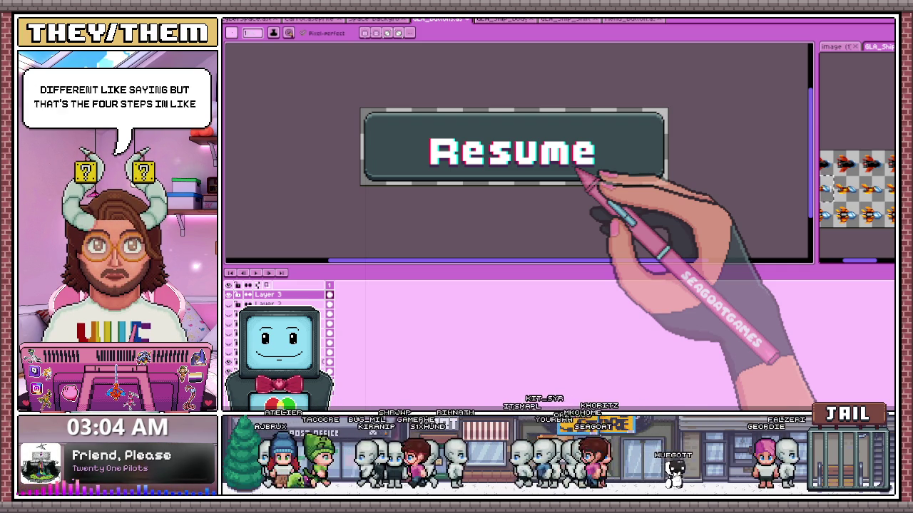
At high zoom, pencil black outline pixels along and beside a letter's edge.
{"action": "scroll", "coordinate": [457, 161], "scroll_direction": "up", "scroll_amount": 2}
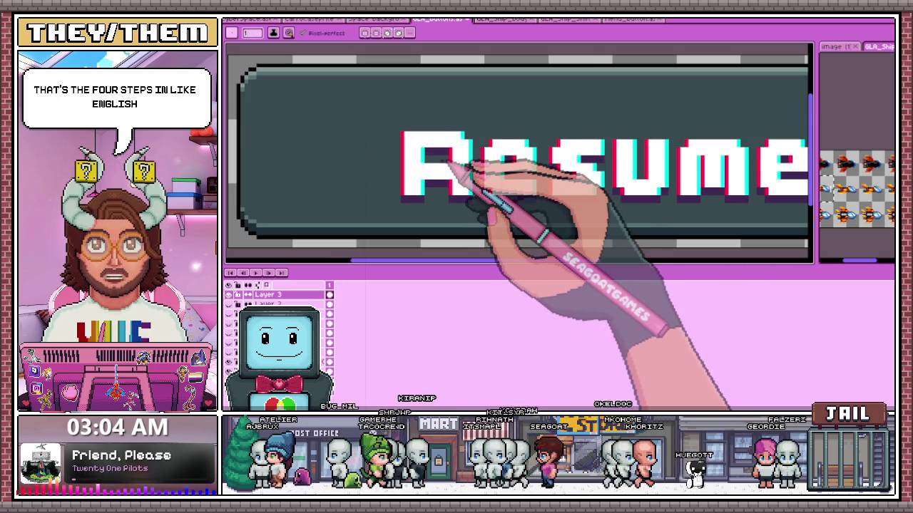
{"action": "scroll", "coordinate": [535, 171], "scroll_direction": "up", "scroll_amount": 1}
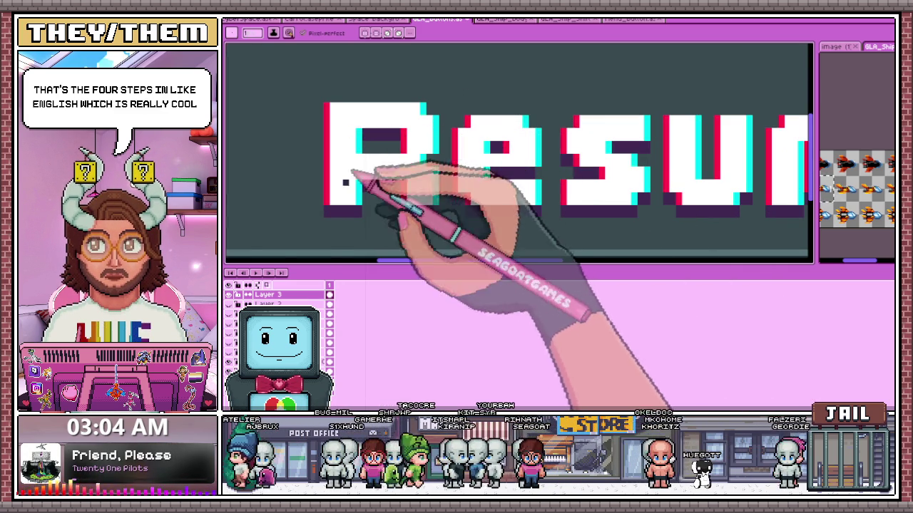
{"action": "scroll", "coordinate": [306, 218], "scroll_direction": "up", "scroll_amount": 2}
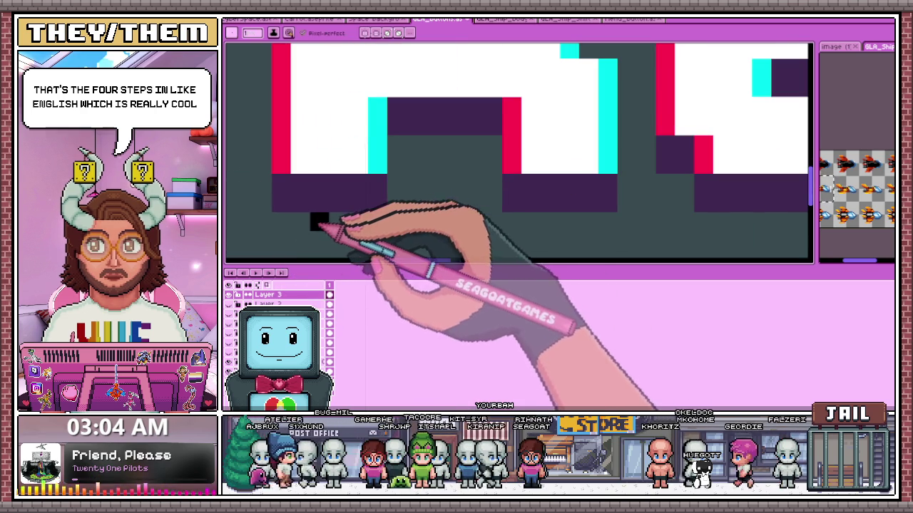
{"action": "mouse_move", "coordinate": [278, 222]}
{"action": "left_mouse_down"}
{"action": "mouse_move", "coordinate": [396, 214]}
{"action": "mouse_move", "coordinate": [397, 157]}
{"action": "mouse_move", "coordinate": [427, 151]}
{"action": "mouse_move", "coordinate": [494, 152]}
{"action": "mouse_move", "coordinate": [502, 204]}
{"action": "mouse_move", "coordinate": [526, 222]}
{"action": "mouse_move", "coordinate": [614, 227]}
{"action": "mouse_move", "coordinate": [626, 164]}
{"action": "mouse_move", "coordinate": [611, 197]}
{"action": "mouse_move", "coordinate": [566, 204]}
{"action": "mouse_move", "coordinate": [559, 149]}
{"action": "left_mouse_up"}
{"action": "scroll", "coordinate": [599, 200], "scroll_direction": "down", "scroll_amount": 3}
{"action": "scroll", "coordinate": [591, 152], "scroll_direction": "up", "scroll_amount": 3}
{"action": "scroll", "coordinate": [560, 147], "scroll_direction": "down", "scroll_amount": 3}
{"action": "scroll", "coordinate": [546, 171], "scroll_direction": "up", "scroll_amount": 3}
{"action": "left_click", "coordinate": [539, 176]}
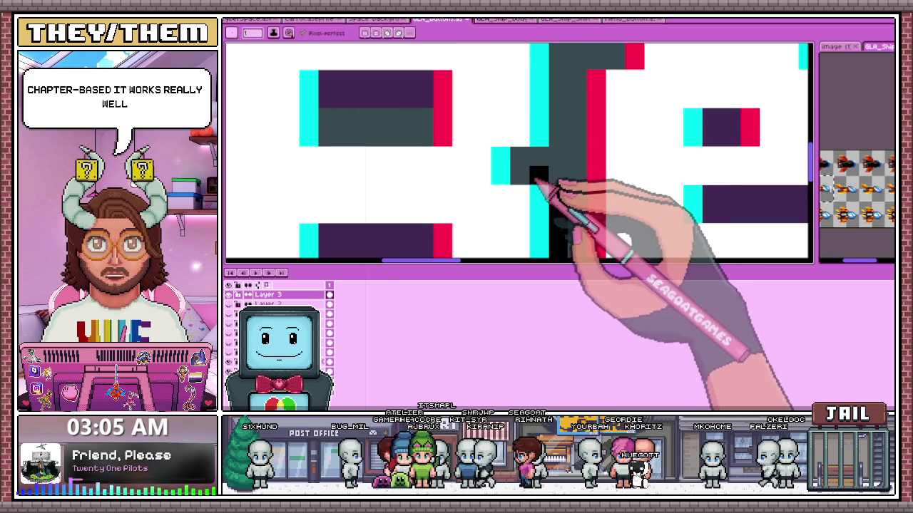
{"action": "scroll", "coordinate": [535, 177], "scroll_direction": "down", "scroll_amount": 3}
{"action": "scroll", "coordinate": [542, 164], "scroll_direction": "up", "scroll_amount": 2}
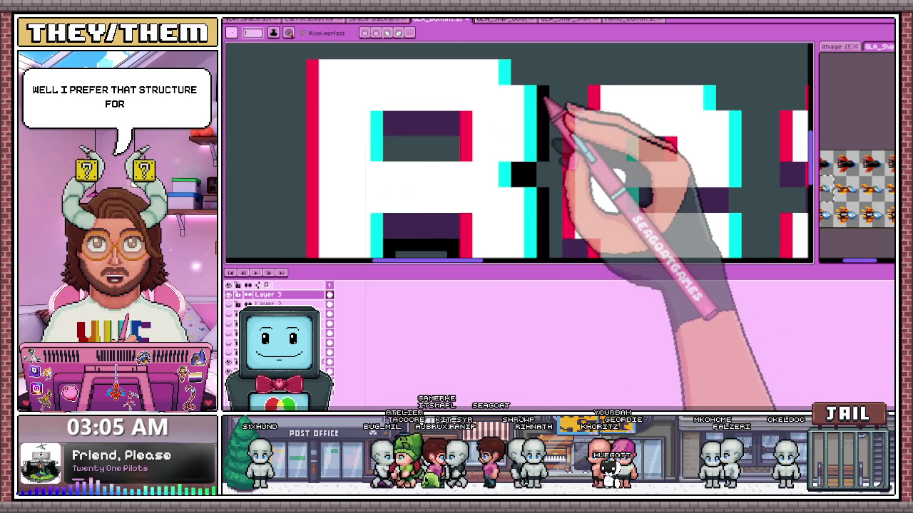
Back in the Resume button document, outline the top and left side of the R in black.
{"action": "key", "text": "ctrl+shift+Tab"}
{"action": "key", "text": "ctrl+shift+Tab"}
{"action": "left_click", "coordinate": [436, 19]}
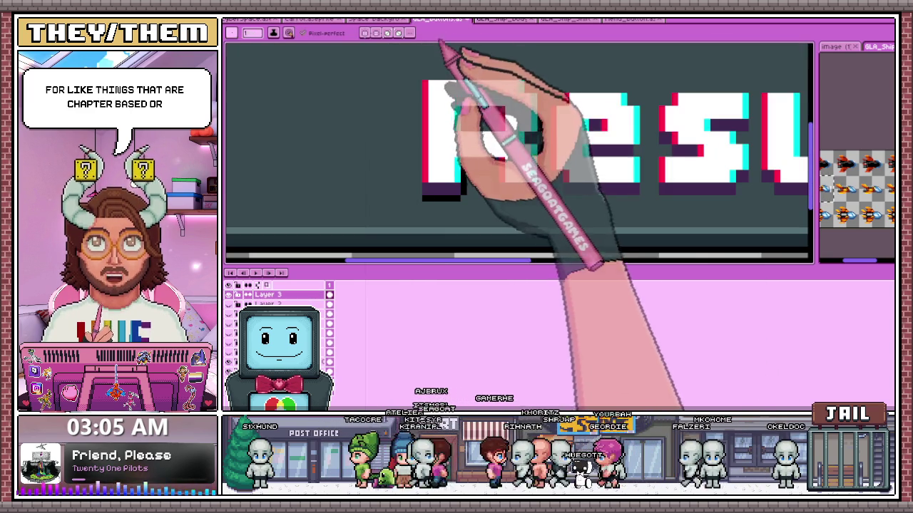
{"action": "scroll", "coordinate": [529, 109], "scroll_direction": "up", "scroll_amount": 2}
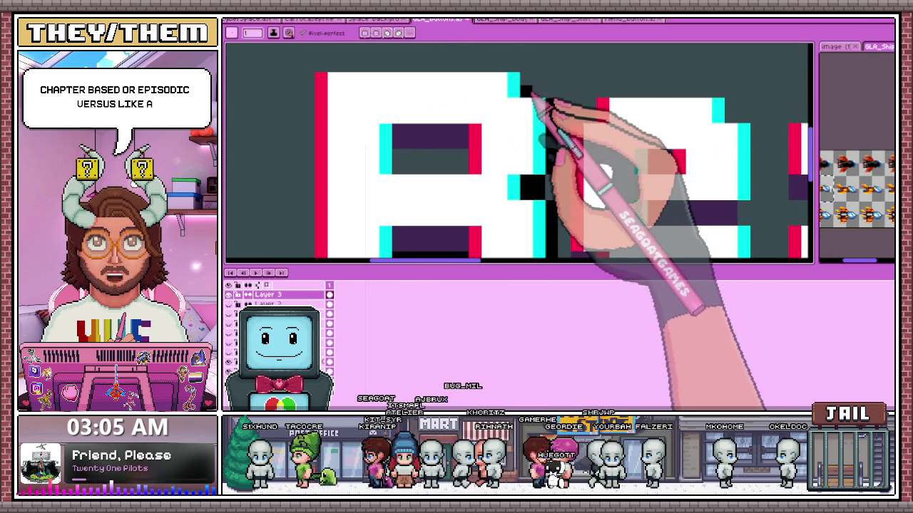
{"action": "scroll", "coordinate": [531, 95], "scroll_direction": "down", "scroll_amount": 1}
{"action": "scroll", "coordinate": [528, 78], "scroll_direction": "up", "scroll_amount": 1}
{"action": "left_click_drag", "start_coordinate": [499, 75], "coordinate": [319, 71]}
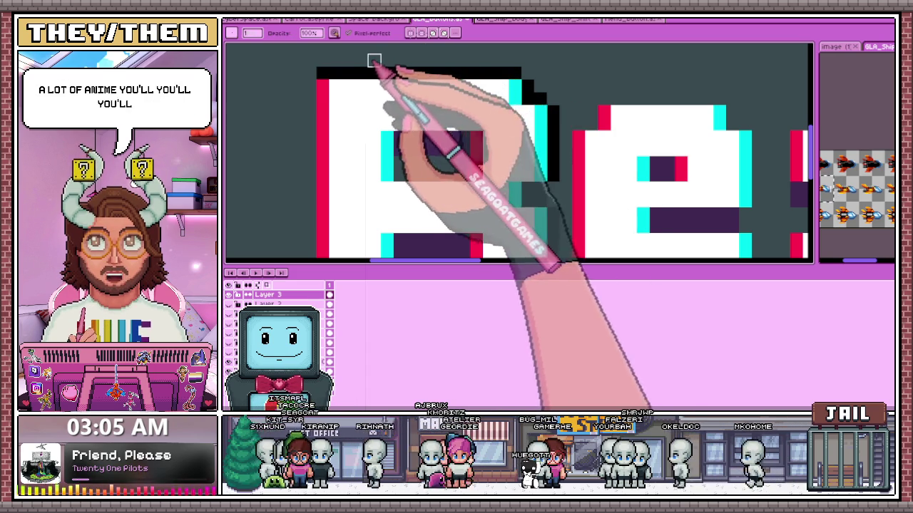
{"action": "scroll", "coordinate": [357, 67], "scroll_direction": "down", "scroll_amount": 1}
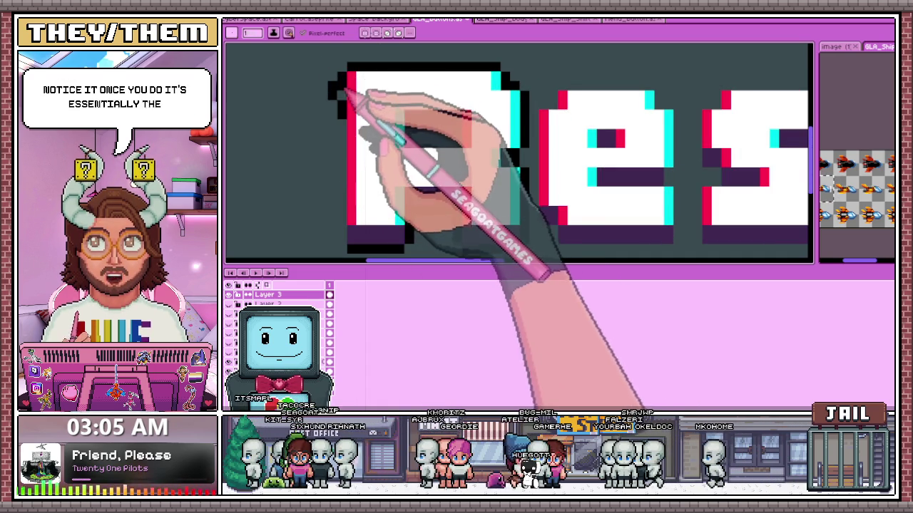
{"action": "left_click_drag", "start_coordinate": [330, 74], "coordinate": [347, 168]}
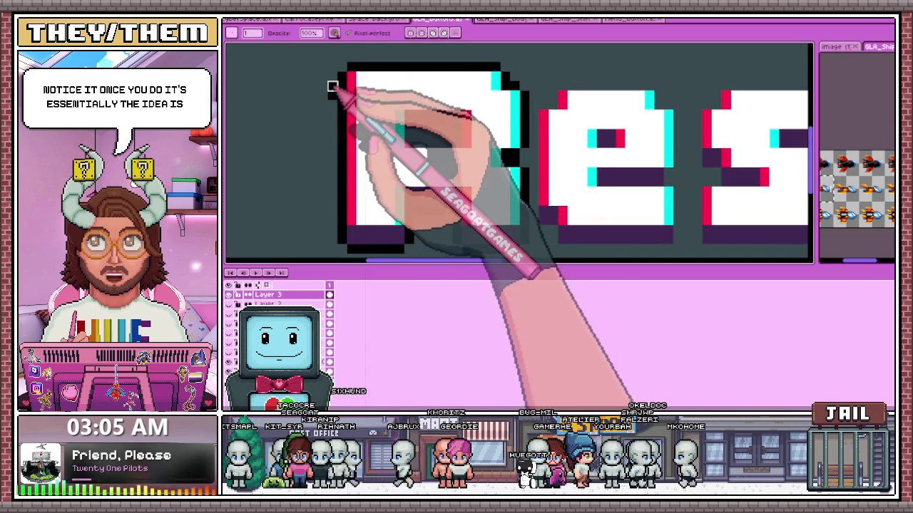
Add black outline pixels along the top of the next letter, then review the lettering.
{"action": "scroll", "coordinate": [334, 120], "scroll_direction": "down", "scroll_amount": 1}
{"action": "scroll", "coordinate": [333, 120], "scroll_direction": "down", "scroll_amount": 1}
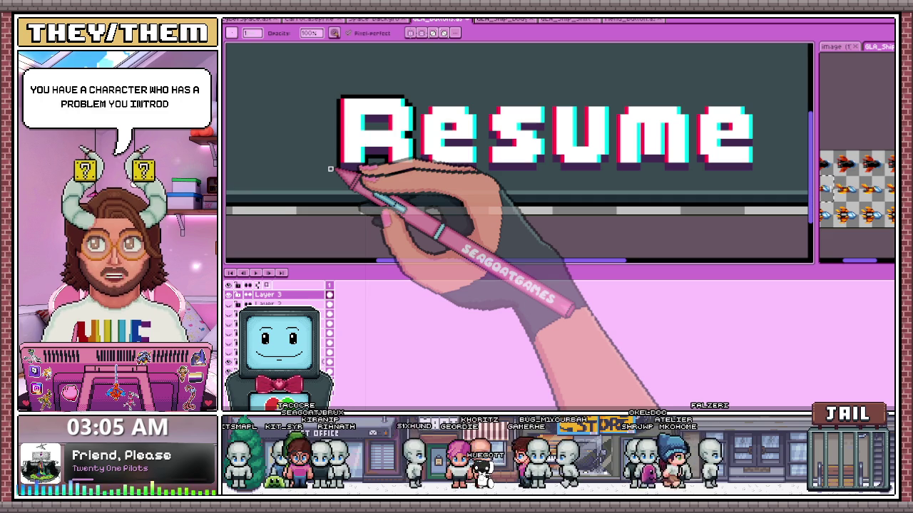
{"action": "scroll", "coordinate": [330, 169], "scroll_direction": "up", "scroll_amount": 1}
{"action": "scroll", "coordinate": [399, 178], "scroll_direction": "up", "scroll_amount": 2}
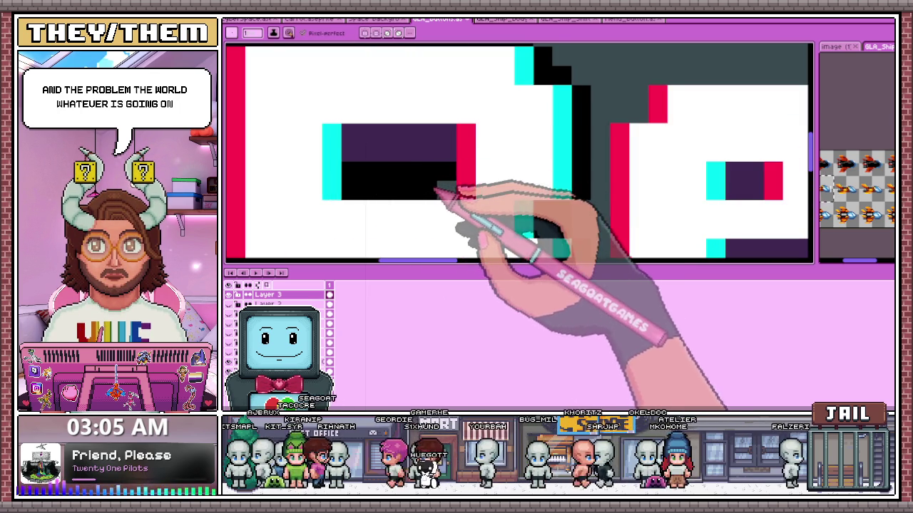
{"action": "scroll", "coordinate": [434, 174], "scroll_direction": "down", "scroll_amount": 1}
{"action": "scroll", "coordinate": [421, 190], "scroll_direction": "down", "scroll_amount": 2}
{"action": "scroll", "coordinate": [424, 189], "scroll_direction": "up", "scroll_amount": 1}
{"action": "scroll", "coordinate": [437, 197], "scroll_direction": "up", "scroll_amount": 1}
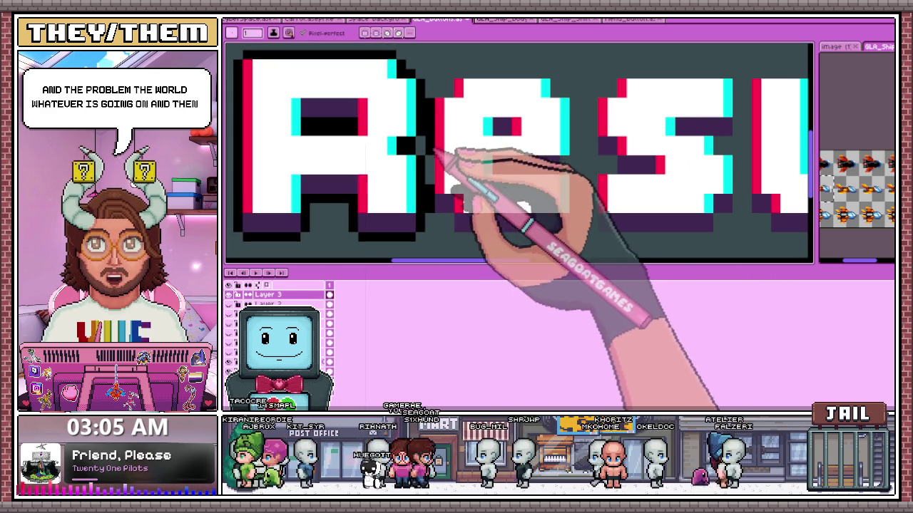
{"action": "mouse_move", "coordinate": [468, 81]}
{"action": "left_mouse_down"}
{"action": "mouse_move", "coordinate": [463, 76]}
{"action": "mouse_move", "coordinate": [550, 87]}
{"action": "left_mouse_up"}
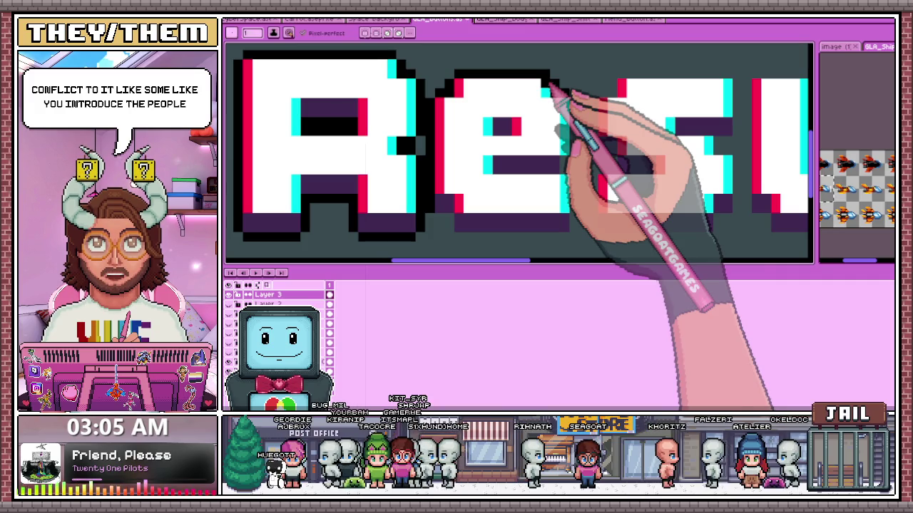
{"action": "scroll", "coordinate": [563, 121], "scroll_direction": "up", "scroll_amount": 1}
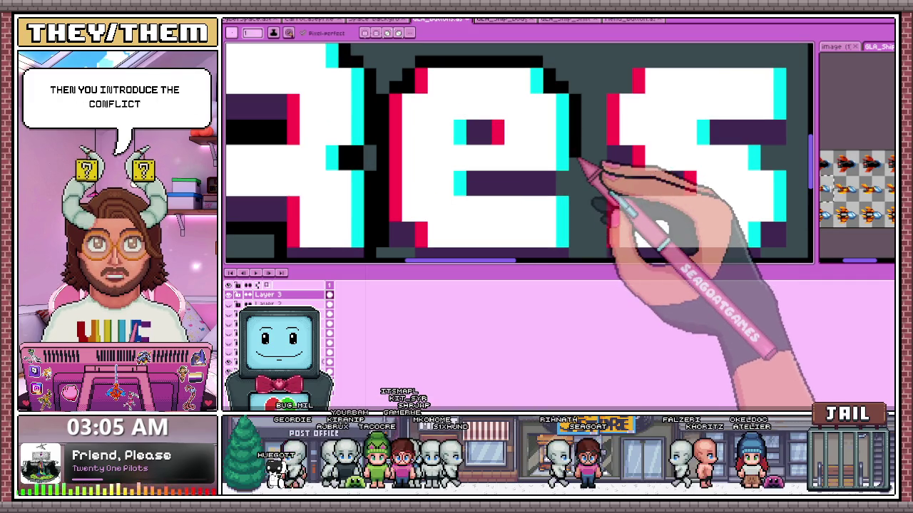
{"action": "scroll", "coordinate": [601, 204], "scroll_direction": "down", "scroll_amount": 1}
{"action": "scroll", "coordinate": [570, 171], "scroll_direction": "up", "scroll_amount": 3}
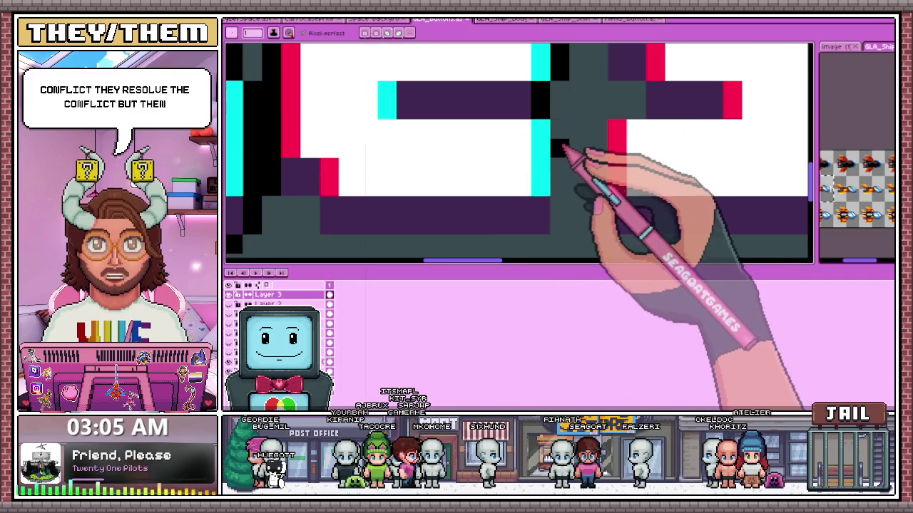
{"action": "scroll", "coordinate": [563, 225], "scroll_direction": "down", "scroll_amount": 3}
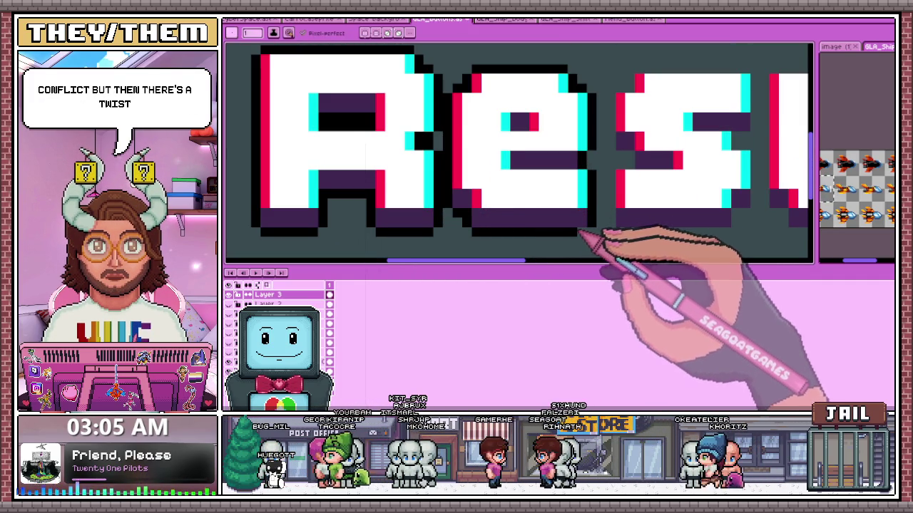
{"action": "scroll", "coordinate": [556, 214], "scroll_direction": "down", "scroll_amount": 2}
{"action": "scroll", "coordinate": [542, 207], "scroll_direction": "down", "scroll_amount": 1}
{"action": "scroll", "coordinate": [517, 231], "scroll_direction": "up", "scroll_amount": 4}
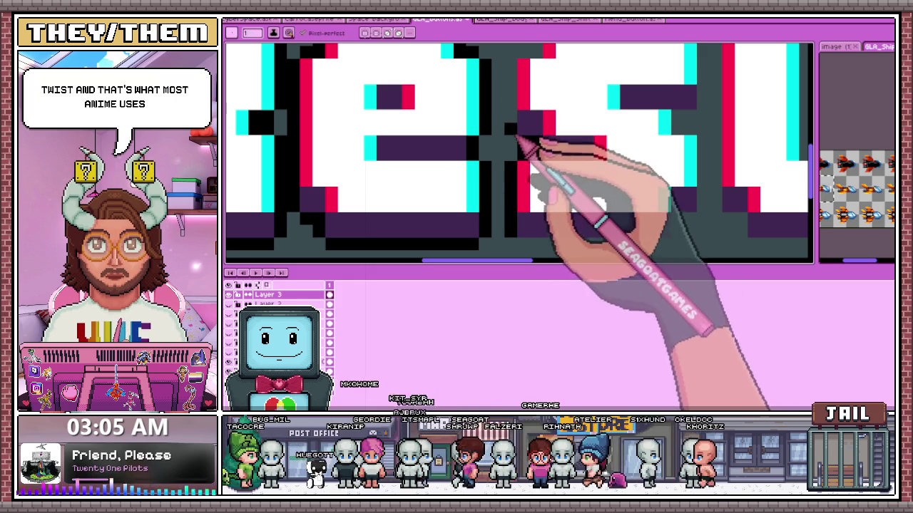
{"action": "scroll", "coordinate": [515, 74], "scroll_direction": "down", "scroll_amount": 2}
{"action": "scroll", "coordinate": [526, 92], "scroll_direction": "up", "scroll_amount": 2}
{"action": "scroll", "coordinate": [500, 158], "scroll_direction": "up", "scroll_amount": 1}
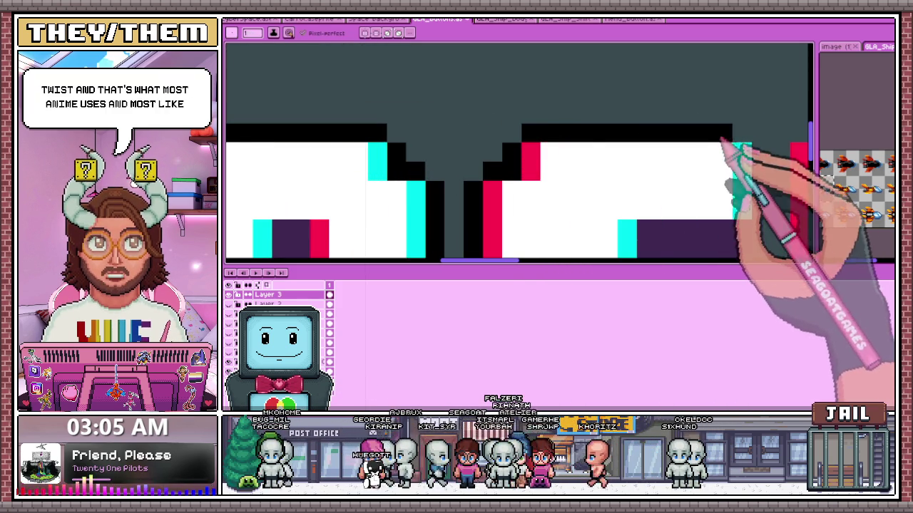
{"action": "scroll", "coordinate": [684, 171], "scroll_direction": "down", "scroll_amount": 2}
{"action": "scroll", "coordinate": [571, 150], "scroll_direction": "up", "scroll_amount": 2}
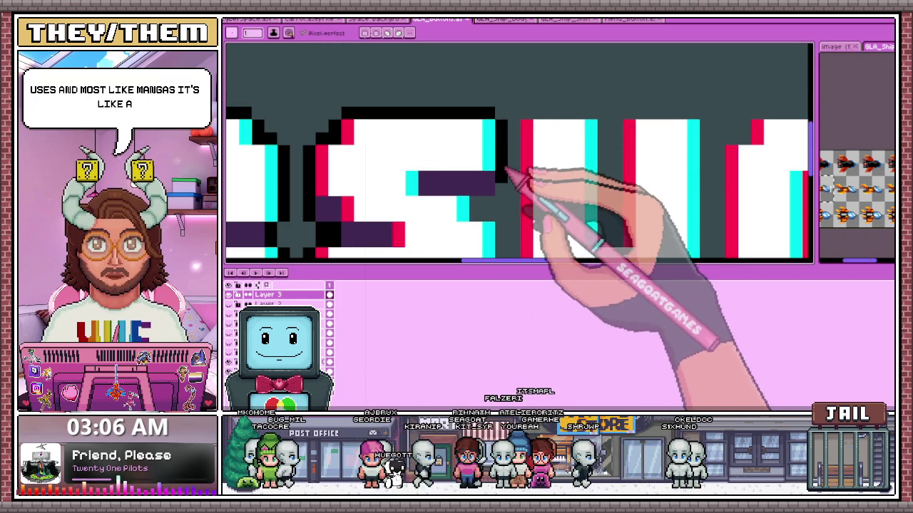
{"action": "scroll", "coordinate": [497, 157], "scroll_direction": "down", "scroll_amount": 1}
{"action": "scroll", "coordinate": [499, 200], "scroll_direction": "up", "scroll_amount": 1}
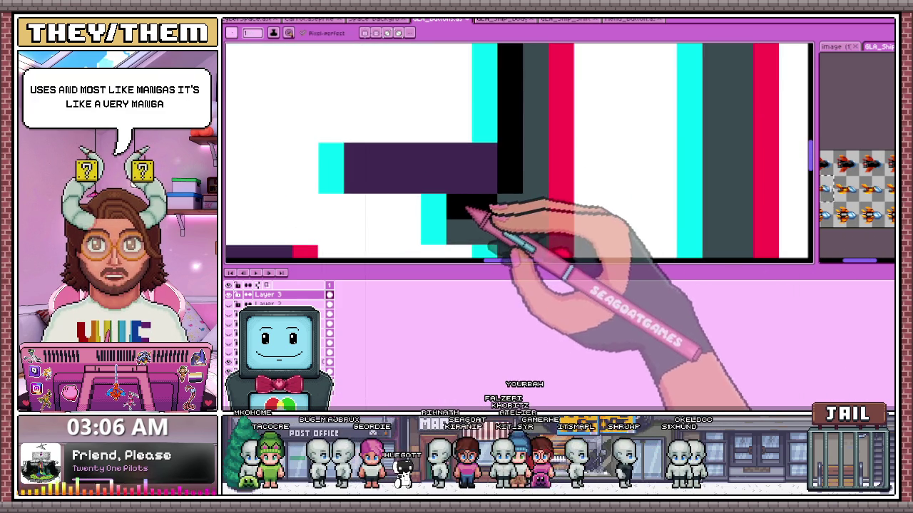
{"action": "scroll", "coordinate": [499, 200], "scroll_direction": "down", "scroll_amount": 1}
{"action": "scroll", "coordinate": [497, 229], "scroll_direction": "down", "scroll_amount": 1}
{"action": "scroll", "coordinate": [497, 230], "scroll_direction": "up", "scroll_amount": 2}
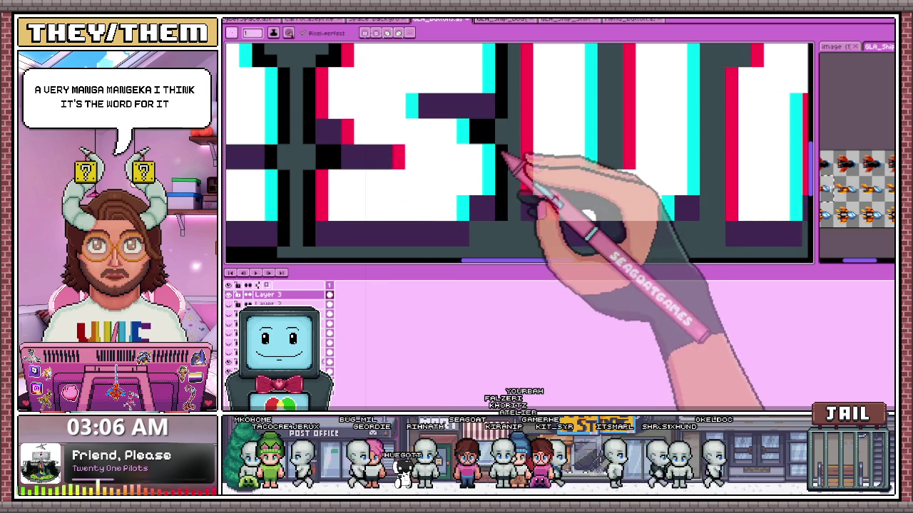
{"action": "scroll", "coordinate": [479, 242], "scroll_direction": "down", "scroll_amount": 2}
{"action": "scroll", "coordinate": [420, 232], "scroll_direction": "up", "scroll_amount": 2}
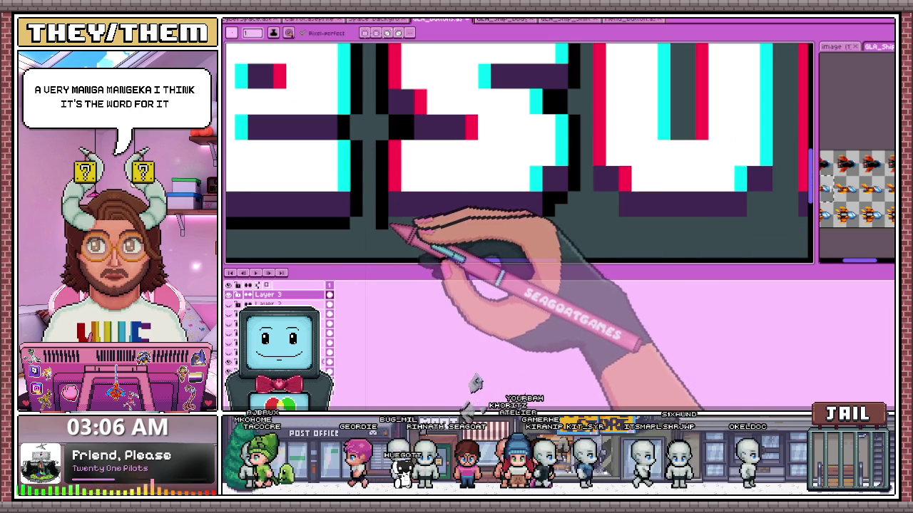
{"action": "scroll", "coordinate": [528, 232], "scroll_direction": "down", "scroll_amount": 2}
{"action": "scroll", "coordinate": [499, 207], "scroll_direction": "down", "scroll_amount": 1}
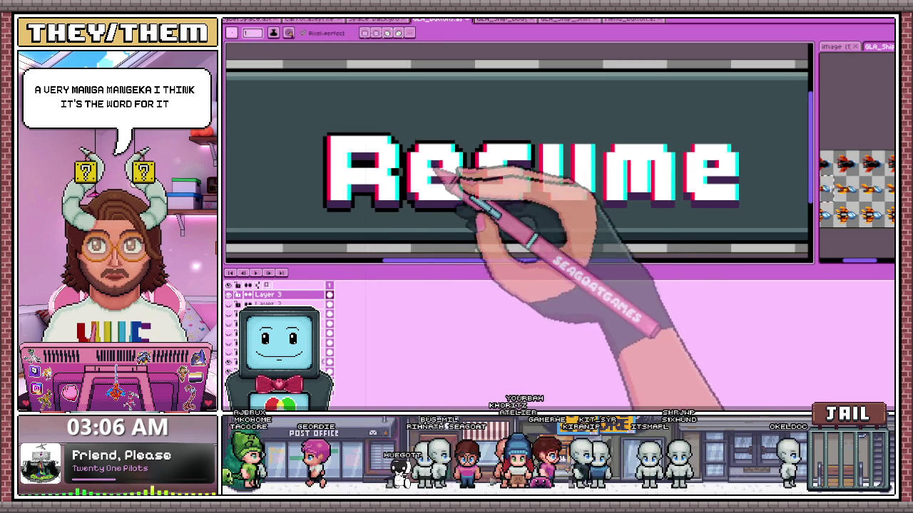
Marquee-select the u, m and e of Resume, nudge them right, and drop the selection.
{"action": "key", "text": "m"}
{"action": "scroll", "coordinate": [307, 129], "scroll_direction": "up", "scroll_amount": 2}
{"action": "left_click_drag", "start_coordinate": [264, 66], "coordinate": [421, 222]}
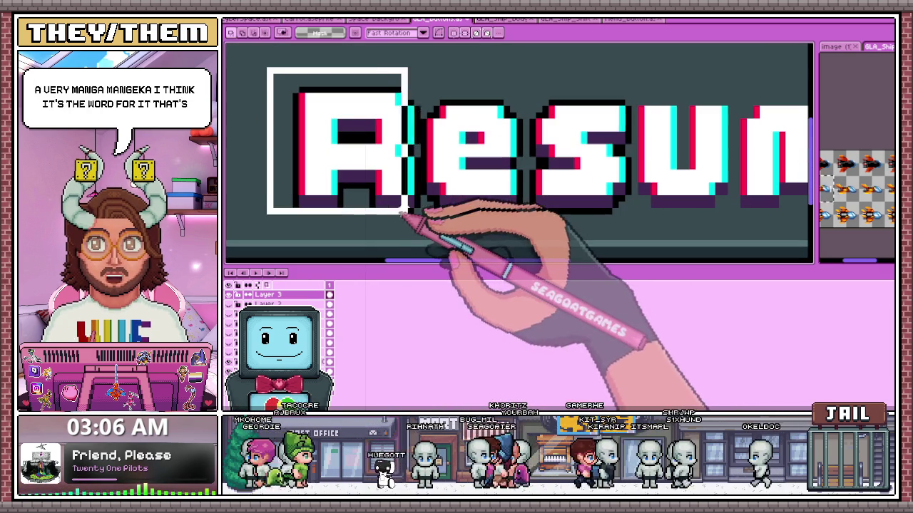
{"action": "scroll", "coordinate": [417, 193], "scroll_direction": "down", "scroll_amount": 1}
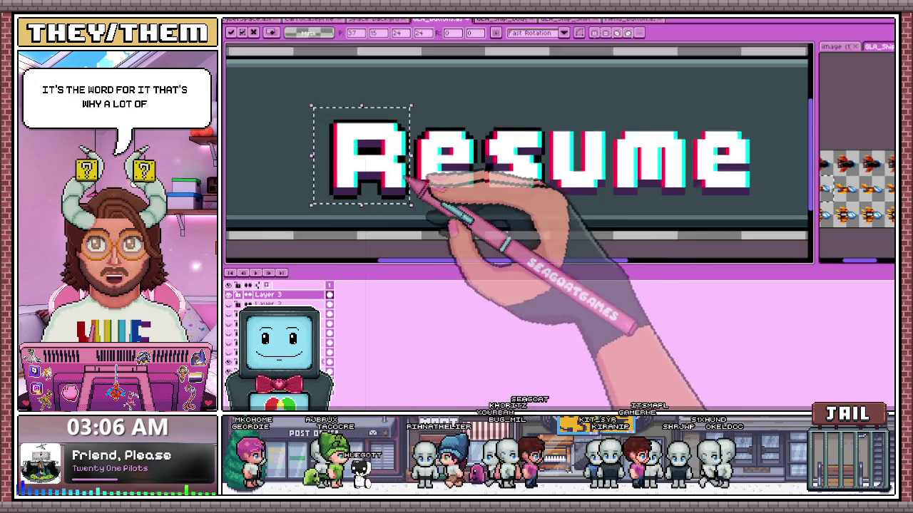
{"action": "scroll", "coordinate": [456, 193], "scroll_direction": "down", "scroll_amount": 1}
{"action": "scroll", "coordinate": [521, 171], "scroll_direction": "down", "scroll_amount": 1}
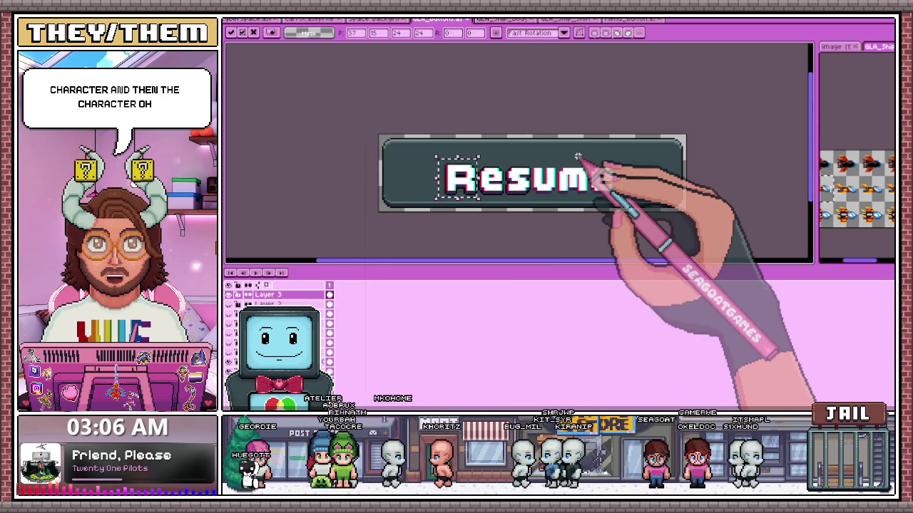
{"action": "scroll", "coordinate": [514, 147], "scroll_direction": "up", "scroll_amount": 1}
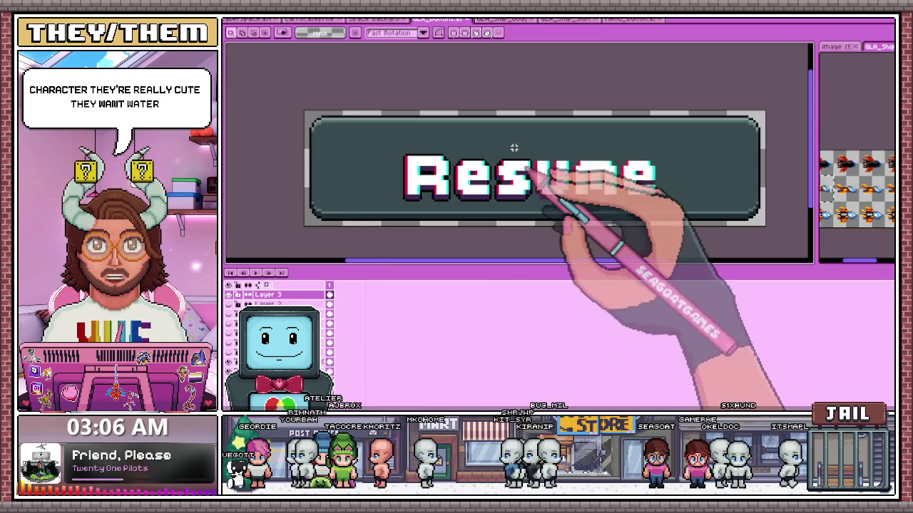
{"action": "scroll", "coordinate": [510, 136], "scroll_direction": "up", "scroll_amount": 1}
{"action": "mouse_move", "coordinate": [509, 127]}
{"action": "left_mouse_down"}
{"action": "mouse_move", "coordinate": [682, 204]}
{"action": "mouse_move", "coordinate": [747, 212]}
{"action": "left_mouse_up"}
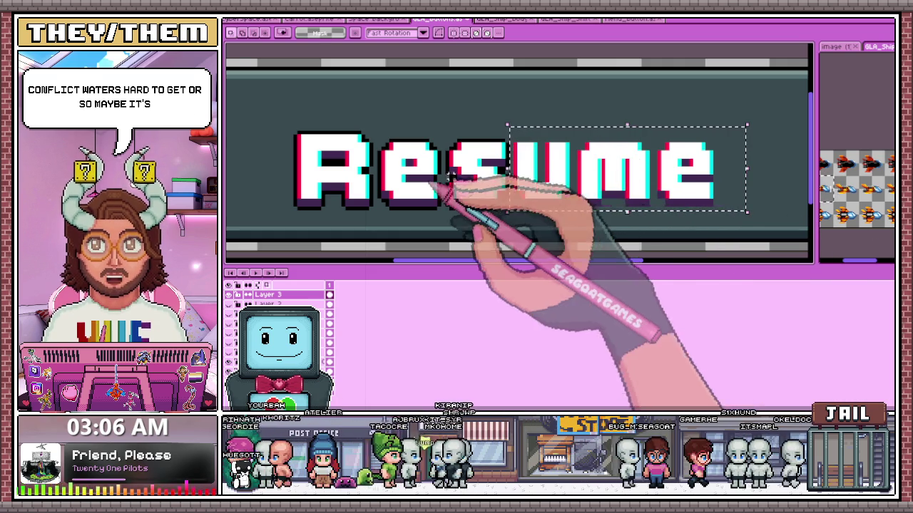
{"action": "left_click_drag", "start_coordinate": [520, 188], "coordinate": [528, 178]}
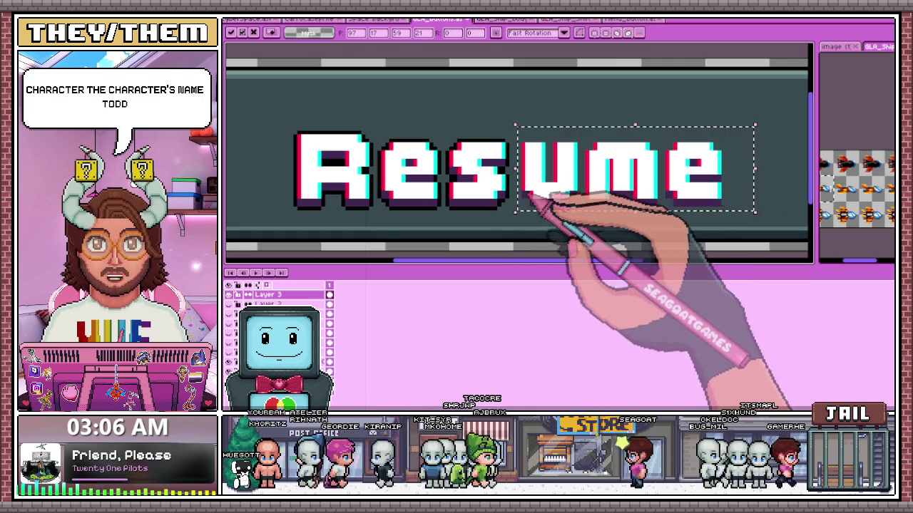
{"action": "key", "text": "ctrl+d"}
{"action": "key", "text": "b"}
{"action": "scroll", "coordinate": [592, 179], "scroll_direction": "up", "scroll_amount": 1}
Zoom over the s and u of Resume to check their black outline pixels.
{"action": "scroll", "coordinate": [509, 173], "scroll_direction": "up", "scroll_amount": 1}
{"action": "scroll", "coordinate": [499, 188], "scroll_direction": "up", "scroll_amount": 1}
{"action": "scroll", "coordinate": [485, 217], "scroll_direction": "down", "scroll_amount": 3}
{"action": "scroll", "coordinate": [509, 114], "scroll_direction": "up", "scroll_amount": 1}
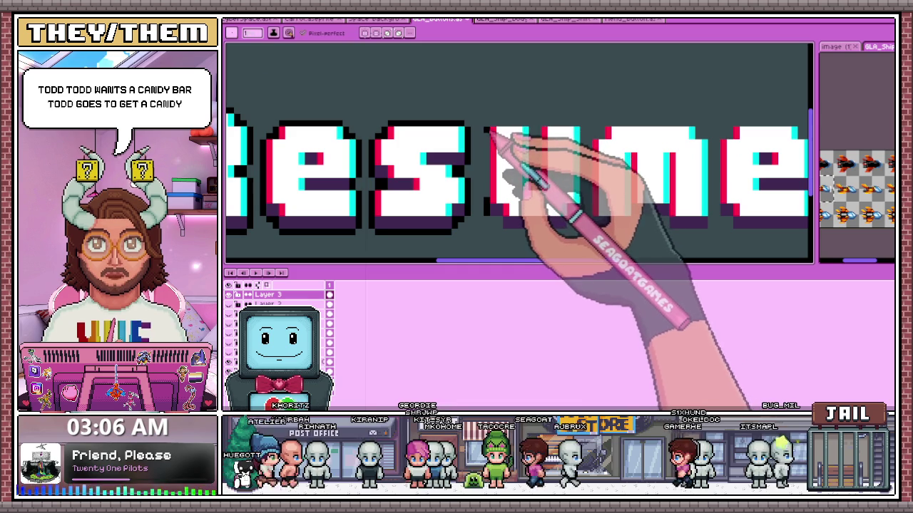
{"action": "scroll", "coordinate": [506, 97], "scroll_direction": "up", "scroll_amount": 1}
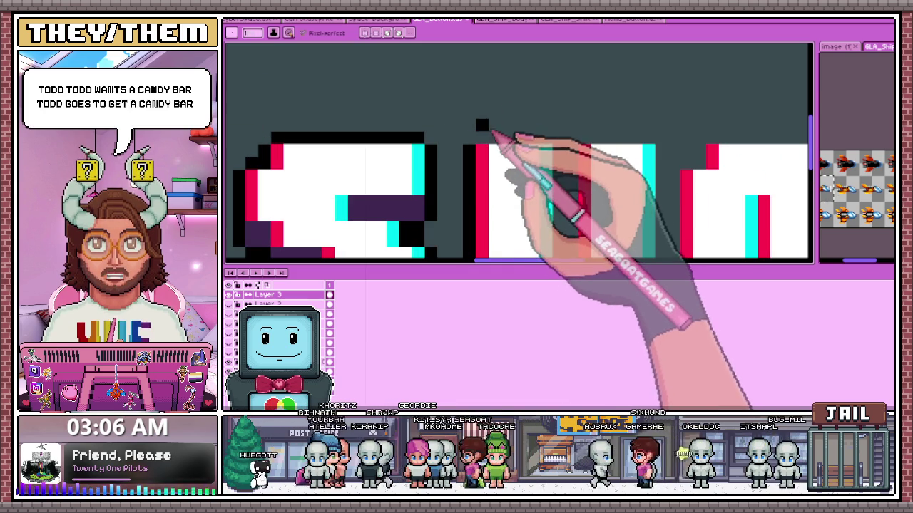
{"action": "scroll", "coordinate": [550, 138], "scroll_direction": "down", "scroll_amount": 2}
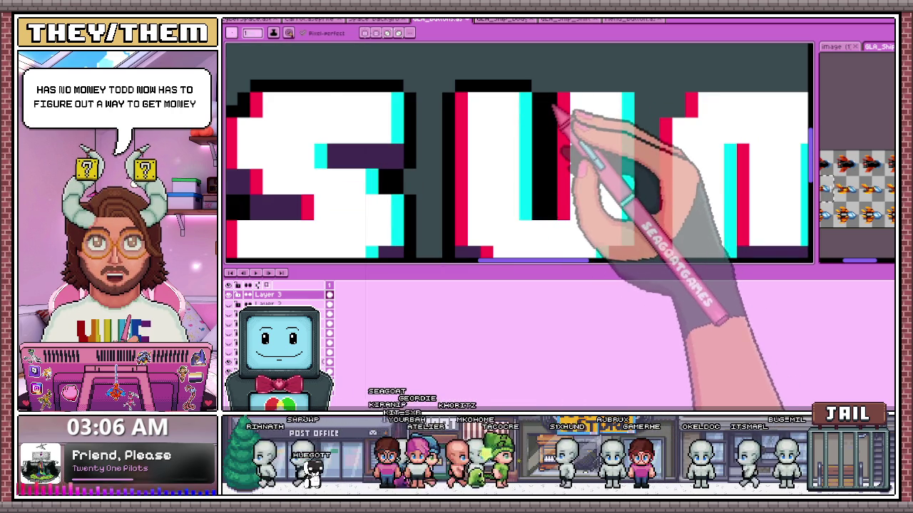
{"action": "scroll", "coordinate": [555, 114], "scroll_direction": "down", "scroll_amount": 3}
{"action": "scroll", "coordinate": [524, 124], "scroll_direction": "up", "scroll_amount": 1}
{"action": "scroll", "coordinate": [526, 114], "scroll_direction": "up", "scroll_amount": 1}
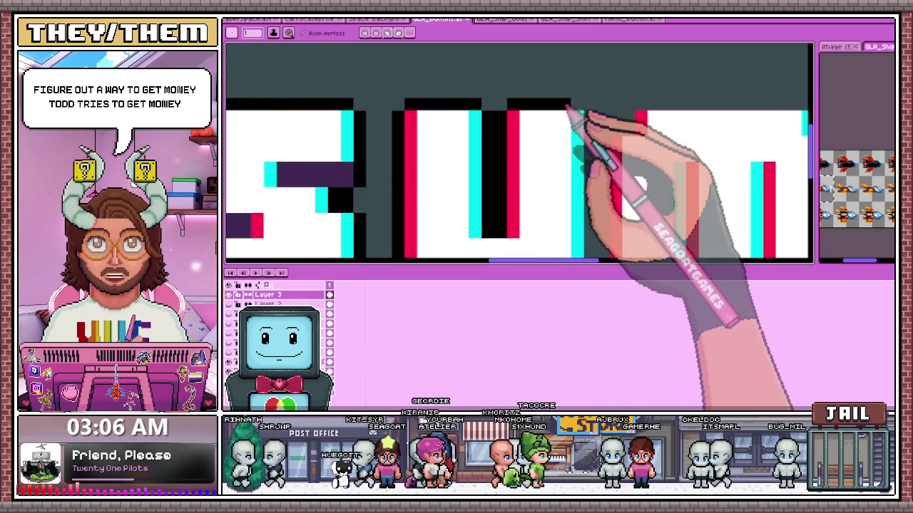
{"action": "scroll", "coordinate": [570, 110], "scroll_direction": "down", "scroll_amount": 2}
{"action": "scroll", "coordinate": [581, 110], "scroll_direction": "up", "scroll_amount": 1}
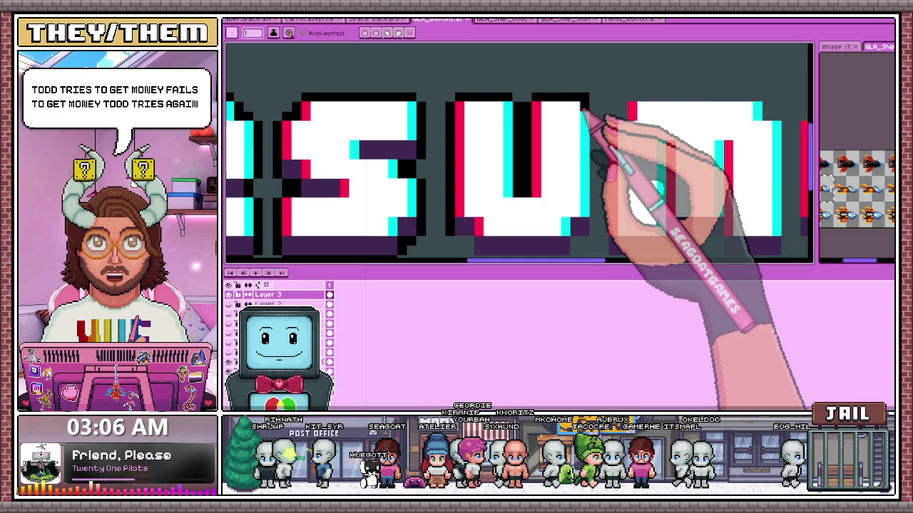
{"action": "scroll", "coordinate": [584, 108], "scroll_direction": "down", "scroll_amount": 1}
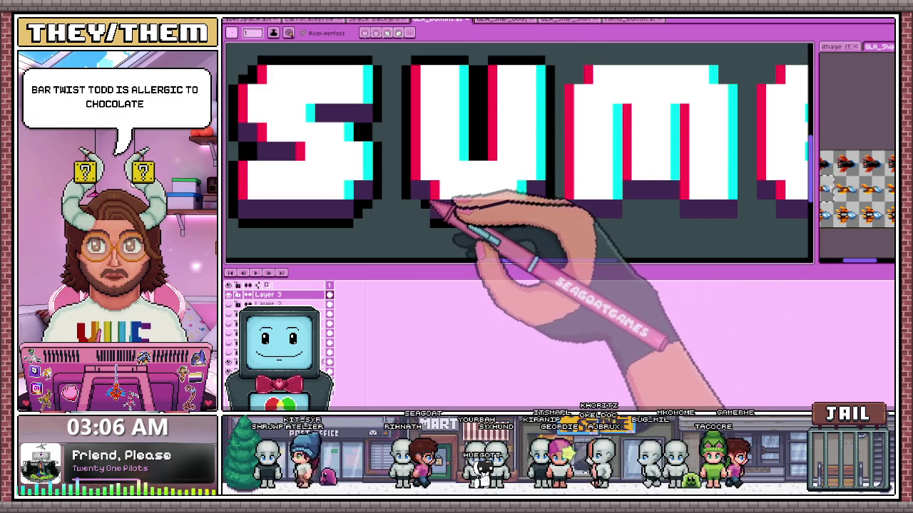
Marquee-select the final 'me' letters of Resume.
{"action": "scroll", "coordinate": [418, 204], "scroll_direction": "up", "scroll_amount": 1}
{"action": "scroll", "coordinate": [413, 183], "scroll_direction": "down", "scroll_amount": 2}
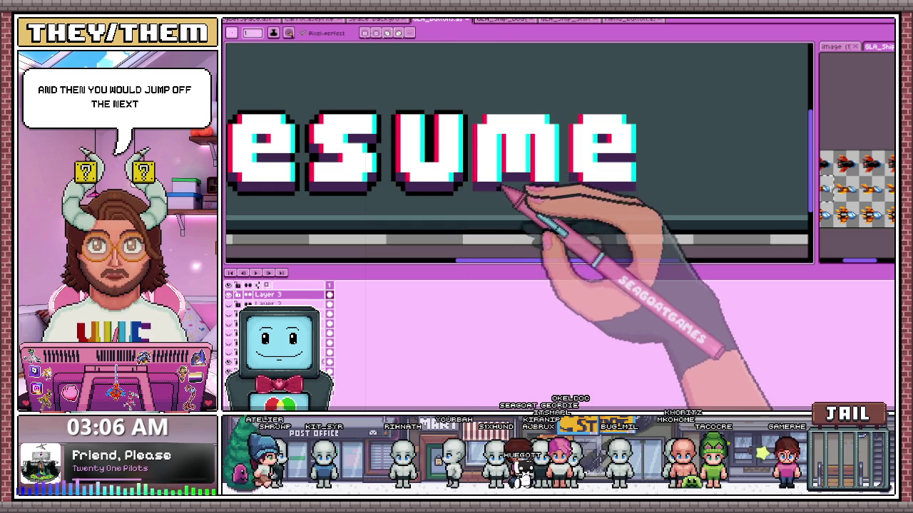
{"action": "key", "text": "m"}
{"action": "left_click_drag", "start_coordinate": [474, 198], "coordinate": [646, 94]}
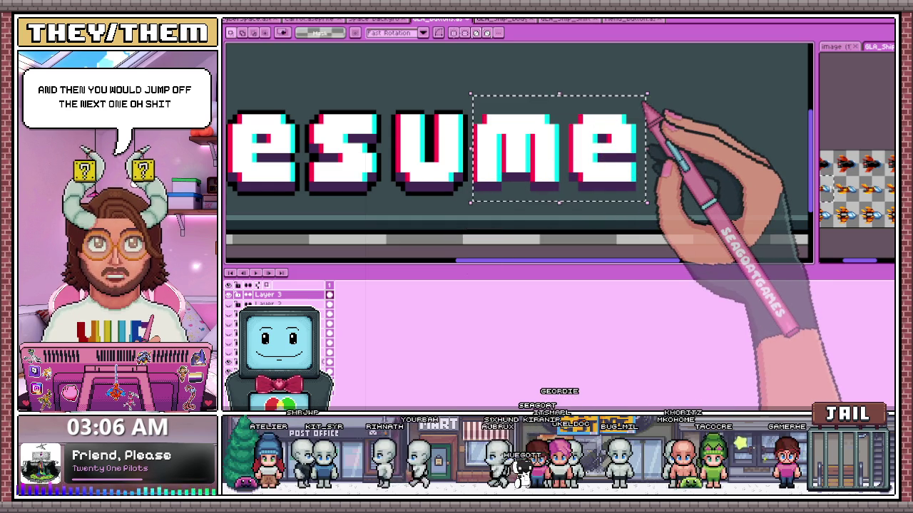
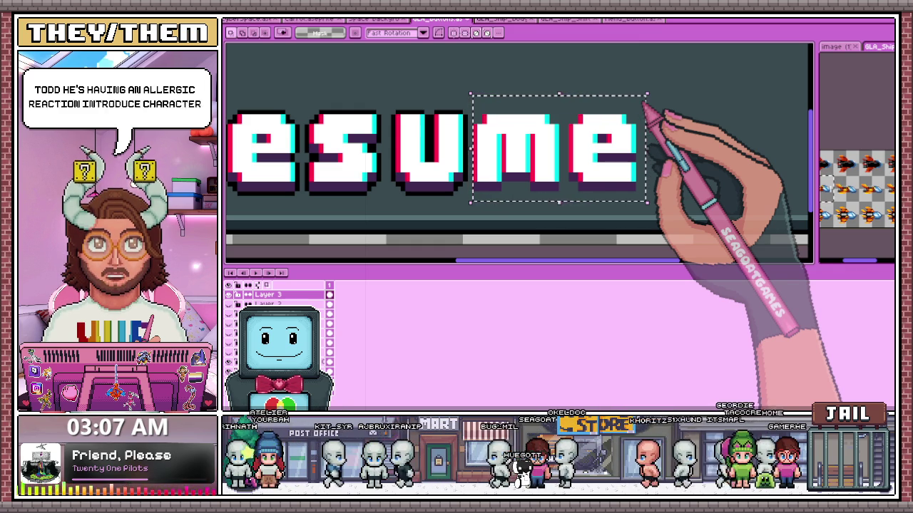
Nudge the selected 'me' letters slightly to the right and deselect them.
{"action": "left_click_drag", "start_coordinate": [516, 146], "coordinate": [525, 147]}
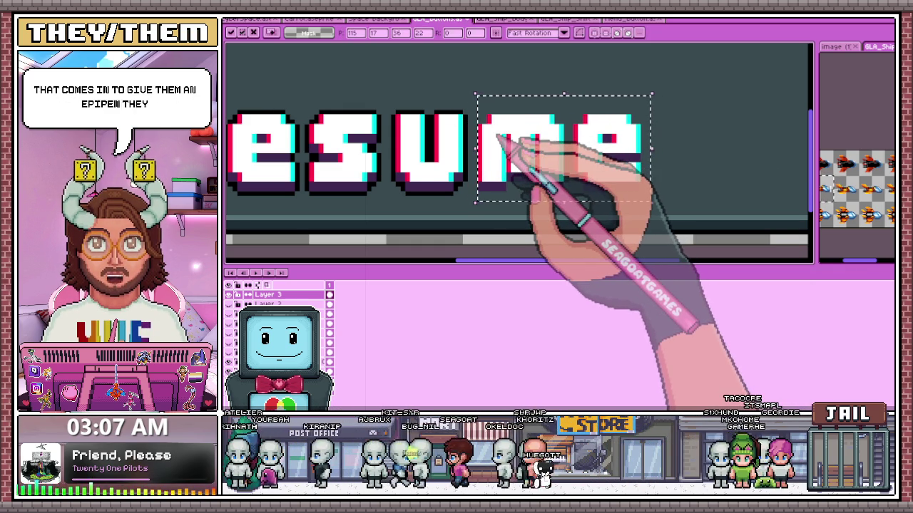
{"action": "scroll", "coordinate": [428, 257], "scroll_direction": "up", "scroll_amount": 2}
{"action": "scroll", "coordinate": [520, 214], "scroll_direction": "down", "scroll_amount": 3}
{"action": "scroll", "coordinate": [691, 173], "scroll_direction": "up", "scroll_amount": 2}
{"action": "key", "text": "ctrl+d"}
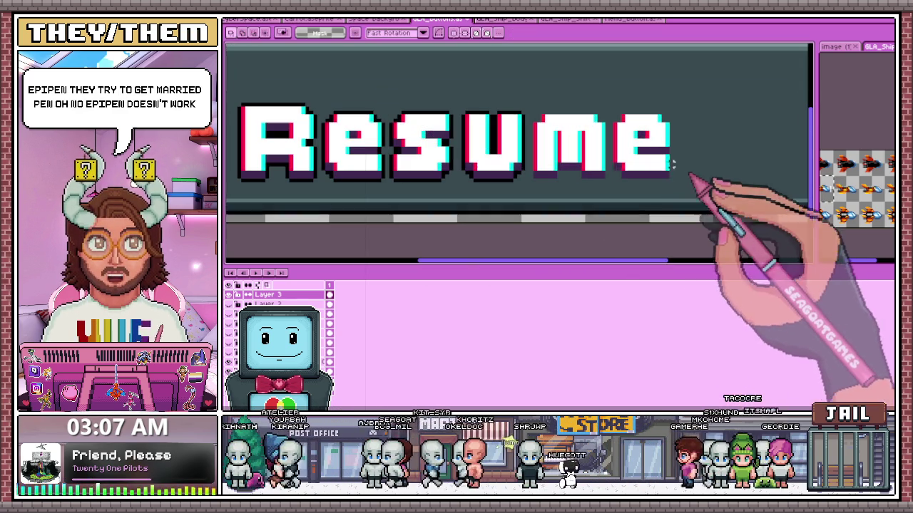
{"action": "scroll", "coordinate": [617, 175], "scroll_direction": "up", "scroll_amount": 2}
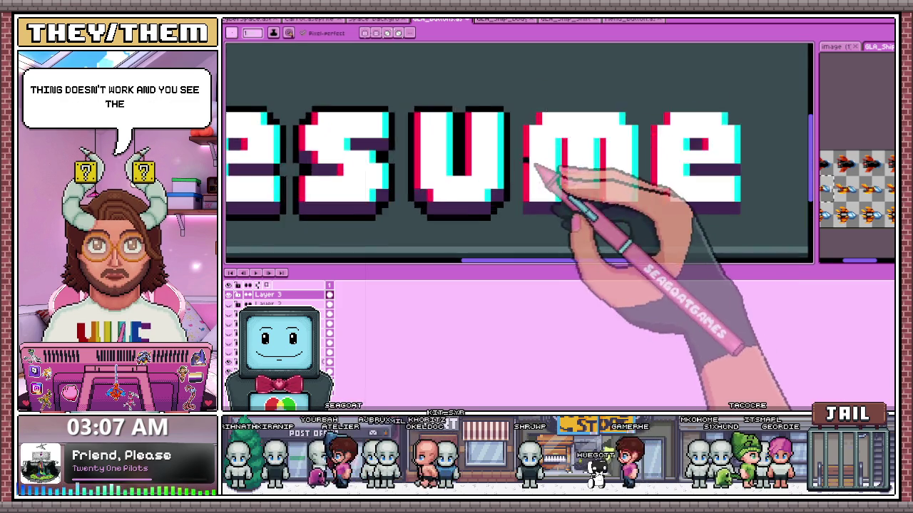
{"action": "scroll", "coordinate": [540, 164], "scroll_direction": "up", "scroll_amount": 2}
{"action": "scroll", "coordinate": [505, 213], "scroll_direction": "down", "scroll_amount": 2}
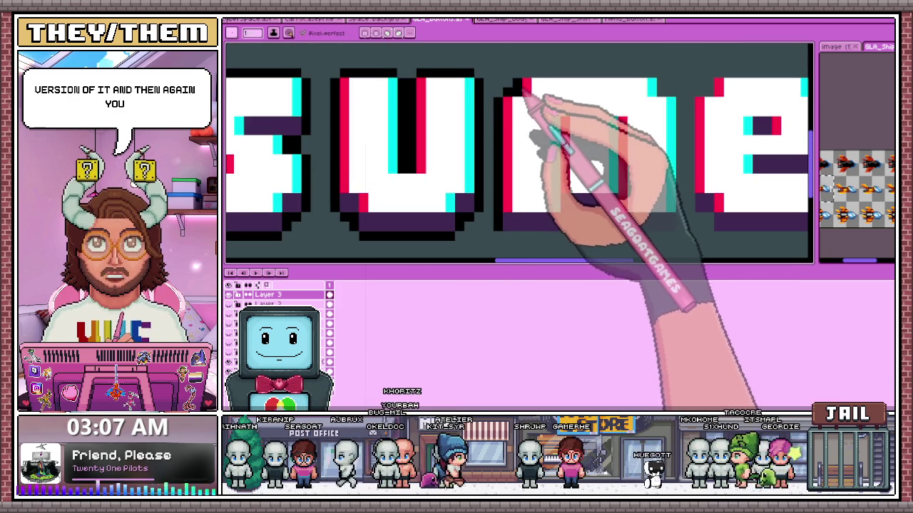
Draw a black outline along the top, right side and bottom of the 'm'.
{"action": "left_click_drag", "start_coordinate": [505, 91], "coordinate": [653, 74]}
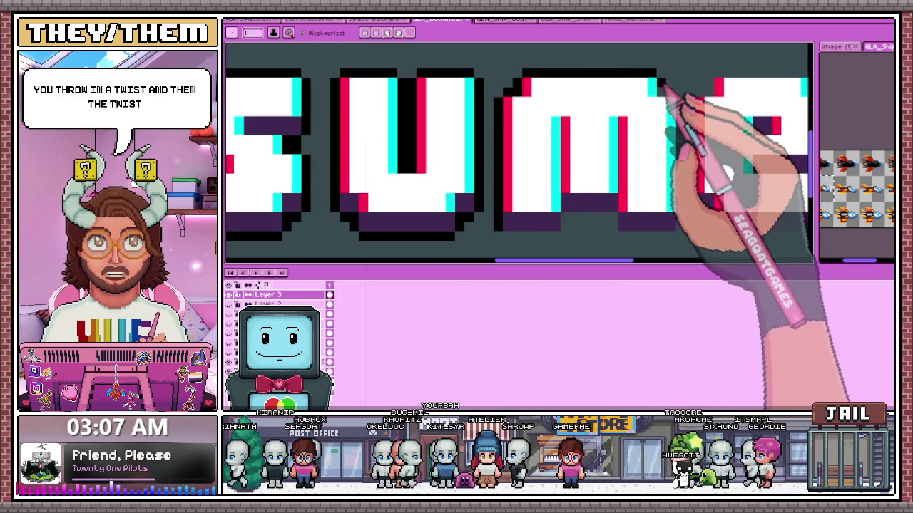
{"action": "scroll", "coordinate": [656, 98], "scroll_direction": "down", "scroll_amount": 1}
{"action": "scroll", "coordinate": [628, 96], "scroll_direction": "up", "scroll_amount": 2}
{"action": "scroll", "coordinate": [626, 97], "scroll_direction": "down", "scroll_amount": 1}
{"action": "scroll", "coordinate": [648, 126], "scroll_direction": "up", "scroll_amount": 1}
{"action": "scroll", "coordinate": [635, 147], "scroll_direction": "up", "scroll_amount": 1}
{"action": "left_click", "coordinate": [611, 172]}
{"action": "mouse_move", "coordinate": [614, 175]}
{"action": "left_mouse_down"}
{"action": "mouse_move", "coordinate": [561, 178]}
{"action": "mouse_move", "coordinate": [492, 151]}
{"action": "left_mouse_up"}
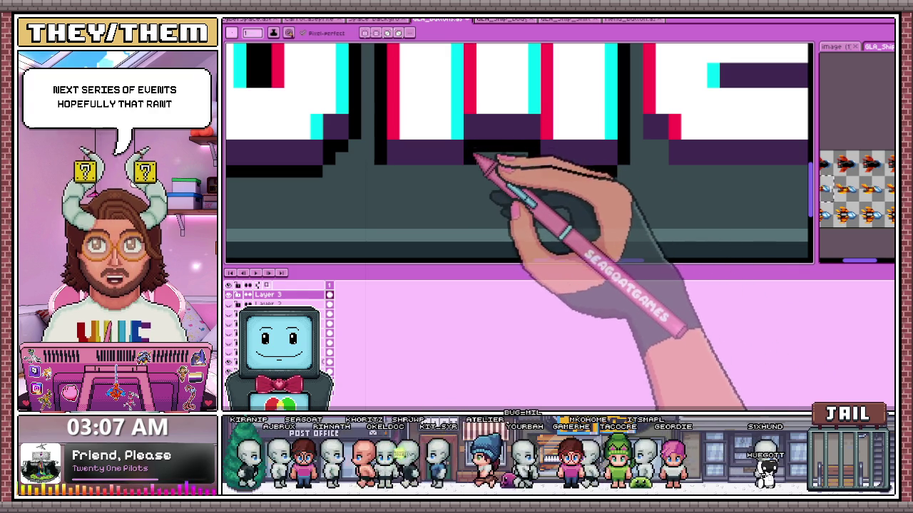
{"action": "scroll", "coordinate": [464, 171], "scroll_direction": "down", "scroll_amount": 1}
{"action": "scroll", "coordinate": [509, 163], "scroll_direction": "up", "scroll_amount": 1}
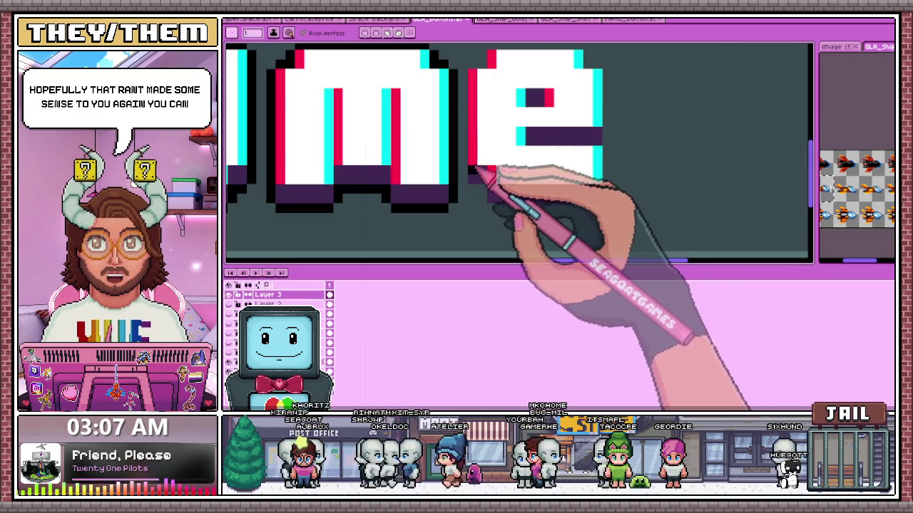
{"action": "scroll", "coordinate": [485, 187], "scroll_direction": "down", "scroll_amount": 2}
{"action": "scroll", "coordinate": [499, 157], "scroll_direction": "up", "scroll_amount": 1}
Marquee-select the final 'e', then reselect the 'ume' letters.
{"action": "key", "text": "m"}
{"action": "mouse_move", "coordinate": [469, 110]}
{"action": "left_mouse_down"}
{"action": "mouse_move", "coordinate": [577, 235]}
{"action": "mouse_move", "coordinate": [600, 241]}
{"action": "left_mouse_up"}
{"action": "scroll", "coordinate": [540, 193], "scroll_direction": "down", "scroll_amount": 1}
{"action": "scroll", "coordinate": [549, 194], "scroll_direction": "down", "scroll_amount": 1}
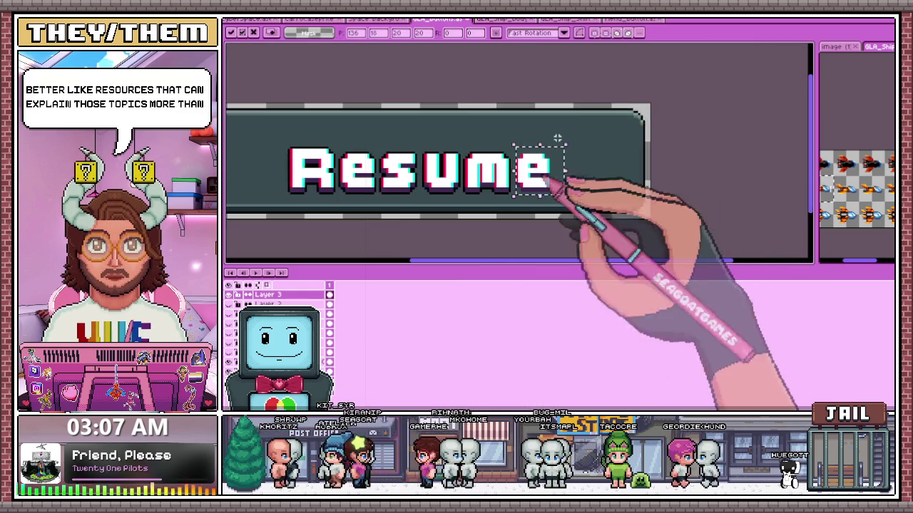
{"action": "scroll", "coordinate": [541, 173], "scroll_direction": "up", "scroll_amount": 1}
{"action": "scroll", "coordinate": [526, 198], "scroll_direction": "up", "scroll_amount": 1}
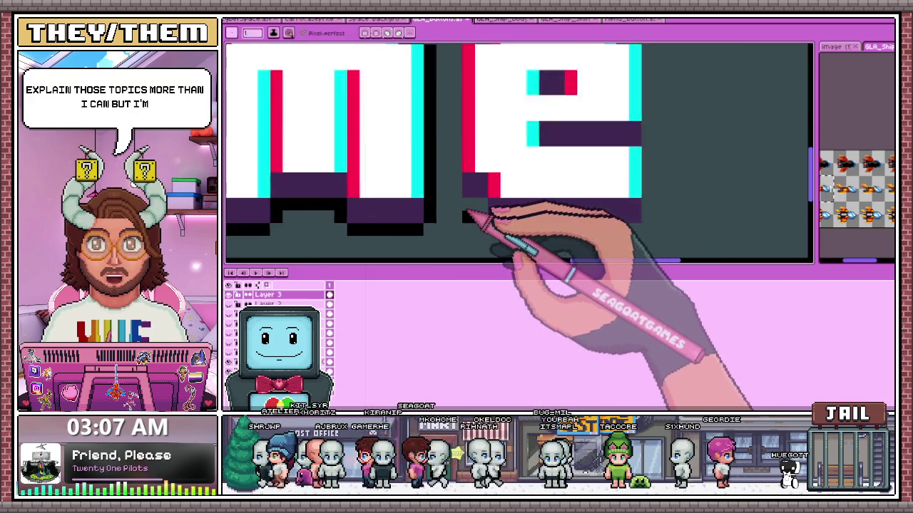
{"action": "scroll", "coordinate": [468, 214], "scroll_direction": "up", "scroll_amount": 1}
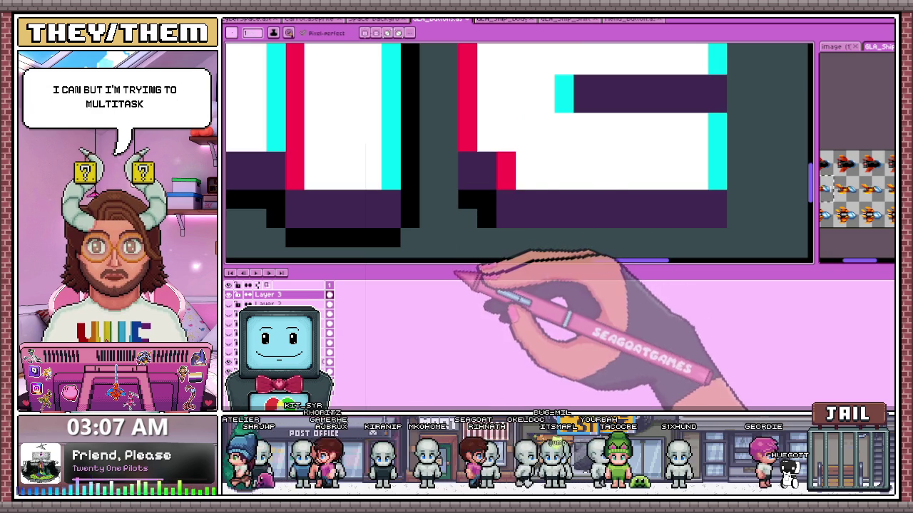
{"action": "scroll", "coordinate": [473, 171], "scroll_direction": "up", "scroll_amount": 1}
{"action": "scroll", "coordinate": [473, 179], "scroll_direction": "down", "scroll_amount": 2}
{"action": "scroll", "coordinate": [449, 161], "scroll_direction": "up", "scroll_amount": 1}
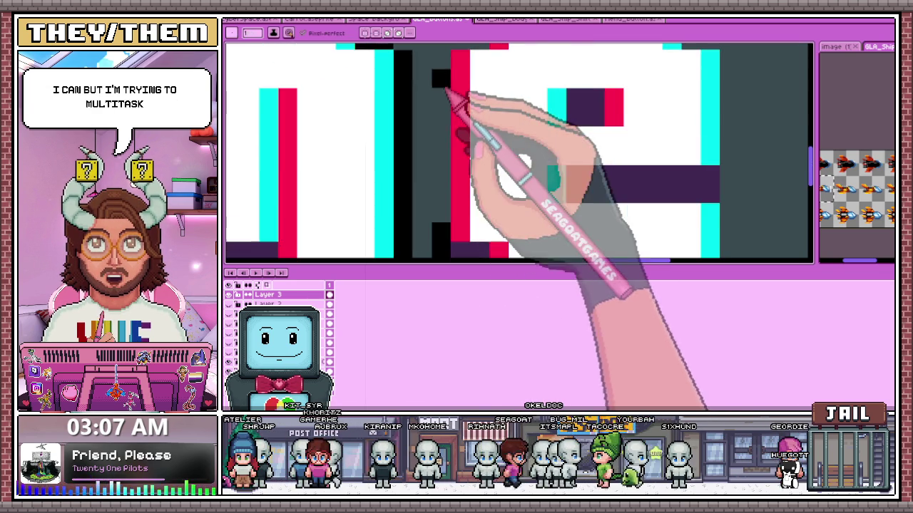
{"action": "scroll", "coordinate": [463, 155], "scroll_direction": "down", "scroll_amount": 1}
{"action": "scroll", "coordinate": [468, 186], "scroll_direction": "down", "scroll_amount": 1}
{"action": "scroll", "coordinate": [464, 143], "scroll_direction": "up", "scroll_amount": 2}
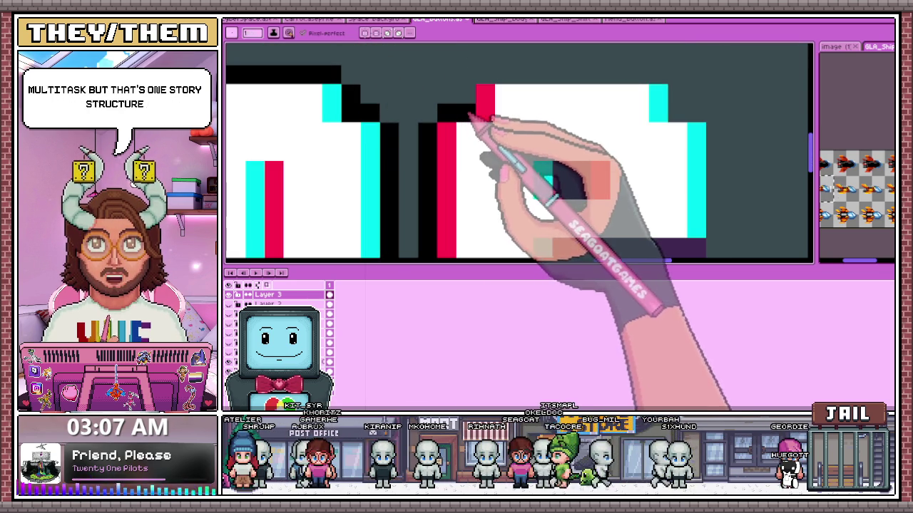
{"action": "scroll", "coordinate": [460, 130], "scroll_direction": "down", "scroll_amount": 2}
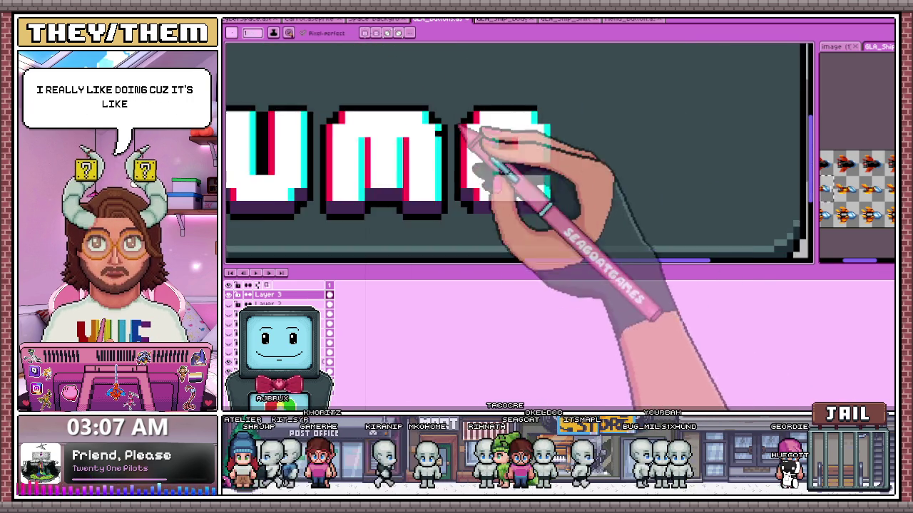
{"action": "scroll", "coordinate": [460, 130], "scroll_direction": "up", "scroll_amount": 2}
{"action": "scroll", "coordinate": [508, 80], "scroll_direction": "up", "scroll_amount": 1}
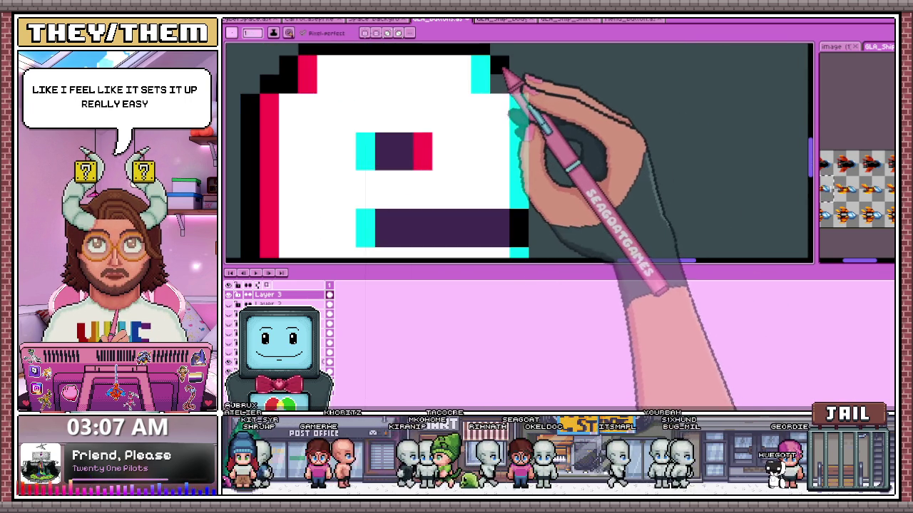
{"action": "scroll", "coordinate": [531, 98], "scroll_direction": "down", "scroll_amount": 2}
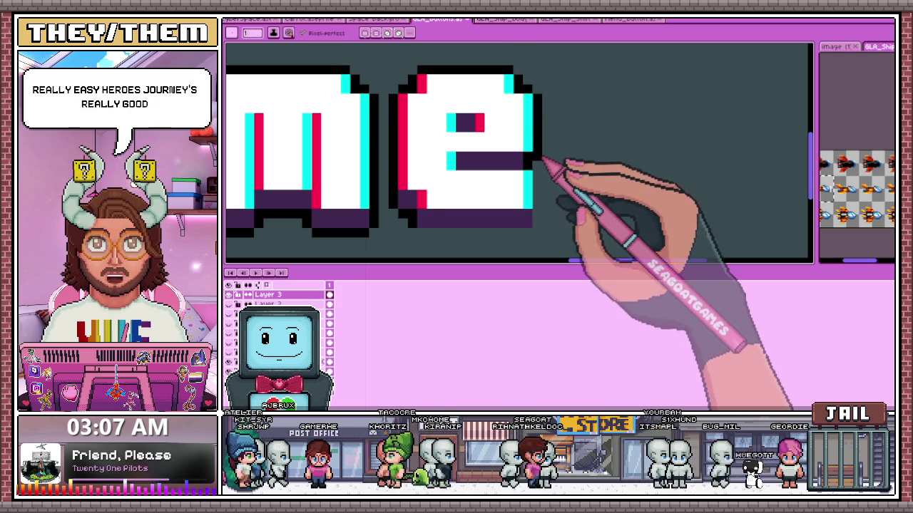
{"action": "scroll", "coordinate": [542, 158], "scroll_direction": "up", "scroll_amount": 1}
{"action": "scroll", "coordinate": [541, 237], "scroll_direction": "down", "scroll_amount": 2}
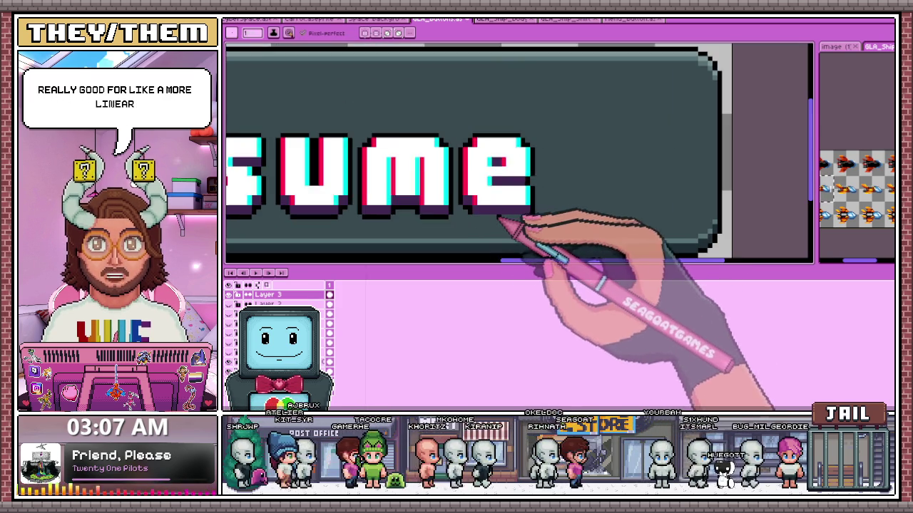
{"action": "scroll", "coordinate": [500, 214], "scroll_direction": "up", "scroll_amount": 1}
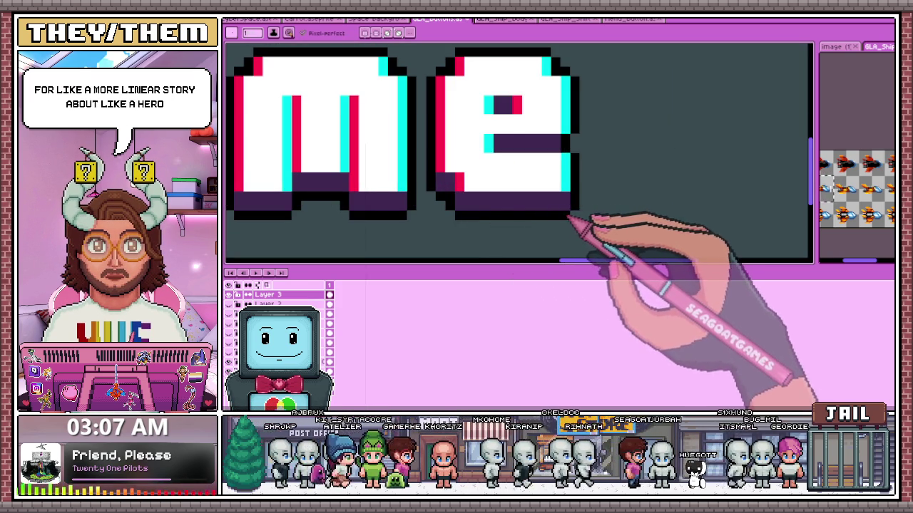
{"action": "scroll", "coordinate": [557, 186], "scroll_direction": "down", "scroll_amount": 2}
{"action": "scroll", "coordinate": [397, 119], "scroll_direction": "down", "scroll_amount": 1}
{"action": "scroll", "coordinate": [428, 173], "scroll_direction": "up", "scroll_amount": 1}
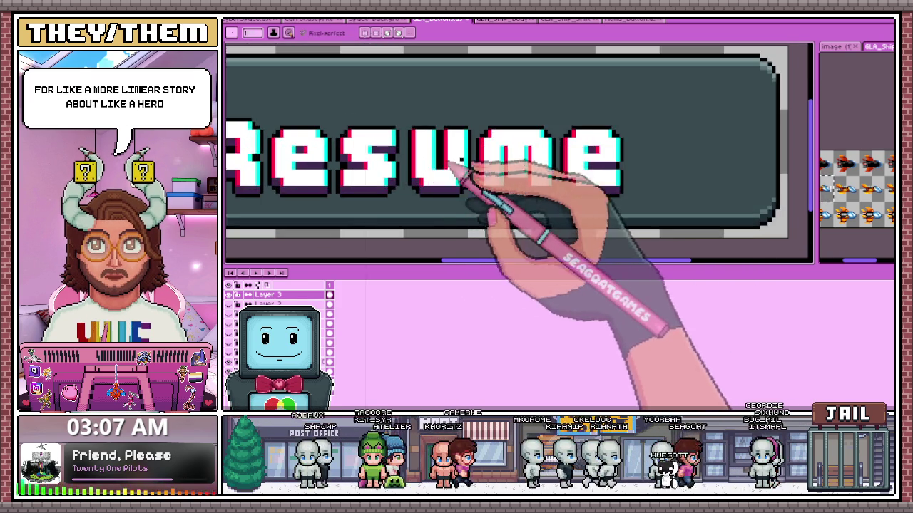
{"action": "scroll", "coordinate": [453, 167], "scroll_direction": "down", "scroll_amount": 1}
{"action": "key", "text": "m"}
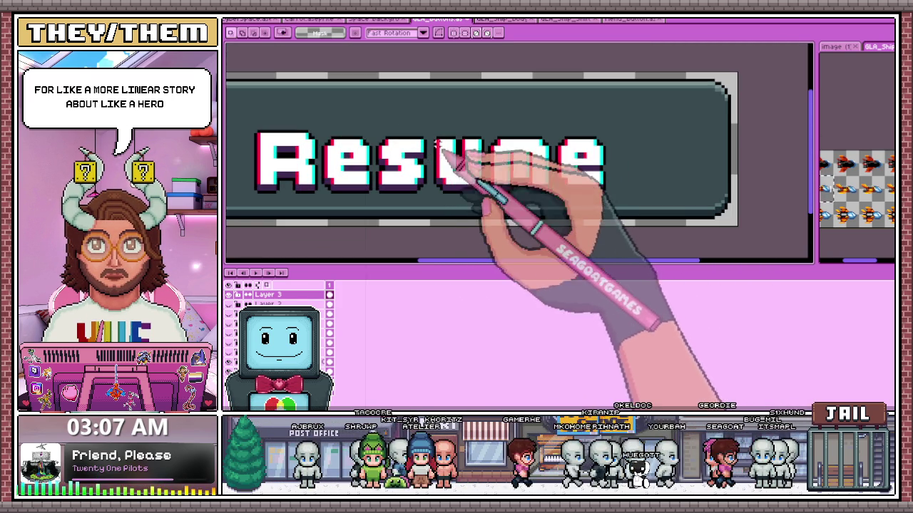
{"action": "left_click_drag", "start_coordinate": [429, 122], "coordinate": [613, 205]}
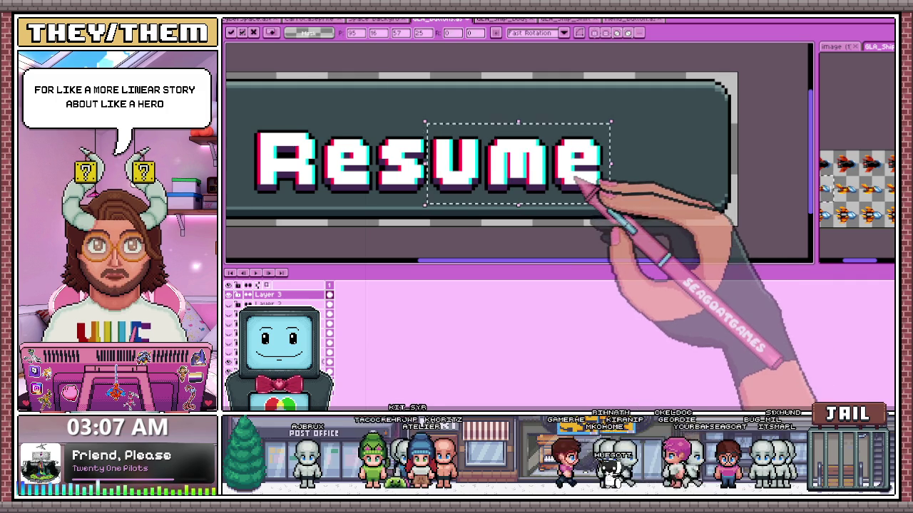
{"action": "scroll", "coordinate": [584, 207], "scroll_direction": "down", "scroll_amount": 1}
{"action": "scroll", "coordinate": [342, 157], "scroll_direction": "down", "scroll_amount": 1}
{"action": "scroll", "coordinate": [264, 130], "scroll_direction": "up", "scroll_amount": 2}
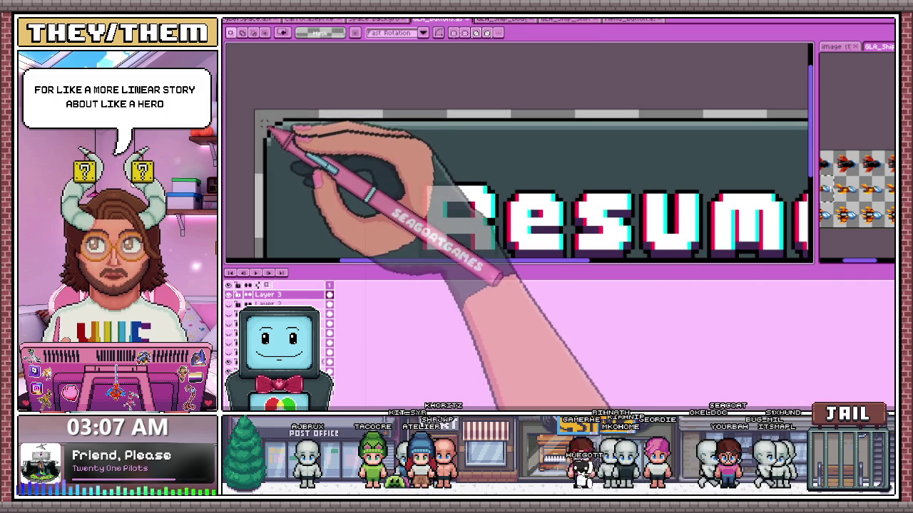
{"action": "scroll", "coordinate": [264, 131], "scroll_direction": "down", "scroll_amount": 1}
{"action": "mouse_move", "coordinate": [263, 122]}
{"action": "left_mouse_down"}
{"action": "mouse_move", "coordinate": [453, 227]}
{"action": "mouse_move", "coordinate": [745, 229]}
{"action": "left_mouse_up"}
{"action": "scroll", "coordinate": [662, 234], "scroll_direction": "up", "scroll_amount": 1}
{"action": "scroll", "coordinate": [727, 224], "scroll_direction": "up", "scroll_amount": 1}
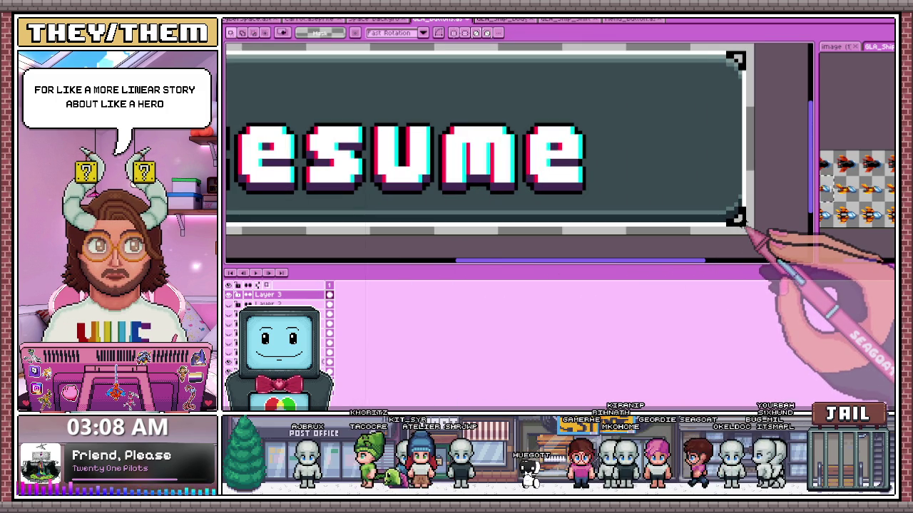
{"action": "left_click_drag", "start_coordinate": [745, 229], "coordinate": [546, 238]}
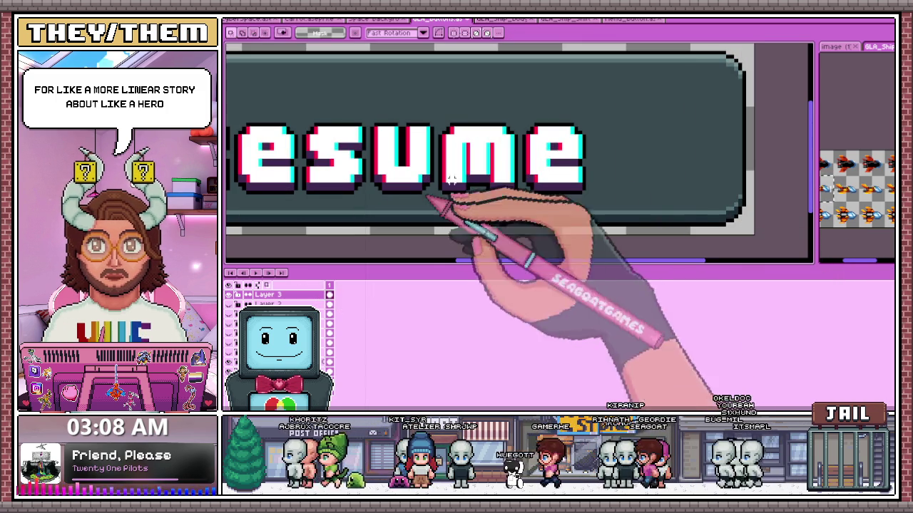
{"action": "scroll", "coordinate": [603, 169], "scroll_direction": "down", "scroll_amount": 1}
{"action": "key", "text": "ctrl+t"}
{"action": "key", "text": "ctrl+d"}
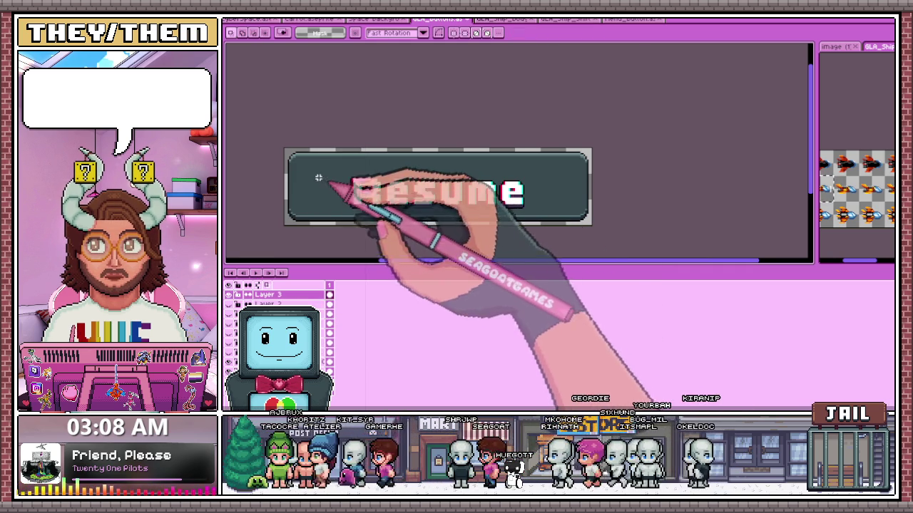
{"action": "scroll", "coordinate": [306, 164], "scroll_direction": "up", "scroll_amount": 1}
{"action": "key", "text": "ctrl+a"}
{"action": "key", "text": "ctrl+z"}
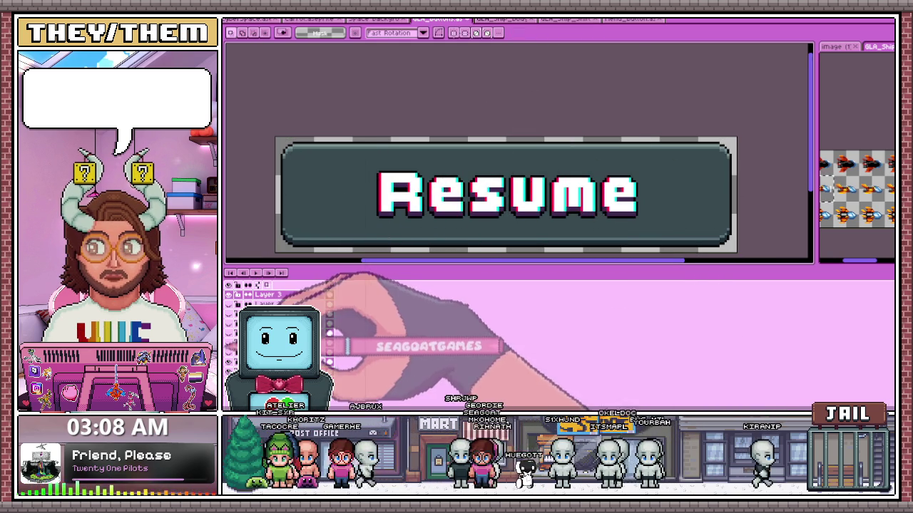
{"action": "key", "text": "ctrl+z"}
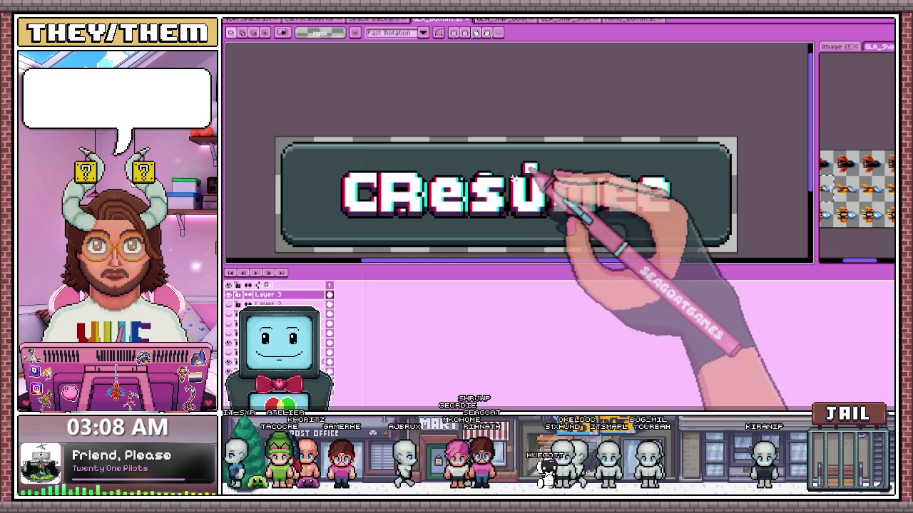
{"action": "left_click", "coordinate": [255, 294]}
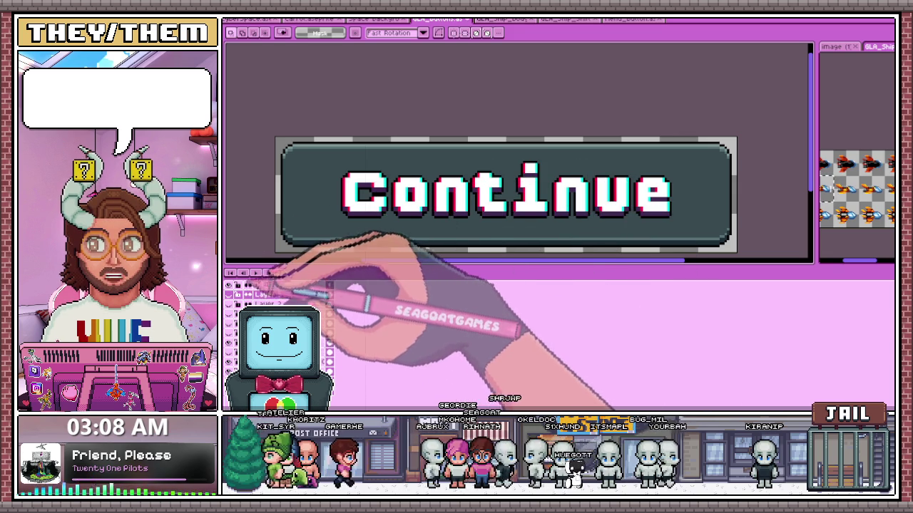
{"action": "key", "text": "ctrl+y"}
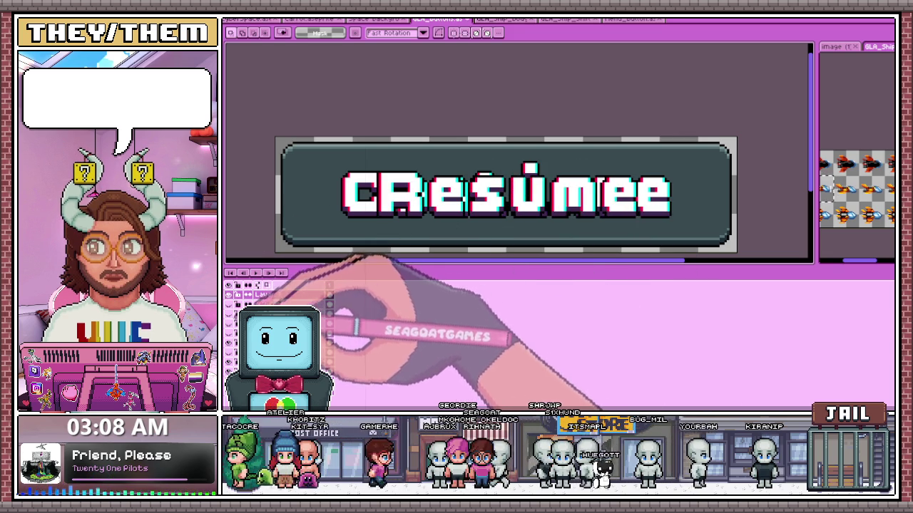
{"action": "key", "text": "ctrl+y"}
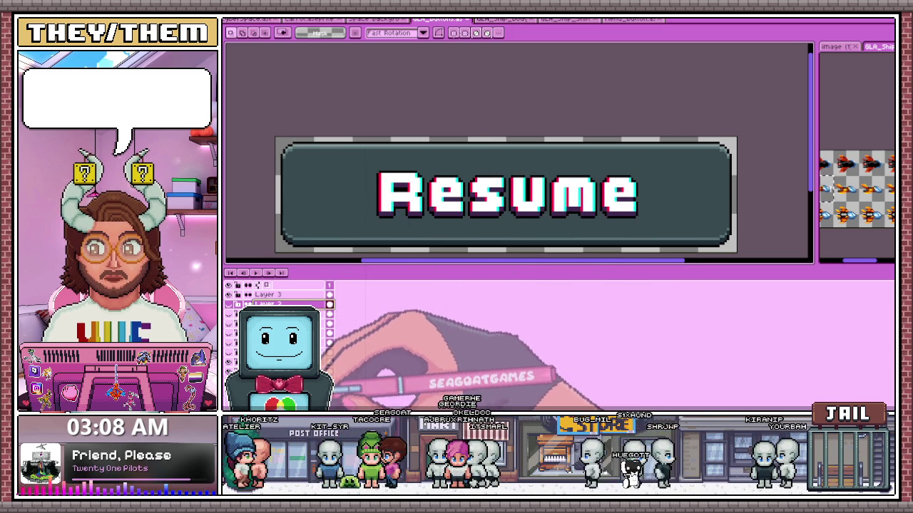
Rename Layer 3 to 'Resume', then briefly hide it to compare.
{"action": "left_click", "coordinate": [267, 294]}
{"action": "double_click", "coordinate": [267, 294]}
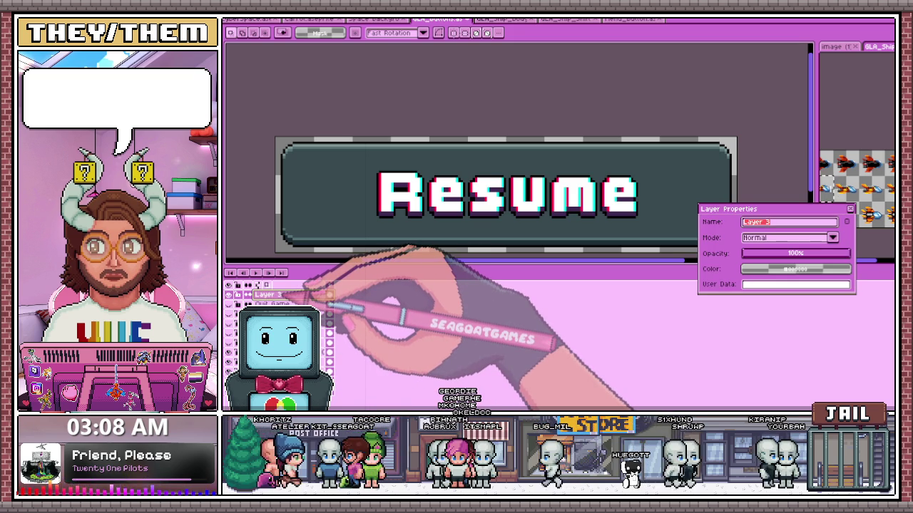
{"action": "type", "text": "Resume"}
{"action": "key", "text": "Return"}
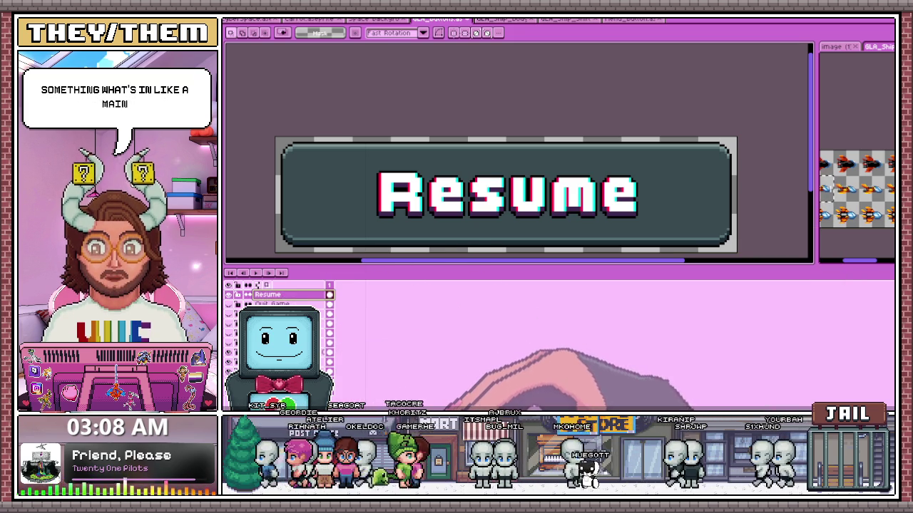
{"action": "scroll", "coordinate": [447, 217], "scroll_direction": "down", "scroll_amount": 1}
{"action": "scroll", "coordinate": [460, 217], "scroll_direction": "up", "scroll_amount": 1}
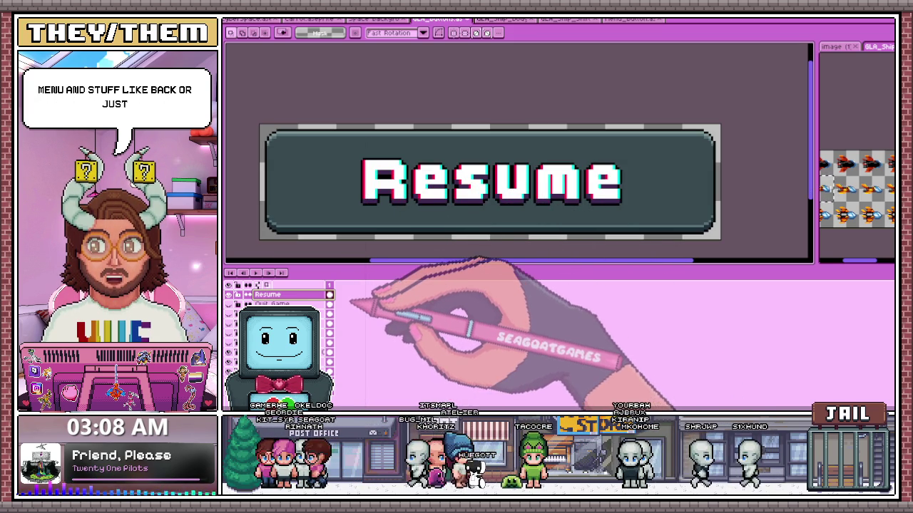
{"action": "left_click", "coordinate": [329, 295]}
Hide the Resume layer and insert white 'Skill Tree' text in BoldPixels 32 onto the plate.
{"action": "left_click", "coordinate": [329, 295]}
{"action": "left_click", "coordinate": [329, 295]}
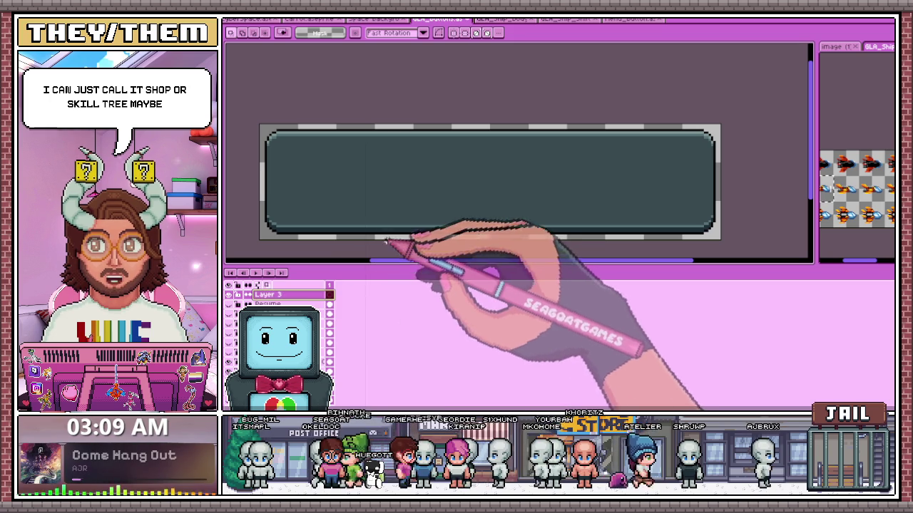
{"action": "key", "text": "ctrl+shift+s"}
{"action": "left_click", "coordinate": [627, 245]}
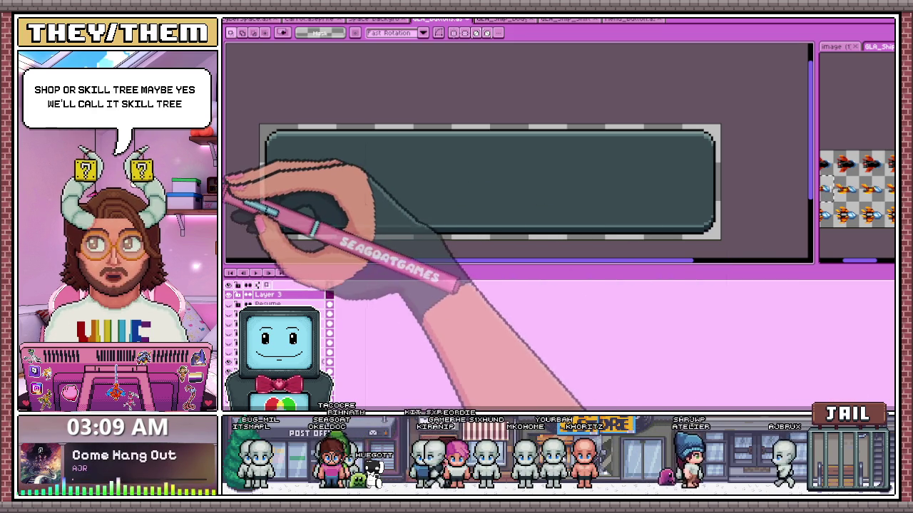
{"action": "key", "text": "ctrl+t"}
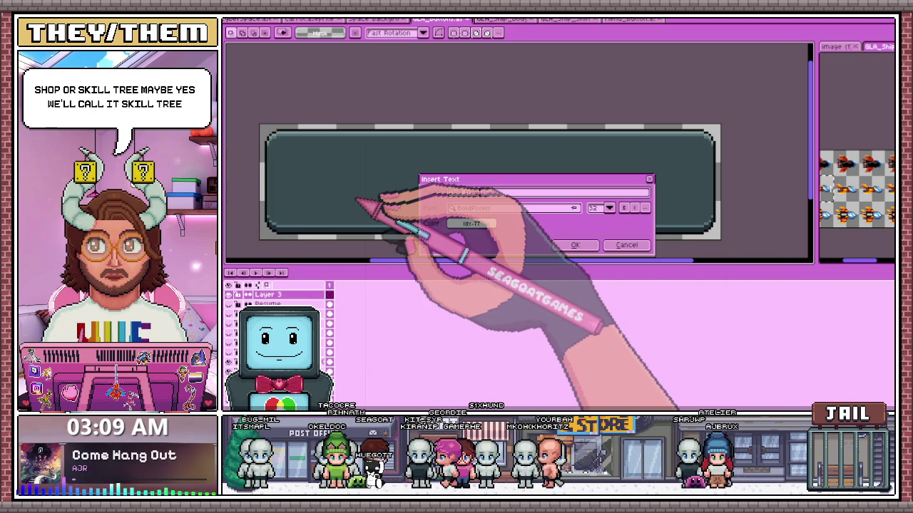
{"action": "type", "text": "Skill Tree"}
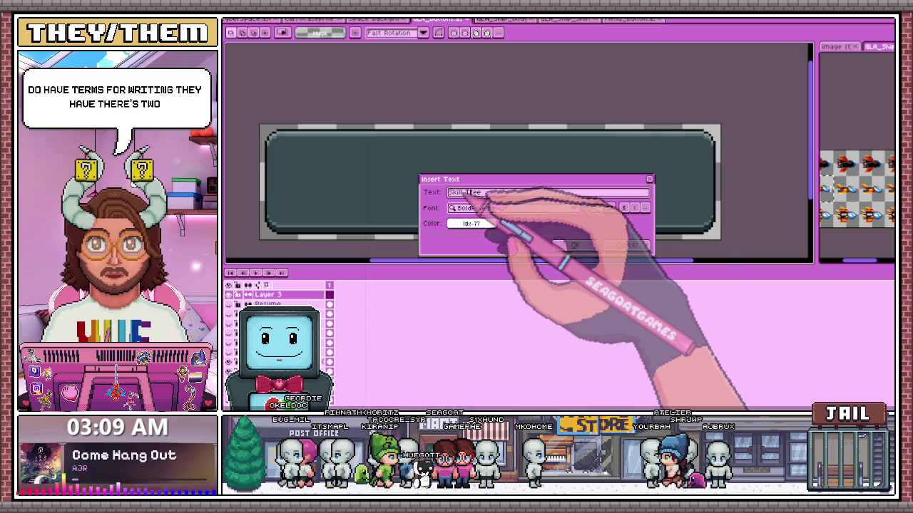
{"action": "left_click", "coordinate": [575, 245]}
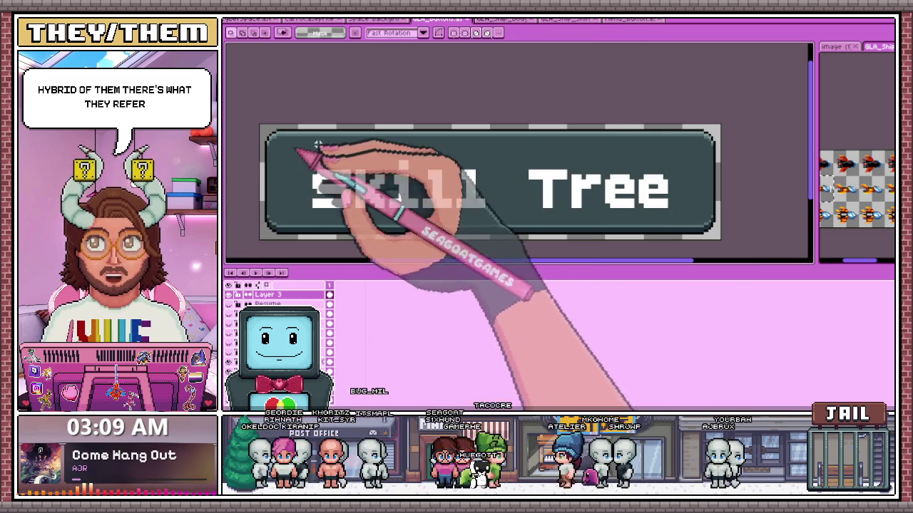
With the Pencil, paint a red glitch edge down the left of the 'T' stem.
{"action": "key", "text": "b"}
{"action": "scroll", "coordinate": [313, 204], "scroll_direction": "up", "scroll_amount": 3}
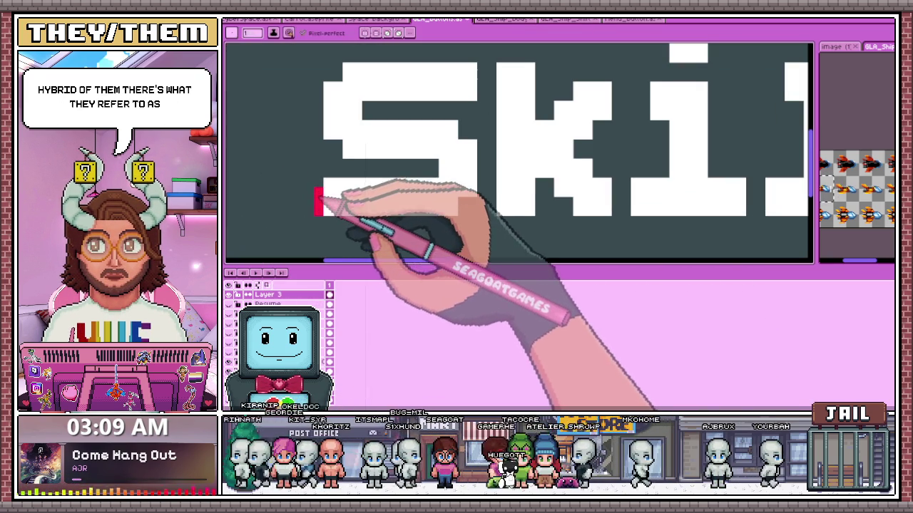
{"action": "scroll", "coordinate": [328, 135], "scroll_direction": "down", "scroll_amount": 2}
{"action": "scroll", "coordinate": [320, 192], "scroll_direction": "up", "scroll_amount": 2}
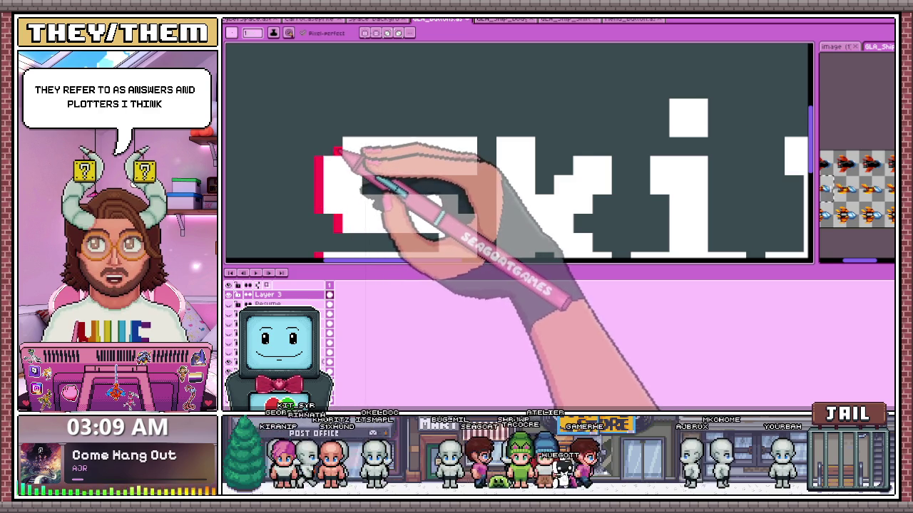
{"action": "scroll", "coordinate": [335, 151], "scroll_direction": "down", "scroll_amount": 2}
{"action": "scroll", "coordinate": [407, 207], "scroll_direction": "up", "scroll_amount": 2}
{"action": "scroll", "coordinate": [432, 113], "scroll_direction": "down", "scroll_amount": 2}
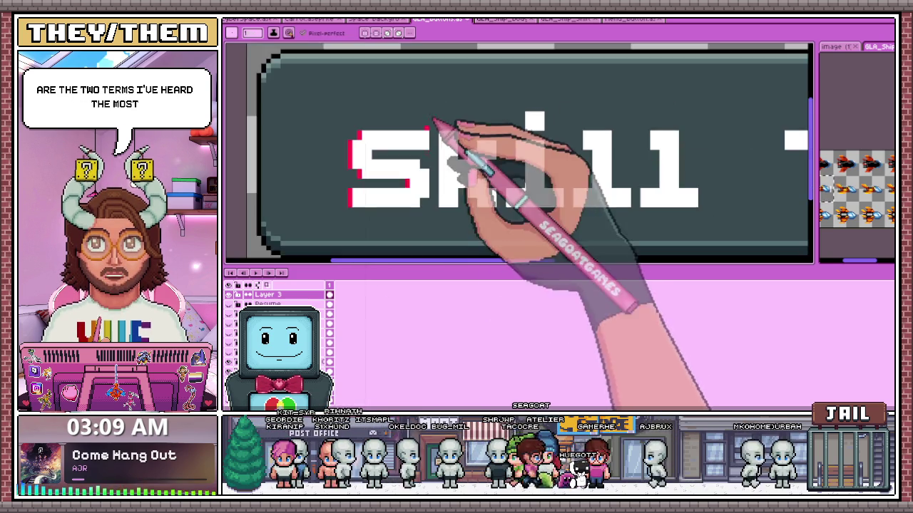
{"action": "scroll", "coordinate": [432, 114], "scroll_direction": "up", "scroll_amount": 2}
{"action": "scroll", "coordinate": [456, 171], "scroll_direction": "down", "scroll_amount": 1}
{"action": "scroll", "coordinate": [449, 114], "scroll_direction": "up", "scroll_amount": 2}
{"action": "scroll", "coordinate": [445, 214], "scroll_direction": "down", "scroll_amount": 1}
{"action": "scroll", "coordinate": [470, 114], "scroll_direction": "down", "scroll_amount": 1}
{"action": "scroll", "coordinate": [506, 157], "scroll_direction": "down", "scroll_amount": 1}
{"action": "scroll", "coordinate": [474, 221], "scroll_direction": "up", "scroll_amount": 3}
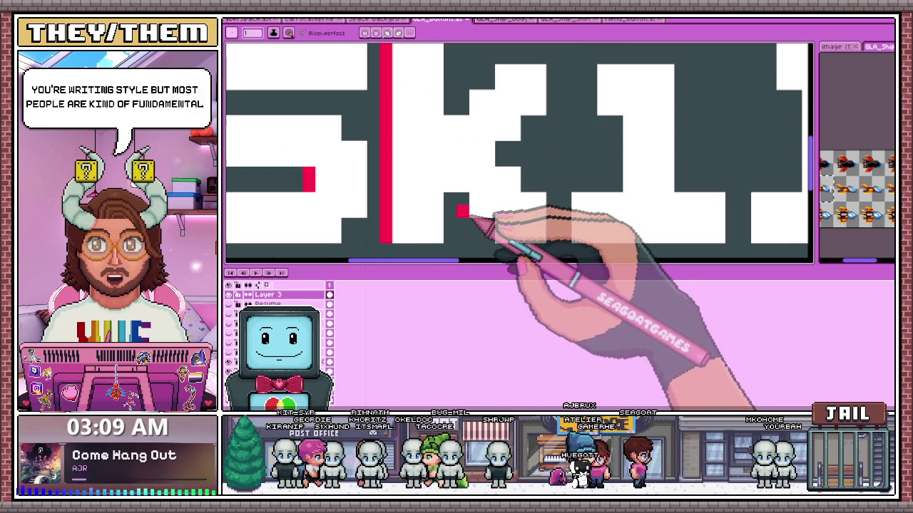
{"action": "scroll", "coordinate": [520, 122], "scroll_direction": "down", "scroll_amount": 2}
{"action": "scroll", "coordinate": [526, 122], "scroll_direction": "down", "scroll_amount": 1}
{"action": "scroll", "coordinate": [509, 167], "scroll_direction": "up", "scroll_amount": 1}
{"action": "scroll", "coordinate": [483, 150], "scroll_direction": "up", "scroll_amount": 1}
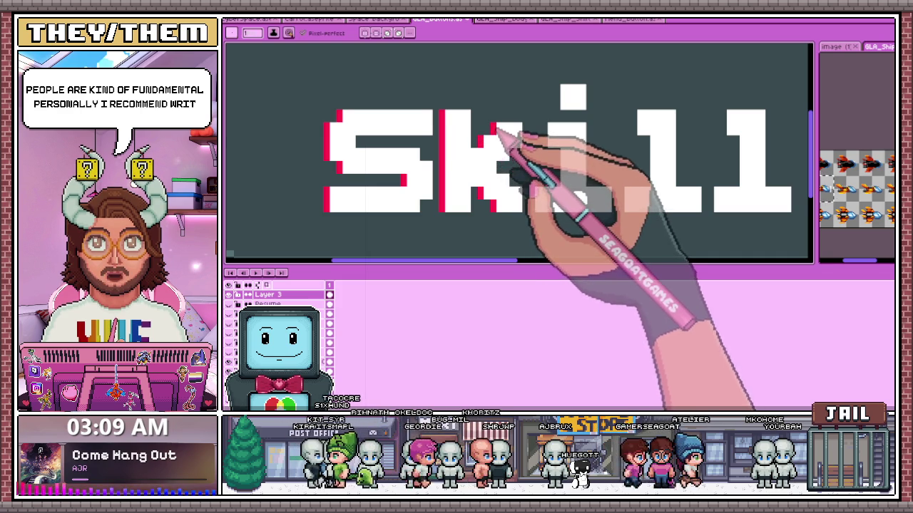
{"action": "scroll", "coordinate": [499, 132], "scroll_direction": "down", "scroll_amount": 1}
{"action": "scroll", "coordinate": [547, 179], "scroll_direction": "up", "scroll_amount": 2}
{"action": "scroll", "coordinate": [528, 157], "scroll_direction": "down", "scroll_amount": 2}
{"action": "scroll", "coordinate": [551, 127], "scroll_direction": "up", "scroll_amount": 1}
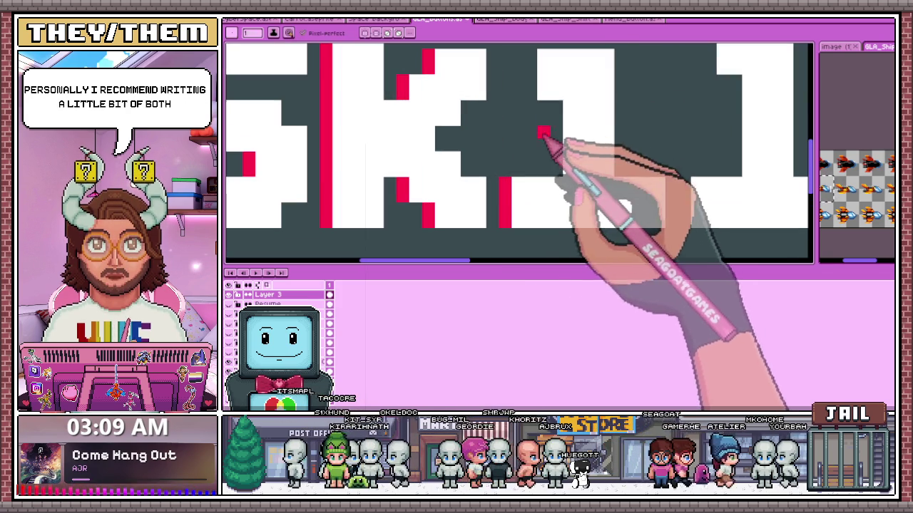
{"action": "scroll", "coordinate": [571, 157], "scroll_direction": "down", "scroll_amount": 1}
{"action": "scroll", "coordinate": [545, 128], "scroll_direction": "up", "scroll_amount": 2}
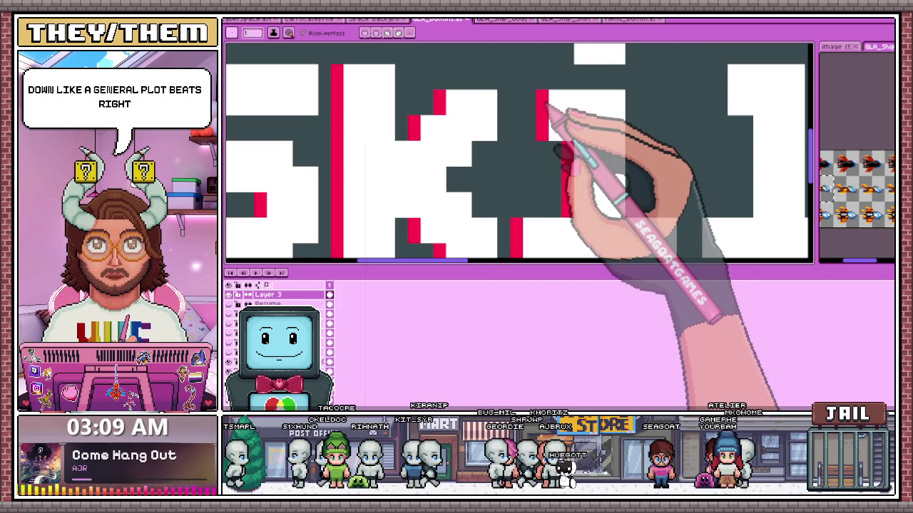
{"action": "scroll", "coordinate": [546, 107], "scroll_direction": "down", "scroll_amount": 2}
{"action": "scroll", "coordinate": [553, 132], "scroll_direction": "up", "scroll_amount": 2}
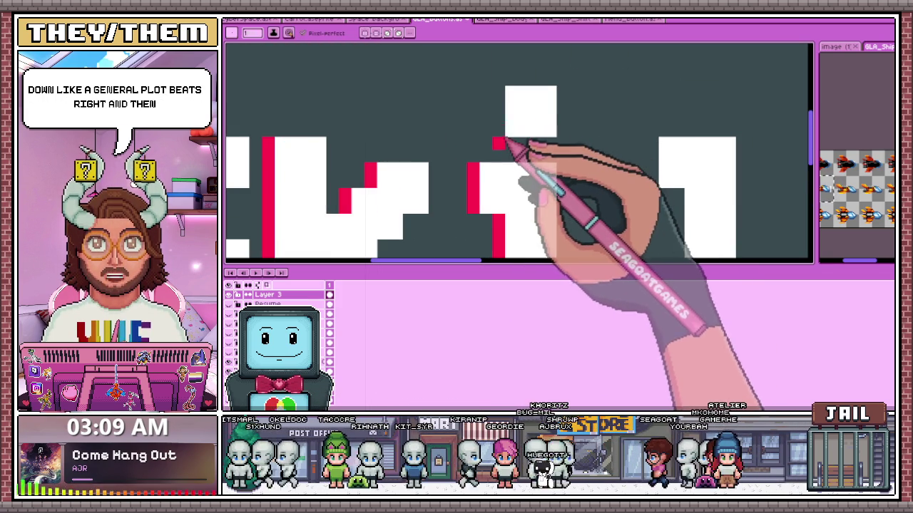
{"action": "scroll", "coordinate": [504, 107], "scroll_direction": "down", "scroll_amount": 2}
{"action": "scroll", "coordinate": [510, 112], "scroll_direction": "up", "scroll_amount": 2}
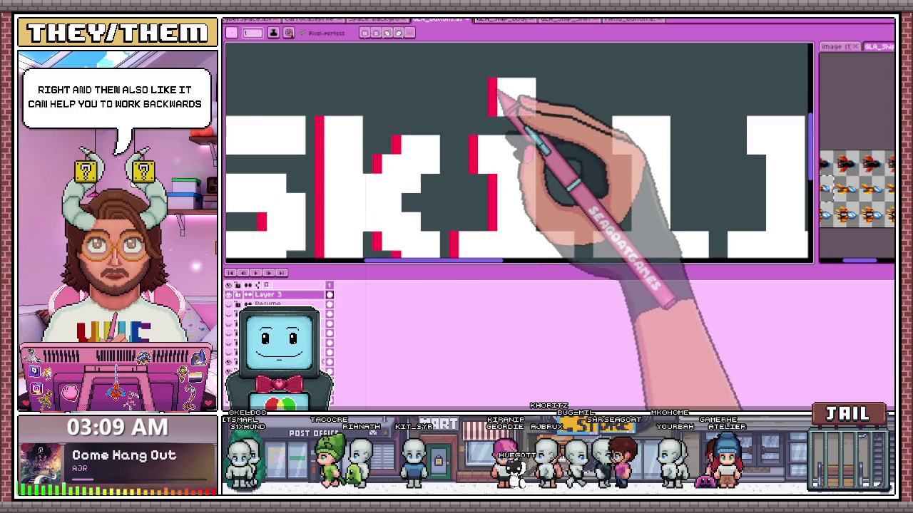
{"action": "scroll", "coordinate": [501, 97], "scroll_direction": "down", "scroll_amount": 2}
{"action": "scroll", "coordinate": [516, 127], "scroll_direction": "up", "scroll_amount": 2}
{"action": "scroll", "coordinate": [542, 171], "scroll_direction": "down", "scroll_amount": 2}
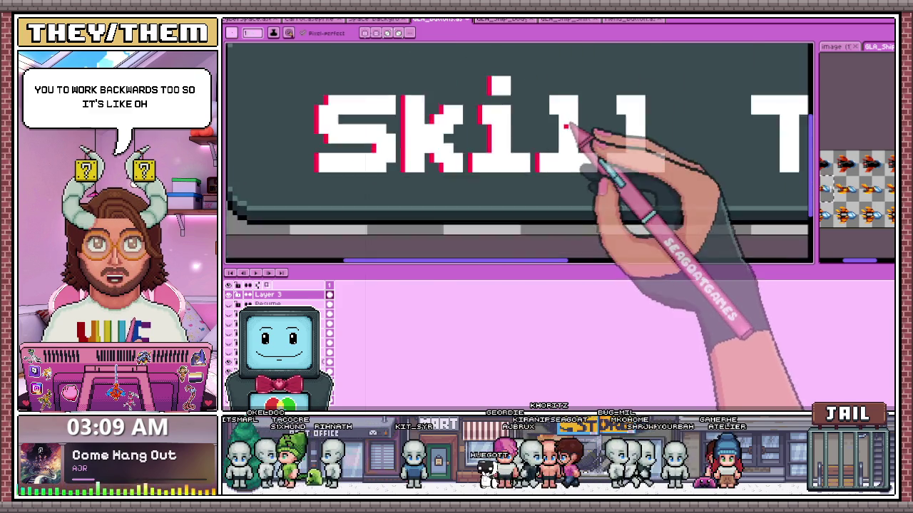
{"action": "scroll", "coordinate": [553, 173], "scroll_direction": "up", "scroll_amount": 2}
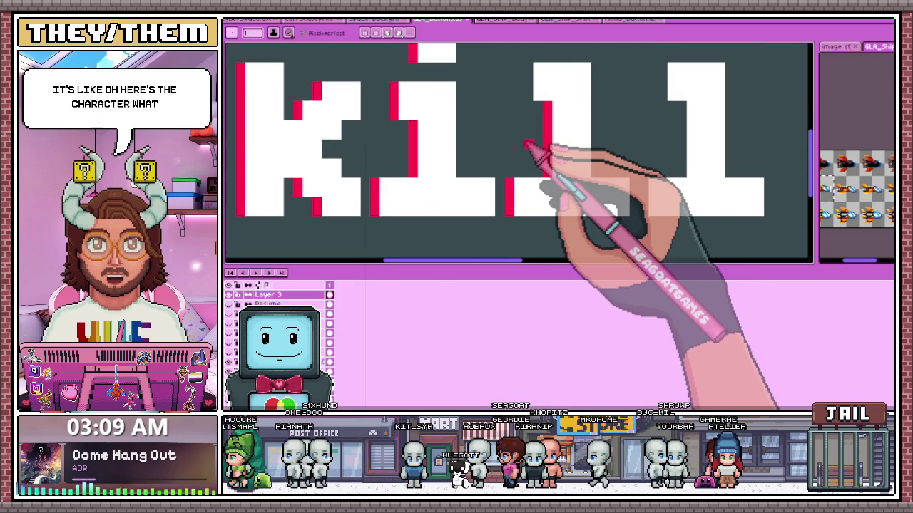
{"action": "scroll", "coordinate": [526, 145], "scroll_direction": "down", "scroll_amount": 2}
{"action": "scroll", "coordinate": [487, 134], "scroll_direction": "up", "scroll_amount": 3}
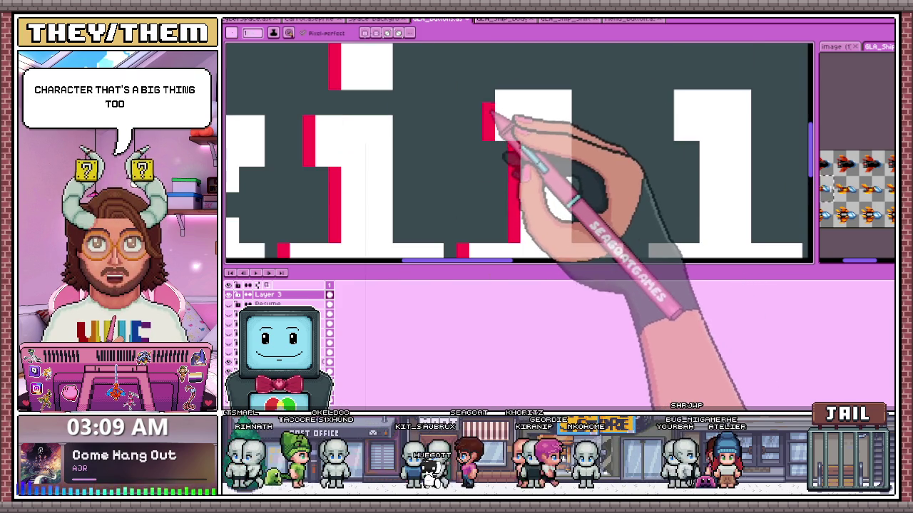
{"action": "scroll", "coordinate": [499, 119], "scroll_direction": "down", "scroll_amount": 2}
{"action": "scroll", "coordinate": [527, 142], "scroll_direction": "up", "scroll_amount": 2}
{"action": "scroll", "coordinate": [539, 178], "scroll_direction": "up", "scroll_amount": 1}
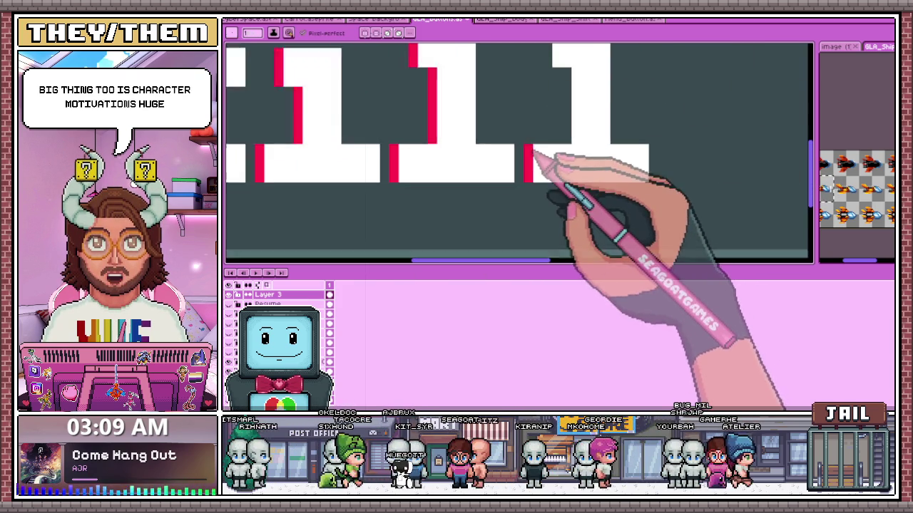
{"action": "scroll", "coordinate": [535, 153], "scroll_direction": "up", "scroll_amount": 1}
{"action": "scroll", "coordinate": [542, 143], "scroll_direction": "up", "scroll_amount": 1}
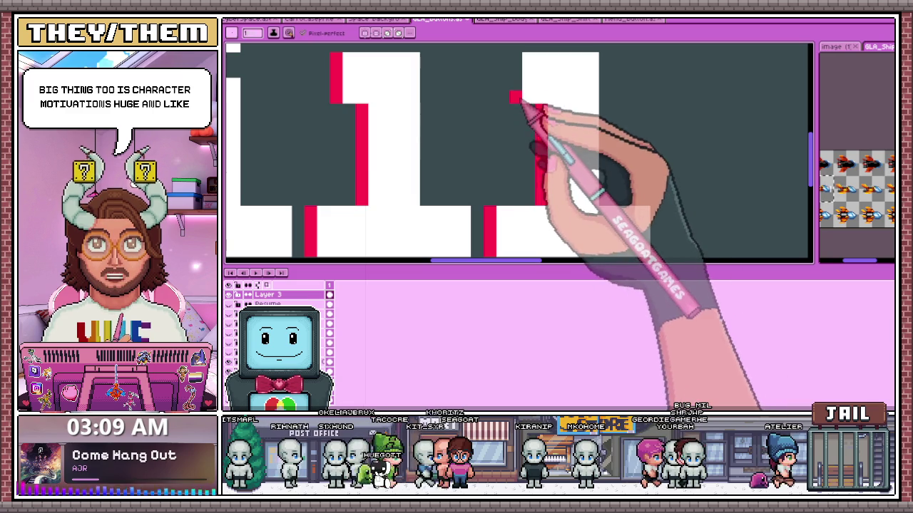
{"action": "scroll", "coordinate": [528, 82], "scroll_direction": "down", "scroll_amount": 1}
{"action": "scroll", "coordinate": [499, 178], "scroll_direction": "down", "scroll_amount": 2}
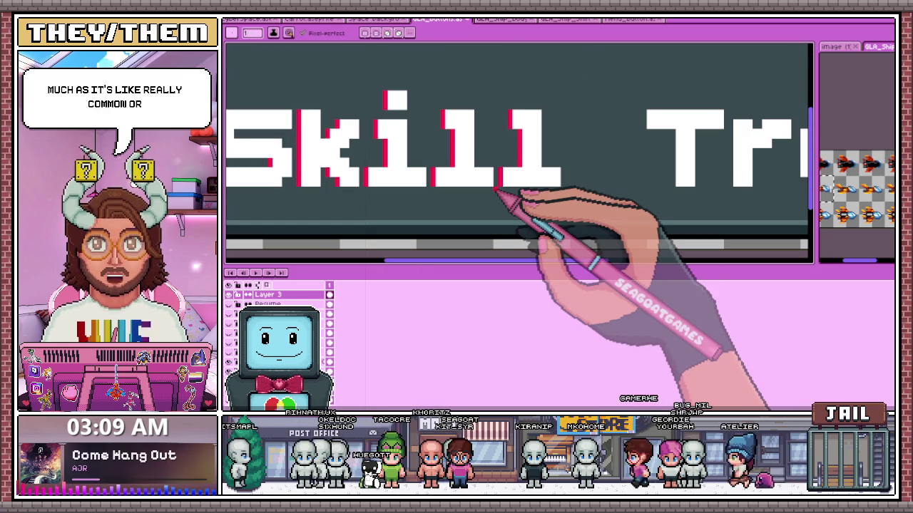
{"action": "scroll", "coordinate": [503, 196], "scroll_direction": "down", "scroll_amount": 1}
{"action": "scroll", "coordinate": [628, 181], "scroll_direction": "up", "scroll_amount": 1}
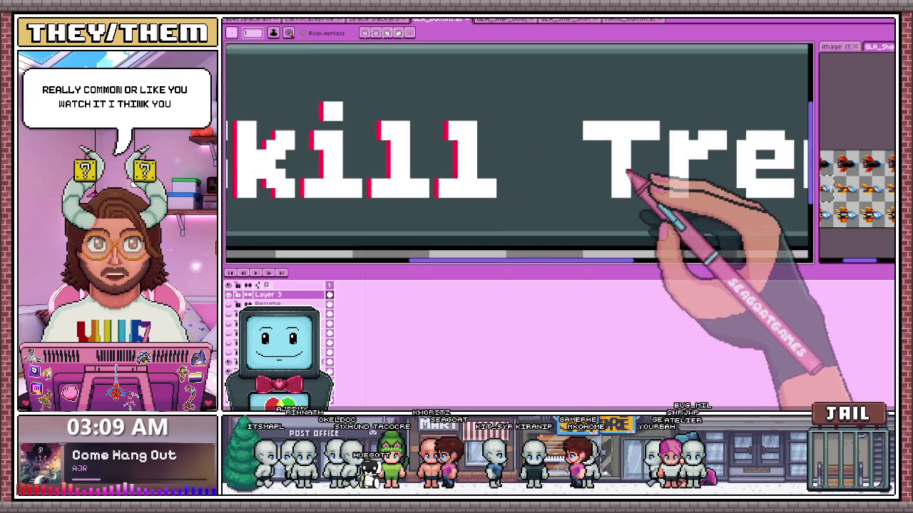
{"action": "scroll", "coordinate": [603, 199], "scroll_direction": "up", "scroll_amount": 2}
{"action": "left_click_drag", "start_coordinate": [611, 193], "coordinate": [612, 87]}
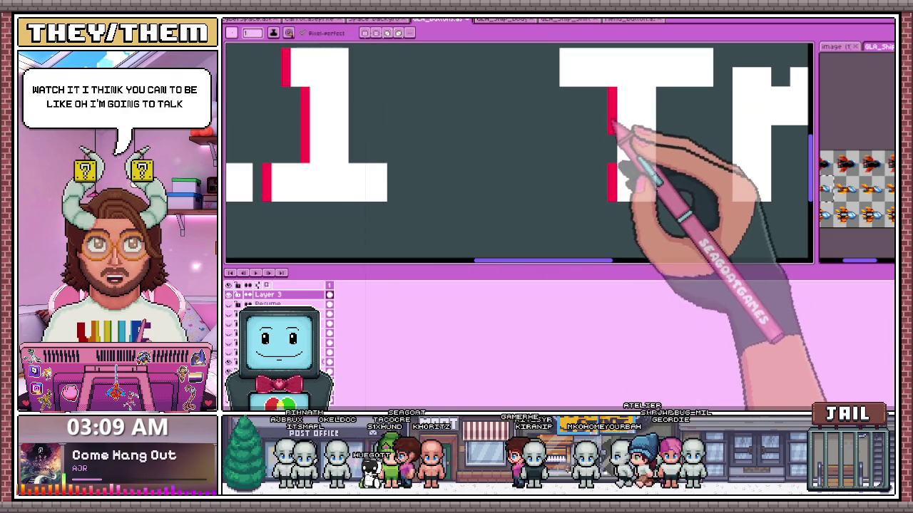
{"action": "scroll", "coordinate": [570, 150], "scroll_direction": "down", "scroll_amount": 2}
{"action": "scroll", "coordinate": [556, 122], "scroll_direction": "up", "scroll_amount": 1}
{"action": "scroll", "coordinate": [556, 100], "scroll_direction": "down", "scroll_amount": 1}
{"action": "scroll", "coordinate": [556, 104], "scroll_direction": "up", "scroll_amount": 1}
{"action": "scroll", "coordinate": [558, 93], "scroll_direction": "up", "scroll_amount": 1}
{"action": "scroll", "coordinate": [516, 150], "scroll_direction": "down", "scroll_amount": 3}
{"action": "scroll", "coordinate": [526, 173], "scroll_direction": "up", "scroll_amount": 1}
{"action": "scroll", "coordinate": [505, 187], "scroll_direction": "up", "scroll_amount": 2}
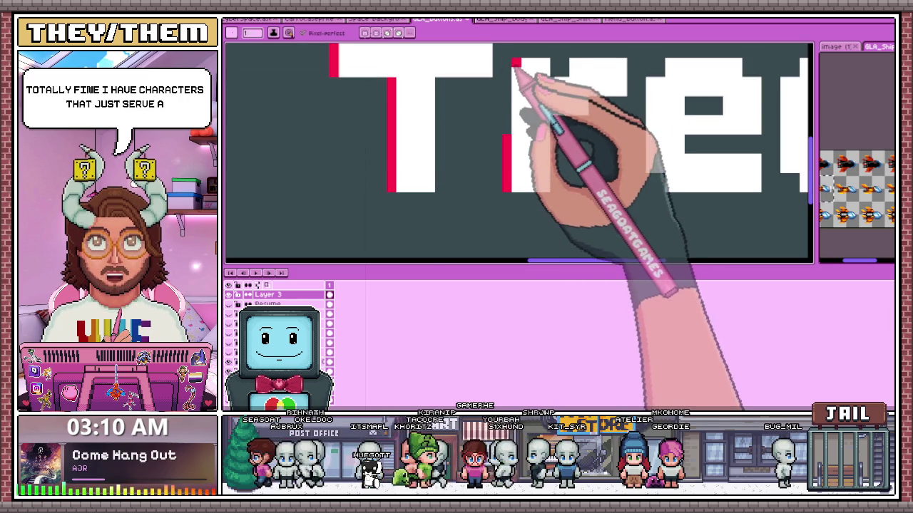
{"action": "scroll", "coordinate": [527, 89], "scroll_direction": "down", "scroll_amount": 2}
{"action": "scroll", "coordinate": [537, 100], "scroll_direction": "up", "scroll_amount": 1}
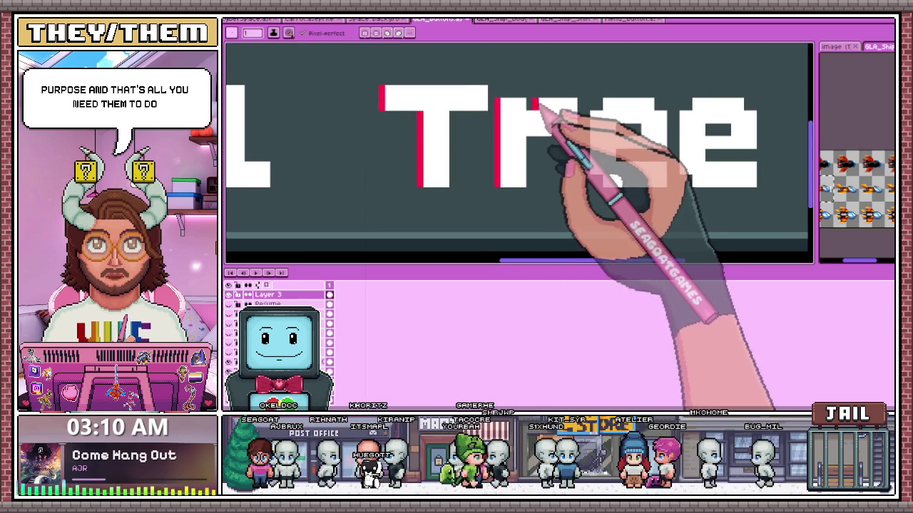
{"action": "scroll", "coordinate": [542, 152], "scroll_direction": "down", "scroll_amount": 1}
{"action": "scroll", "coordinate": [550, 173], "scroll_direction": "up", "scroll_amount": 1}
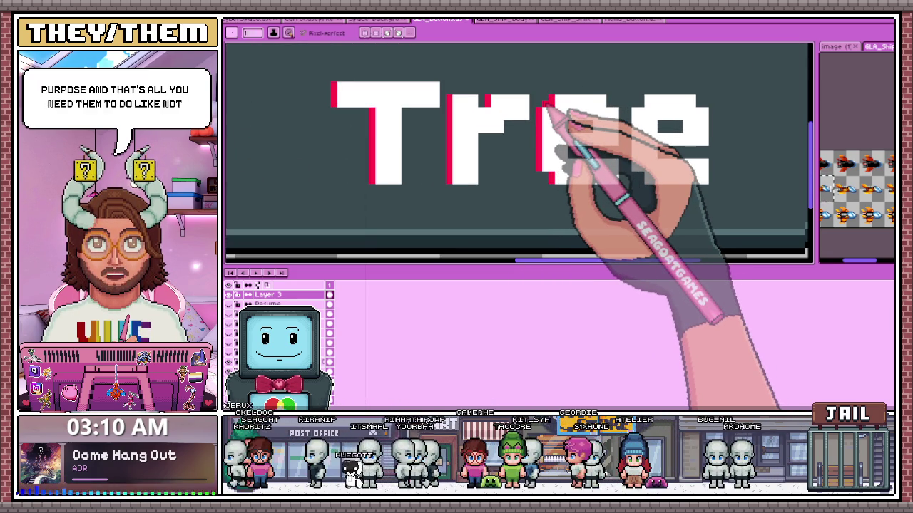
{"action": "scroll", "coordinate": [485, 114], "scroll_direction": "down", "scroll_amount": 1}
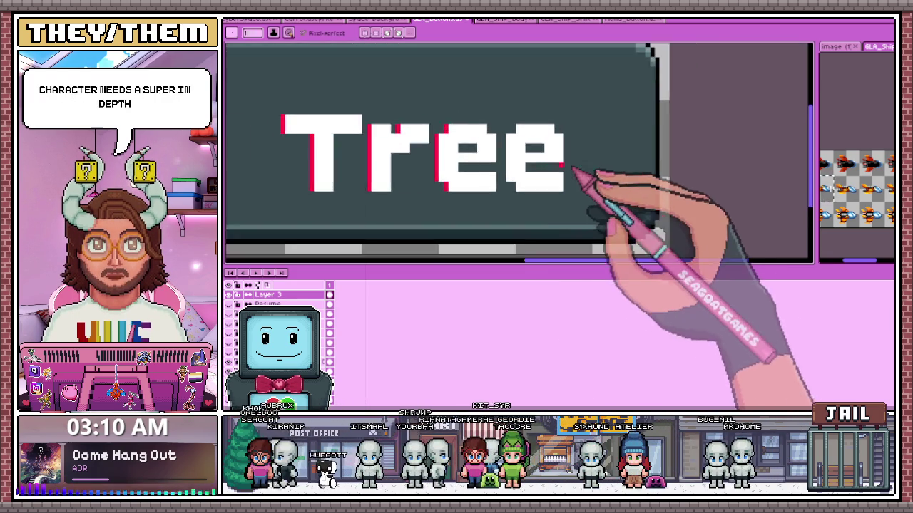
{"action": "scroll", "coordinate": [517, 196], "scroll_direction": "up", "scroll_amount": 2}
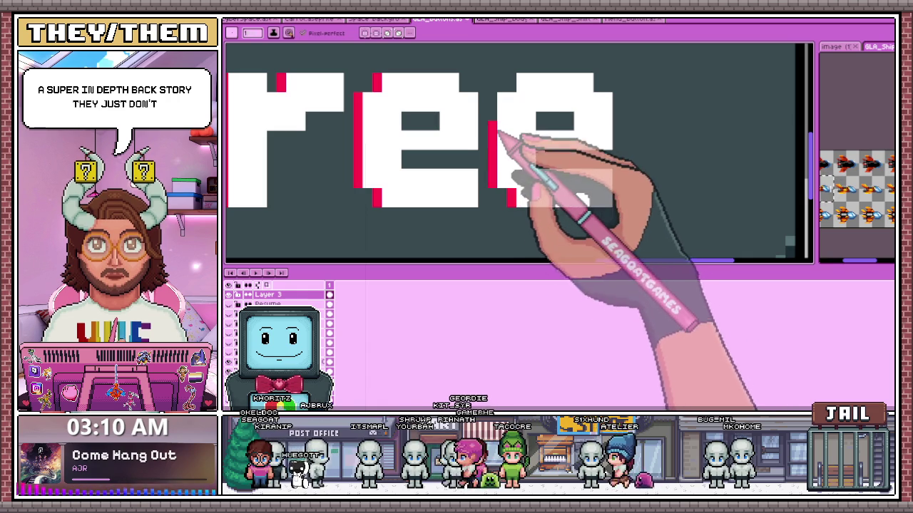
{"action": "scroll", "coordinate": [513, 142], "scroll_direction": "down", "scroll_amount": 1}
{"action": "scroll", "coordinate": [525, 173], "scroll_direction": "down", "scroll_amount": 1}
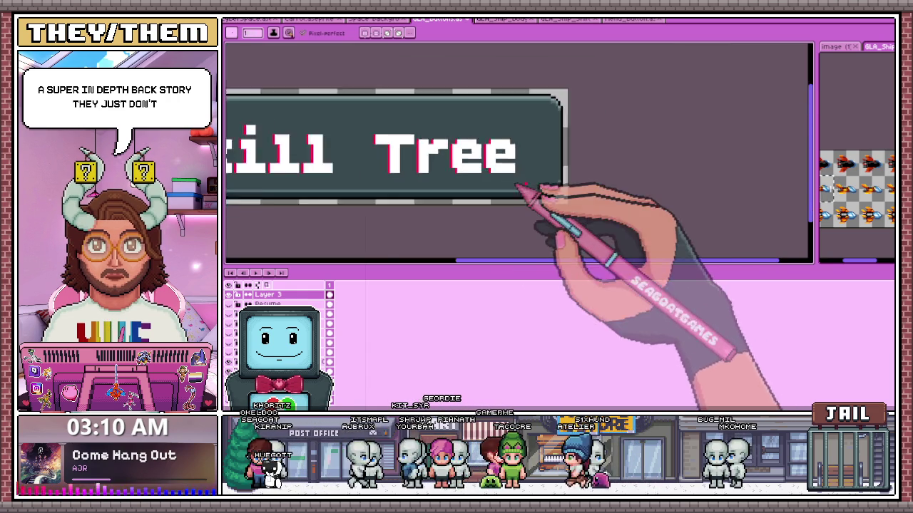
{"action": "scroll", "coordinate": [525, 200], "scroll_direction": "down", "scroll_amount": 2}
{"action": "scroll", "coordinate": [503, 184], "scroll_direction": "up", "scroll_amount": 2}
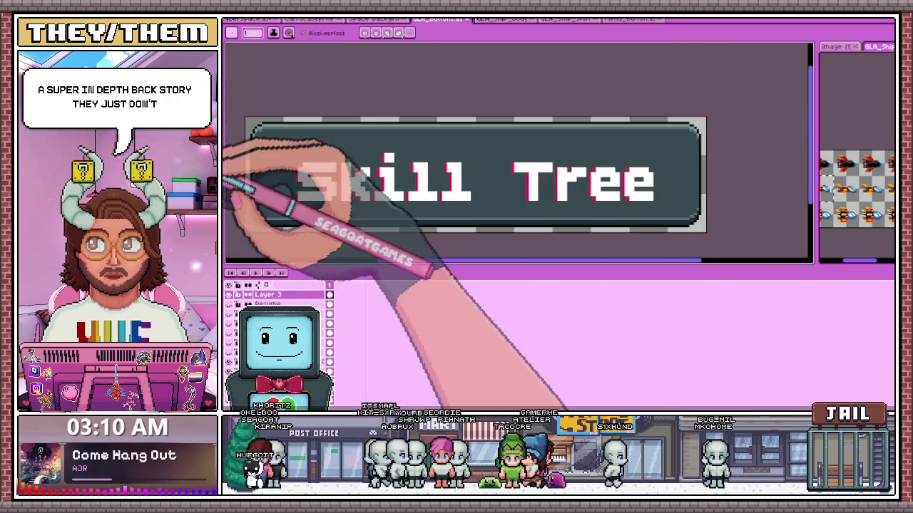
{"action": "scroll", "coordinate": [321, 196], "scroll_direction": "up", "scroll_amount": 2}
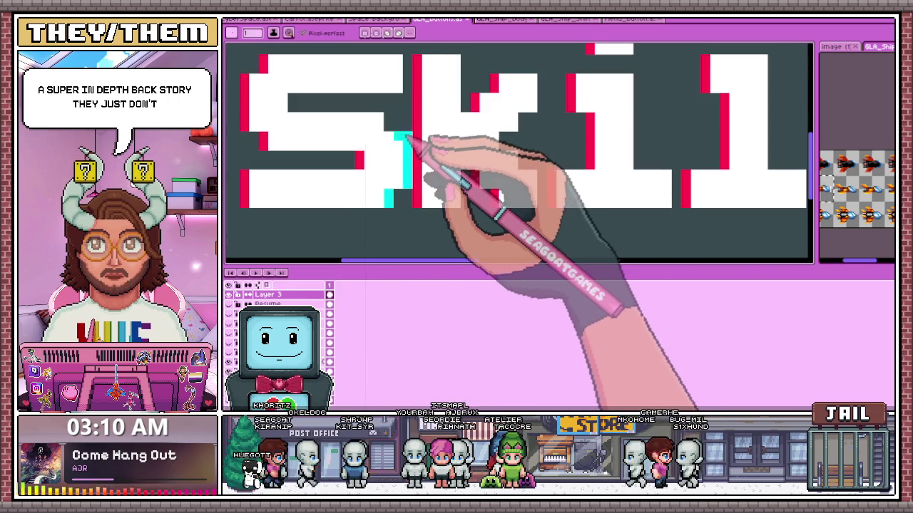
Zoom in and out around the Skill letters to inspect their red and cyan glitch edges.
{"action": "scroll", "coordinate": [321, 111], "scroll_direction": "up", "scroll_amount": 2}
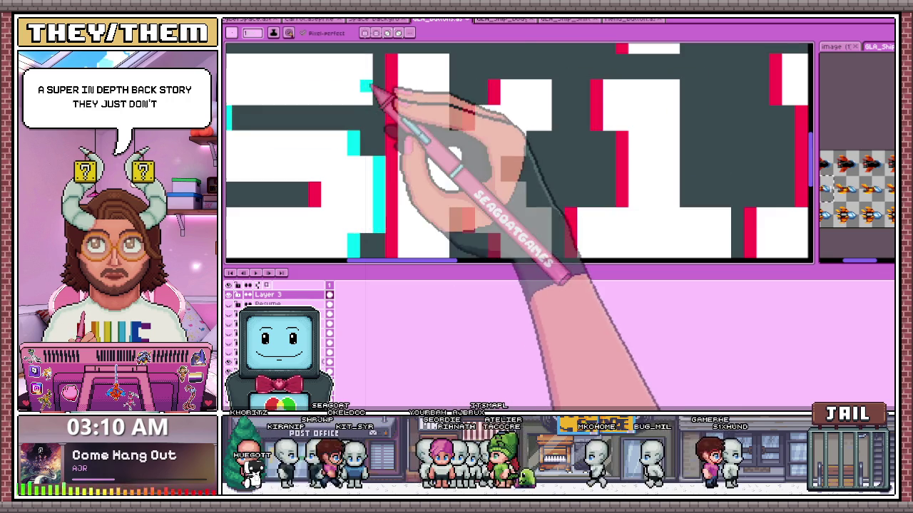
{"action": "scroll", "coordinate": [382, 106], "scroll_direction": "down", "scroll_amount": 2}
{"action": "scroll", "coordinate": [388, 71], "scroll_direction": "down", "scroll_amount": 1}
{"action": "scroll", "coordinate": [357, 153], "scroll_direction": "down", "scroll_amount": 1}
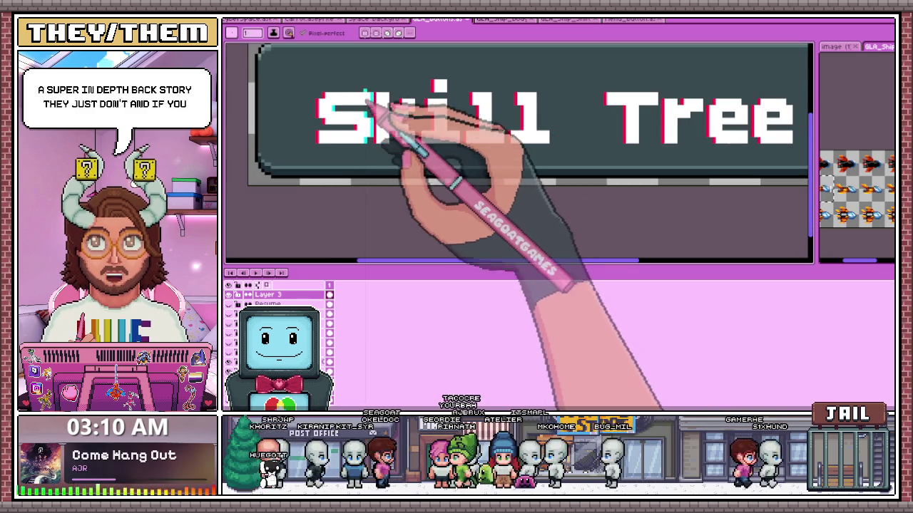
{"action": "scroll", "coordinate": [418, 142], "scroll_direction": "up", "scroll_amount": 1}
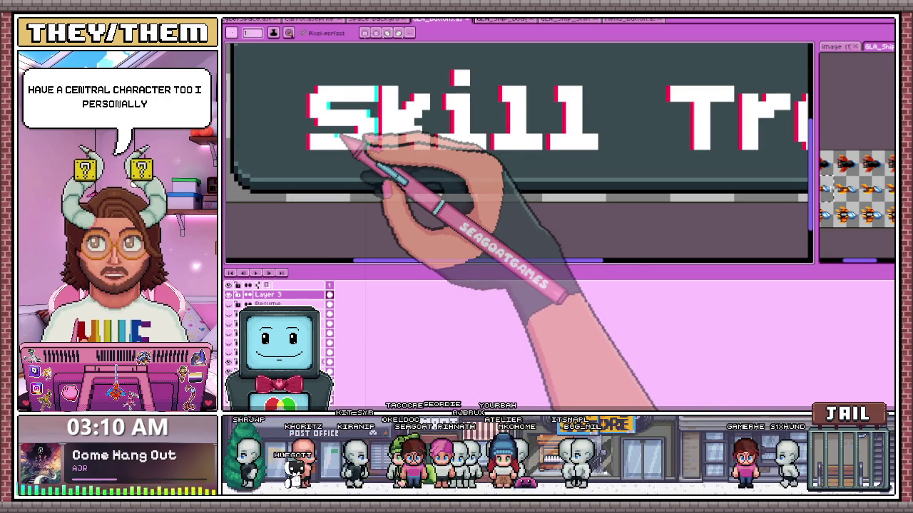
{"action": "scroll", "coordinate": [397, 141], "scroll_direction": "up", "scroll_amount": 2}
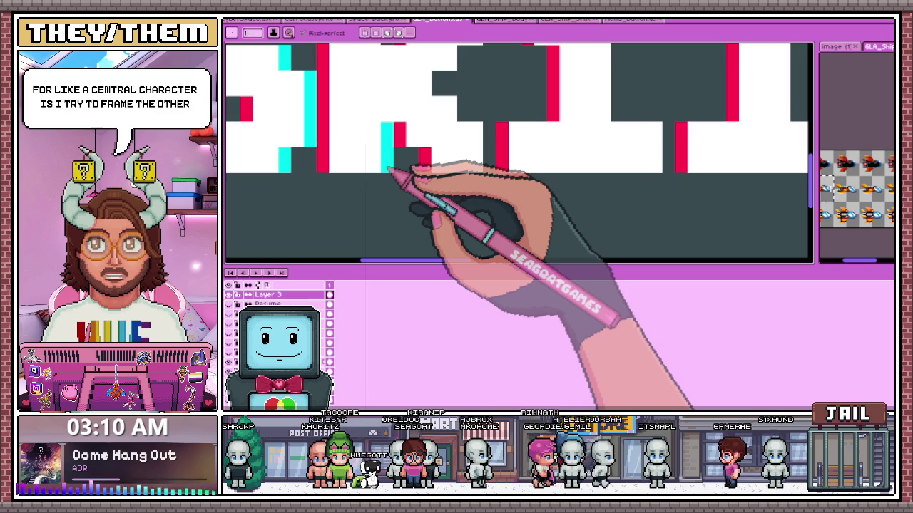
{"action": "scroll", "coordinate": [399, 90], "scroll_direction": "down", "scroll_amount": 2}
{"action": "scroll", "coordinate": [397, 78], "scroll_direction": "down", "scroll_amount": 1}
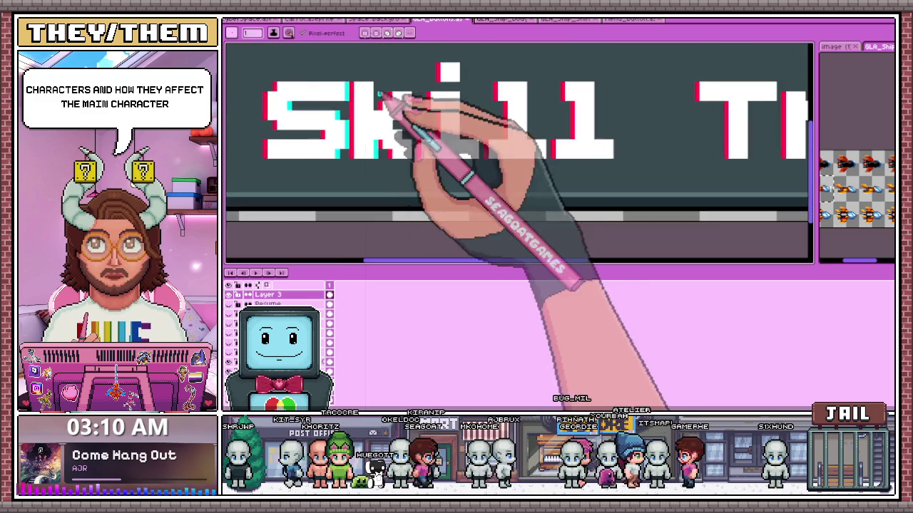
{"action": "scroll", "coordinate": [393, 149], "scroll_direction": "up", "scroll_amount": 1}
{"action": "scroll", "coordinate": [400, 107], "scroll_direction": "up", "scroll_amount": 1}
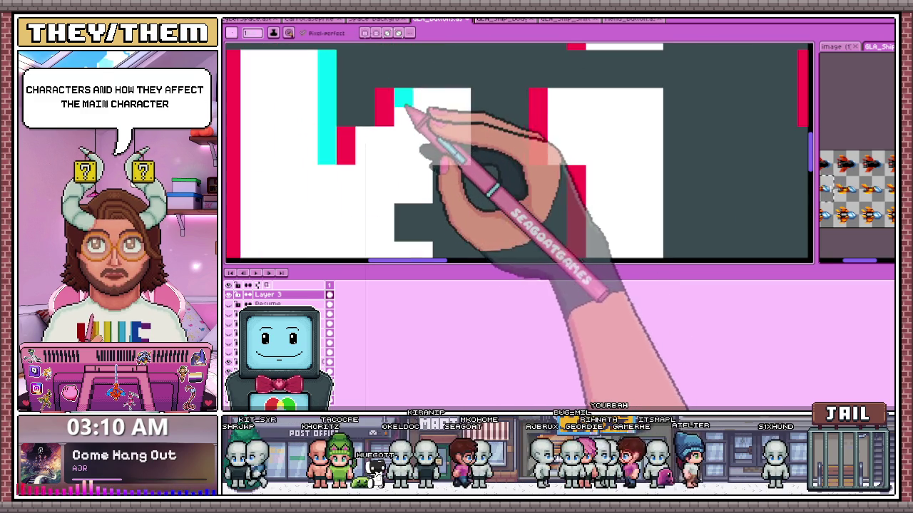
{"action": "scroll", "coordinate": [492, 155], "scroll_direction": "down", "scroll_amount": 2}
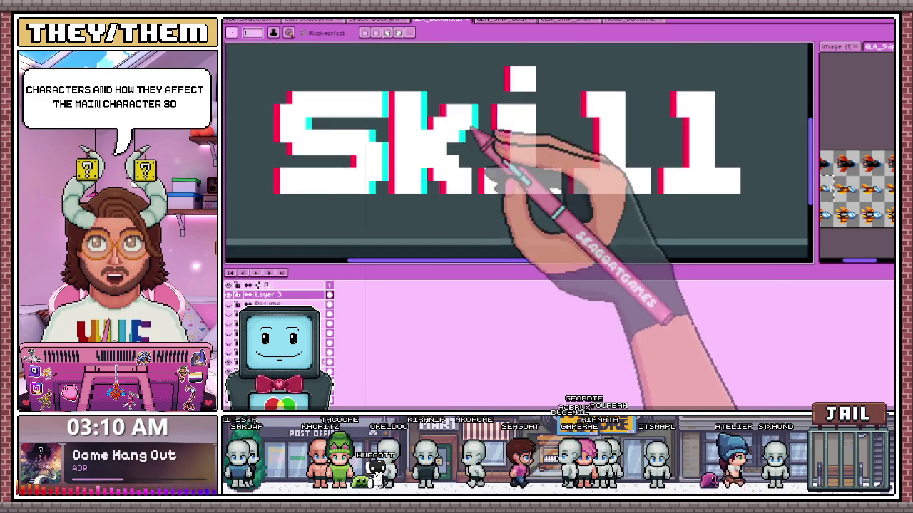
{"action": "scroll", "coordinate": [470, 150], "scroll_direction": "up", "scroll_amount": 1}
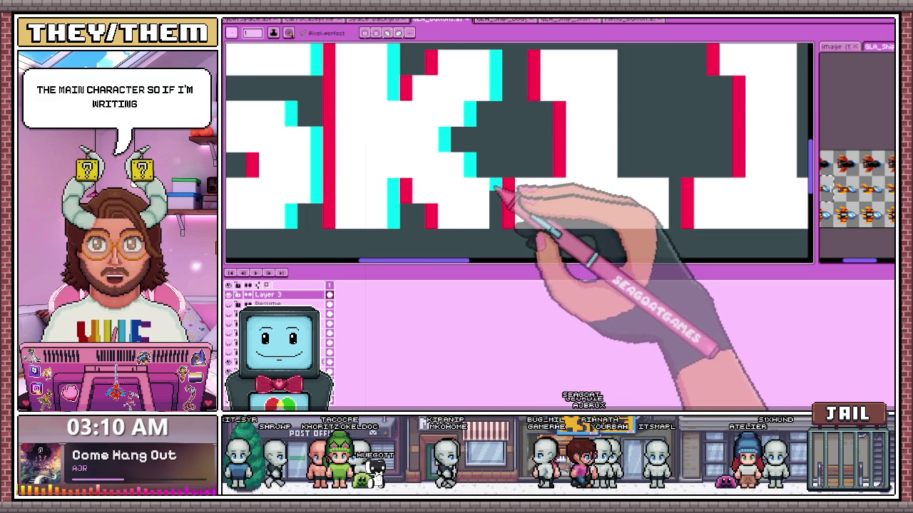
{"action": "scroll", "coordinate": [363, 179], "scroll_direction": "down", "scroll_amount": 2}
{"action": "scroll", "coordinate": [494, 198], "scroll_direction": "down", "scroll_amount": 1}
{"action": "scroll", "coordinate": [467, 193], "scroll_direction": "up", "scroll_amount": 2}
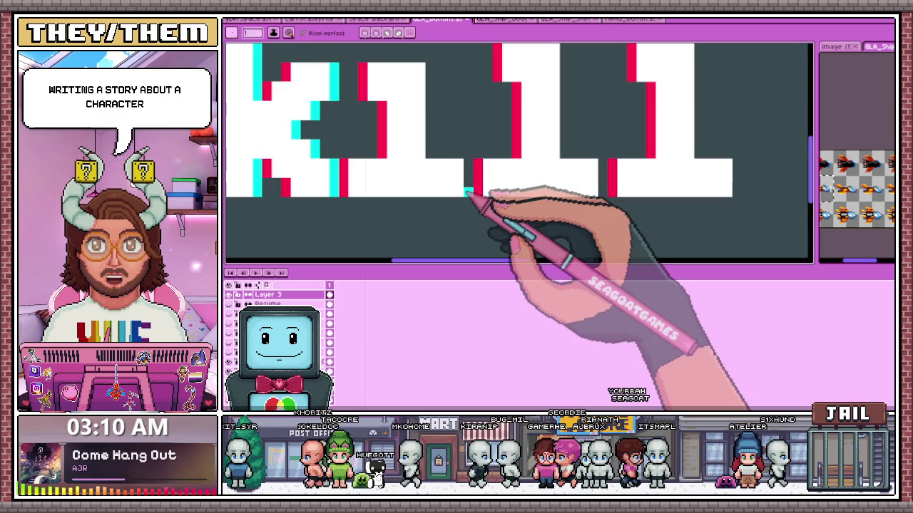
{"action": "scroll", "coordinate": [475, 169], "scroll_direction": "down", "scroll_amount": 1}
{"action": "scroll", "coordinate": [457, 124], "scroll_direction": "up", "scroll_amount": 1}
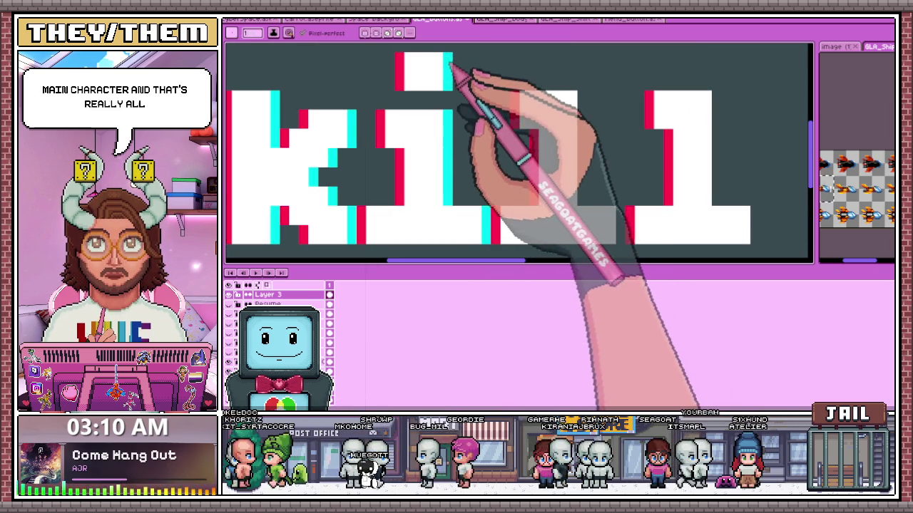
{"action": "scroll", "coordinate": [456, 107], "scroll_direction": "down", "scroll_amount": 1}
{"action": "scroll", "coordinate": [479, 98], "scroll_direction": "up", "scroll_amount": 2}
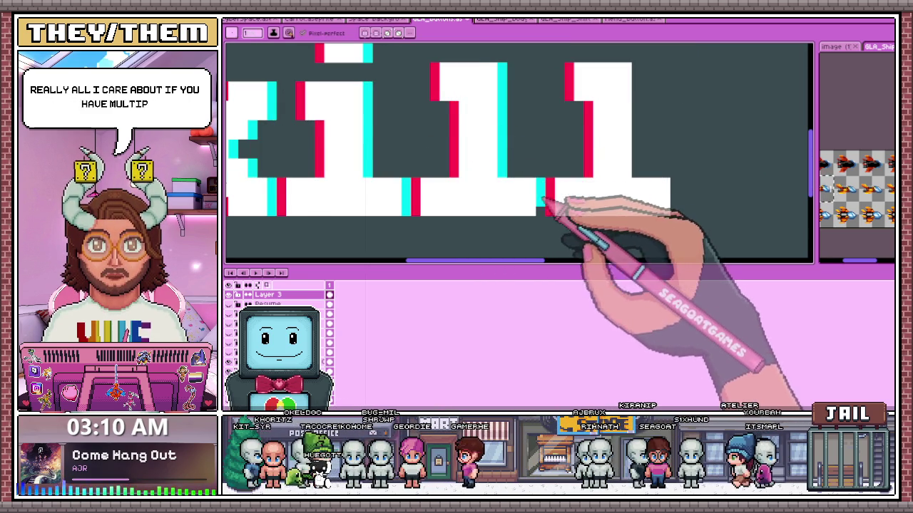
{"action": "scroll", "coordinate": [539, 218], "scroll_direction": "down", "scroll_amount": 1}
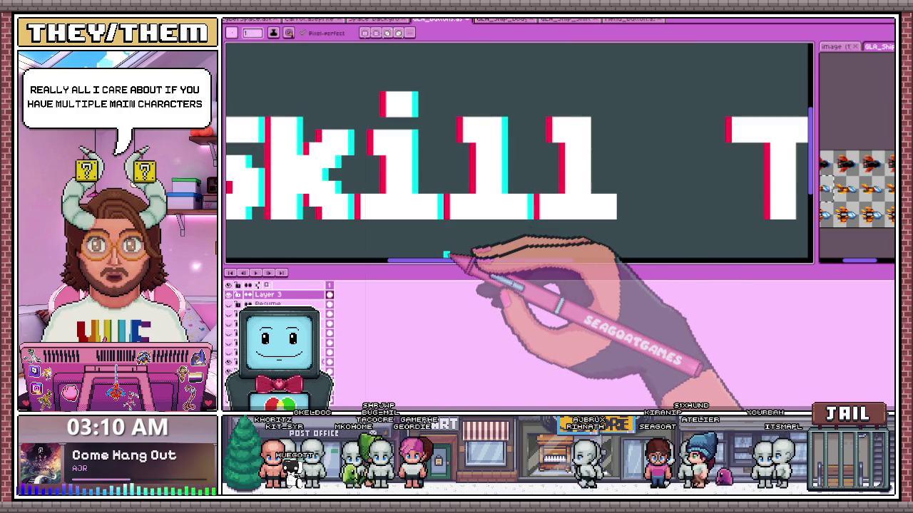
{"action": "scroll", "coordinate": [642, 138], "scroll_direction": "down", "scroll_amount": 1}
{"action": "scroll", "coordinate": [540, 240], "scroll_direction": "up", "scroll_amount": 2}
{"action": "scroll", "coordinate": [533, 241], "scroll_direction": "up", "scroll_amount": 1}
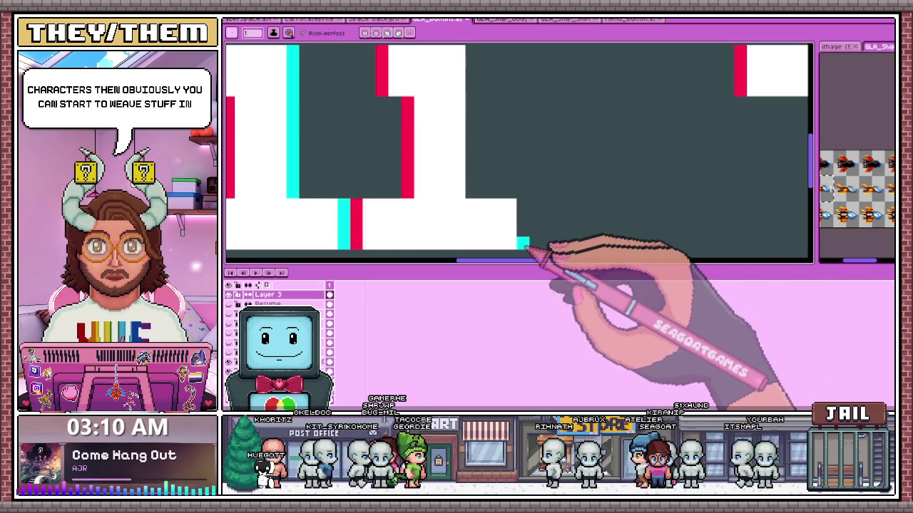
{"action": "scroll", "coordinate": [484, 115], "scroll_direction": "up", "scroll_amount": 1}
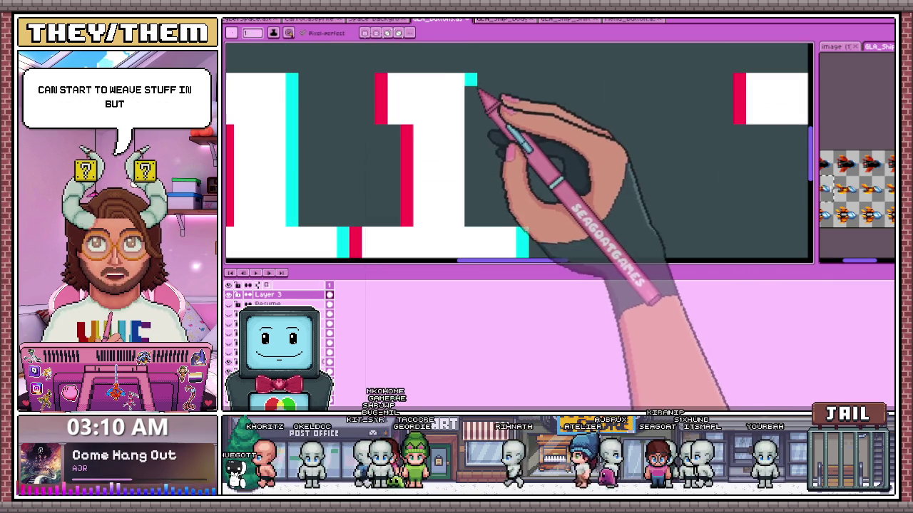
{"action": "scroll", "coordinate": [476, 215], "scroll_direction": "down", "scroll_amount": 2}
{"action": "scroll", "coordinate": [492, 92], "scroll_direction": "down", "scroll_amount": 1}
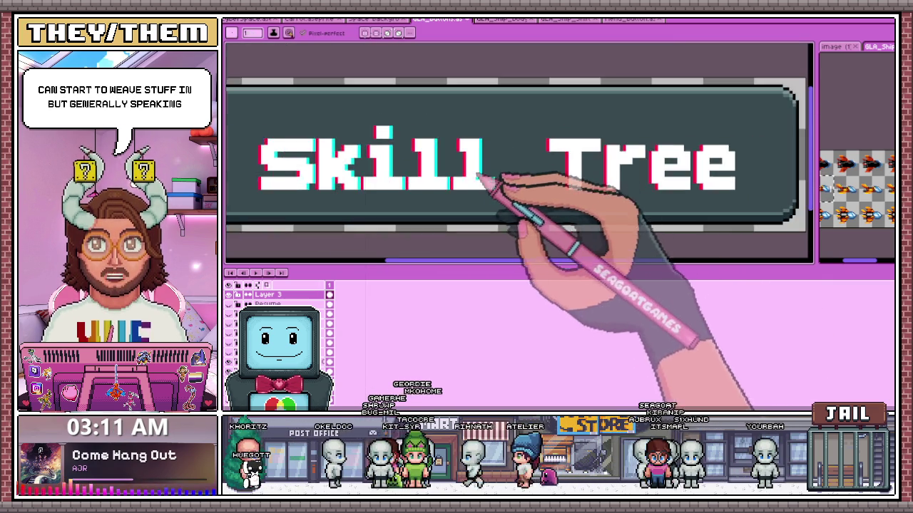
Eyedrop cyan from the canvas and repaint the top of the second e's right edge cyan.
{"action": "scroll", "coordinate": [490, 178], "scroll_direction": "down", "scroll_amount": 1}
{"action": "scroll", "coordinate": [507, 158], "scroll_direction": "up", "scroll_amount": 3}
{"action": "scroll", "coordinate": [507, 158], "scroll_direction": "up", "scroll_amount": 1}
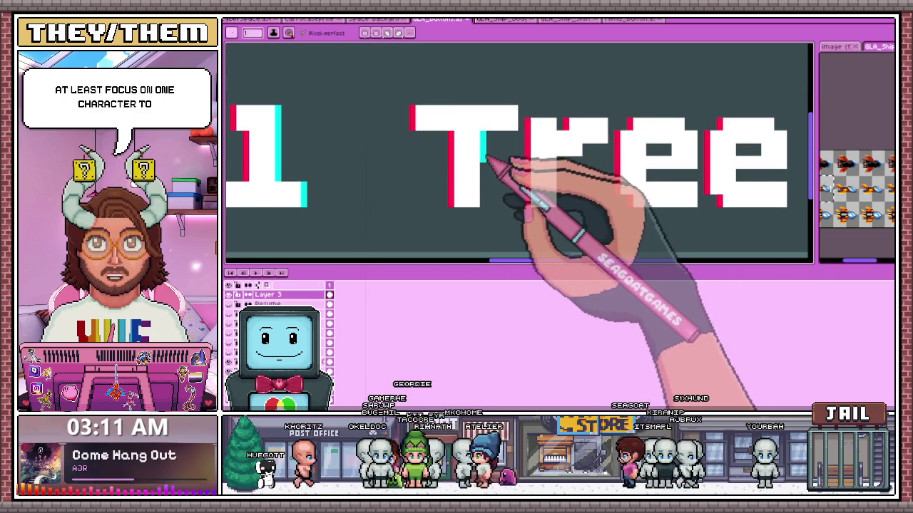
{"action": "scroll", "coordinate": [521, 96], "scroll_direction": "up", "scroll_amount": 1}
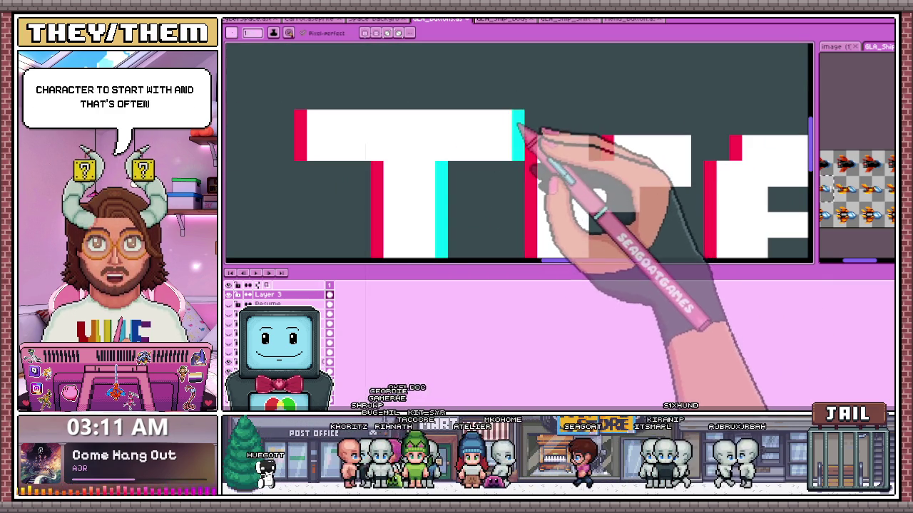
{"action": "scroll", "coordinate": [519, 127], "scroll_direction": "down", "scroll_amount": 1}
{"action": "scroll", "coordinate": [520, 125], "scroll_direction": "up", "scroll_amount": 1}
{"action": "scroll", "coordinate": [517, 114], "scroll_direction": "down", "scroll_amount": 1}
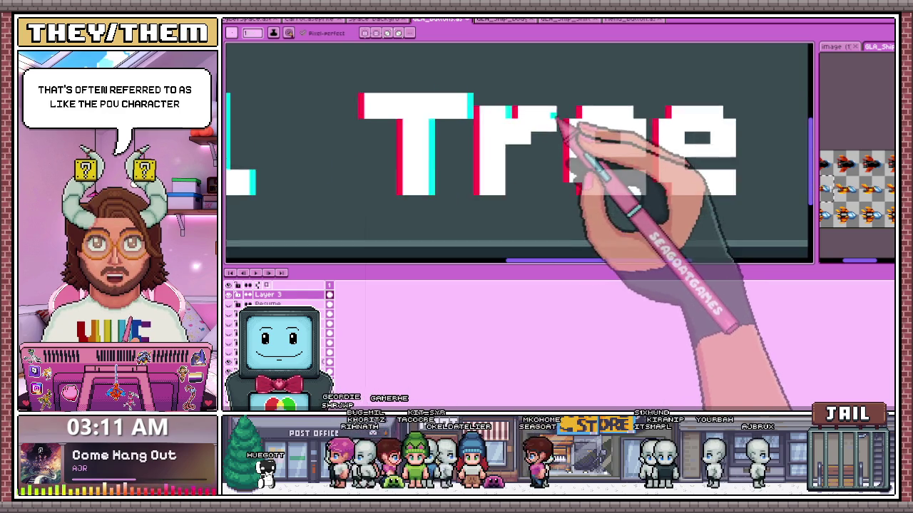
{"action": "scroll", "coordinate": [567, 114], "scroll_direction": "up", "scroll_amount": 1}
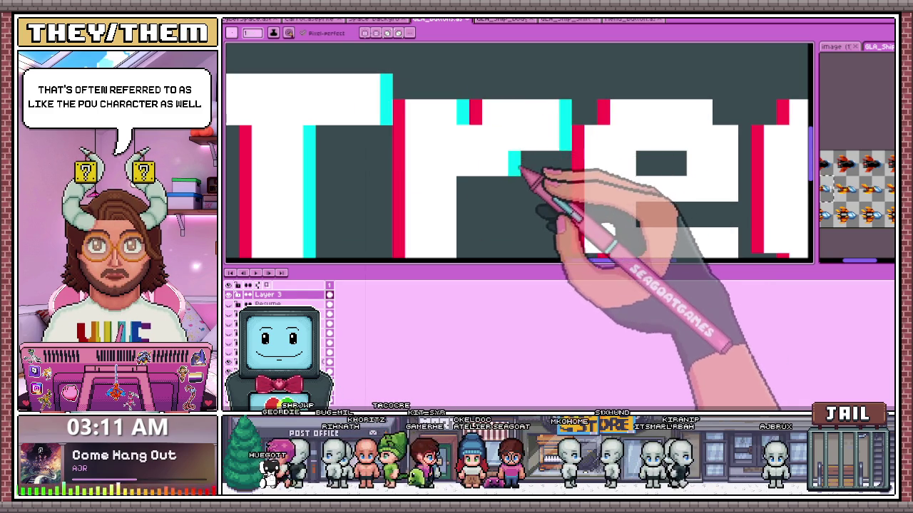
{"action": "scroll", "coordinate": [520, 169], "scroll_direction": "down", "scroll_amount": 1}
{"action": "scroll", "coordinate": [494, 171], "scroll_direction": "up", "scroll_amount": 1}
{"action": "scroll", "coordinate": [530, 163], "scroll_direction": "down", "scroll_amount": 1}
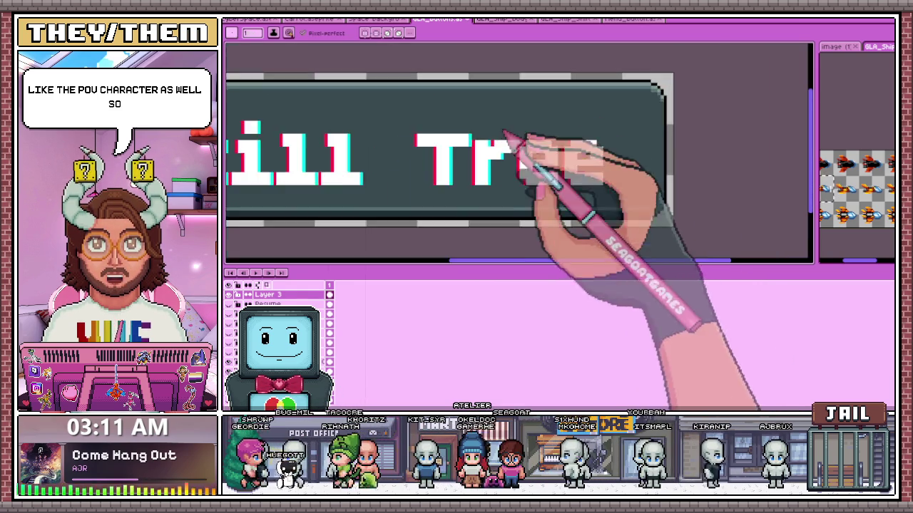
{"action": "scroll", "coordinate": [591, 204], "scroll_direction": "up", "scroll_amount": 1}
{"action": "scroll", "coordinate": [470, 132], "scroll_direction": "up", "scroll_amount": 1}
{"action": "scroll", "coordinate": [445, 107], "scroll_direction": "down", "scroll_amount": 1}
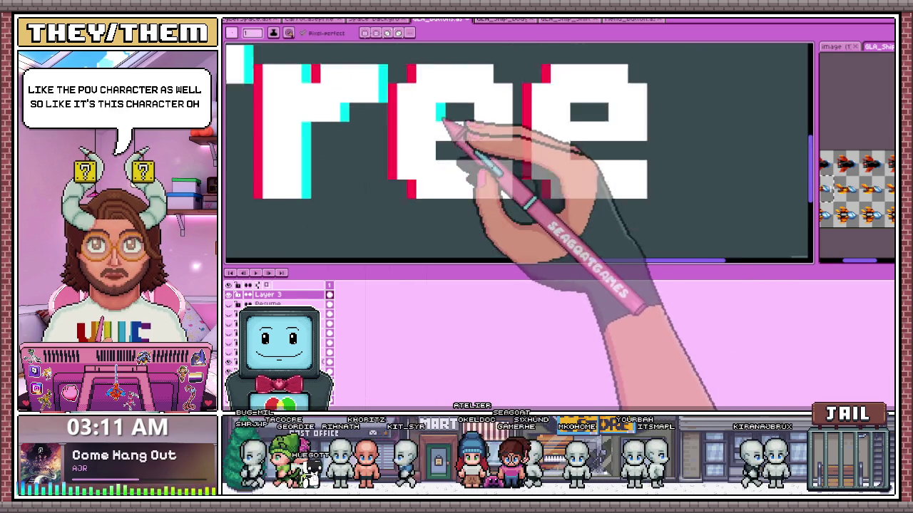
{"action": "scroll", "coordinate": [452, 127], "scroll_direction": "up", "scroll_amount": 1}
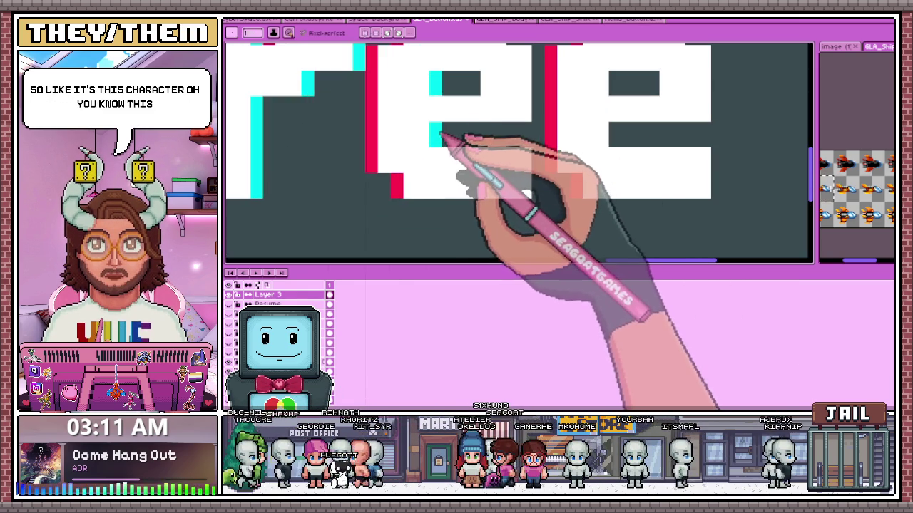
{"action": "scroll", "coordinate": [539, 187], "scroll_direction": "down", "scroll_amount": 1}
{"action": "scroll", "coordinate": [534, 183], "scroll_direction": "up", "scroll_amount": 1}
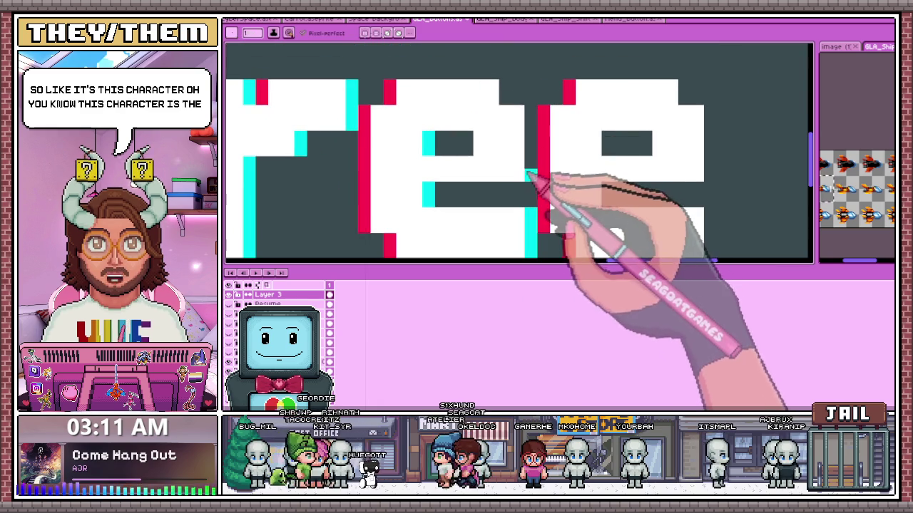
{"action": "scroll", "coordinate": [570, 101], "scroll_direction": "down", "scroll_amount": 1}
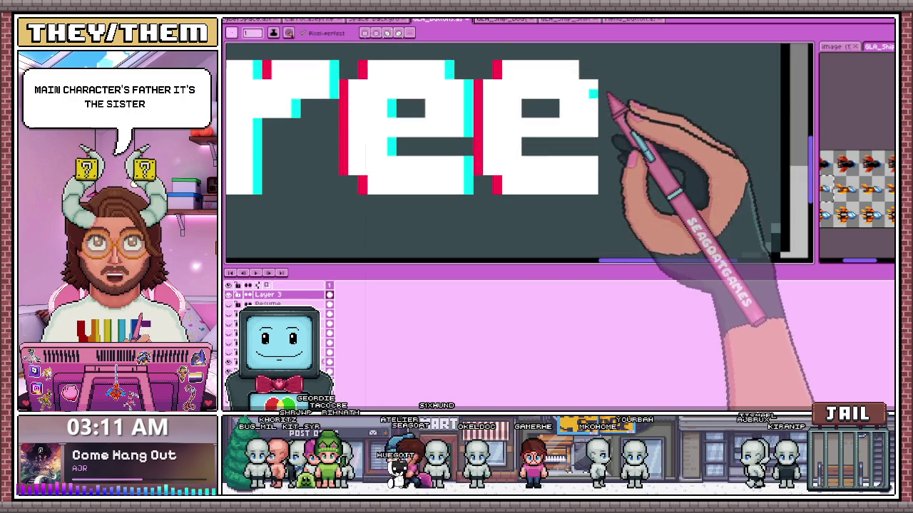
{"action": "scroll", "coordinate": [546, 122], "scroll_direction": "up", "scroll_amount": 1}
{"action": "scroll", "coordinate": [526, 122], "scroll_direction": "down", "scroll_amount": 1}
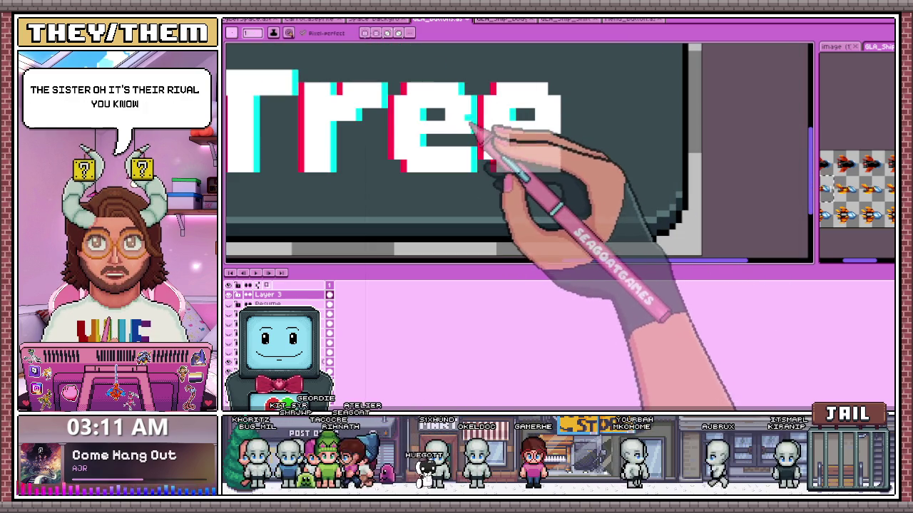
{"action": "key", "text": "i"}
{"action": "scroll", "coordinate": [404, 122], "scroll_direction": "up", "scroll_amount": 1}
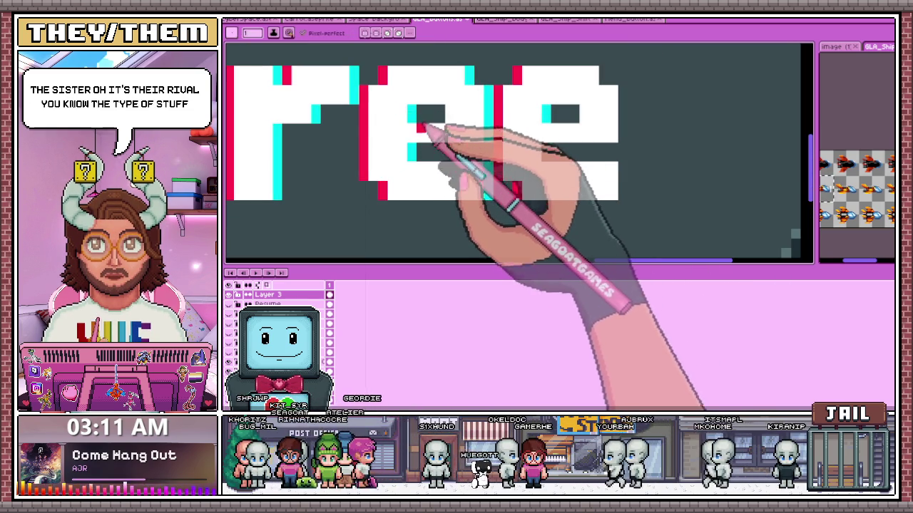
{"action": "scroll", "coordinate": [419, 117], "scroll_direction": "down", "scroll_amount": 2}
{"action": "scroll", "coordinate": [464, 164], "scroll_direction": "up", "scroll_amount": 2}
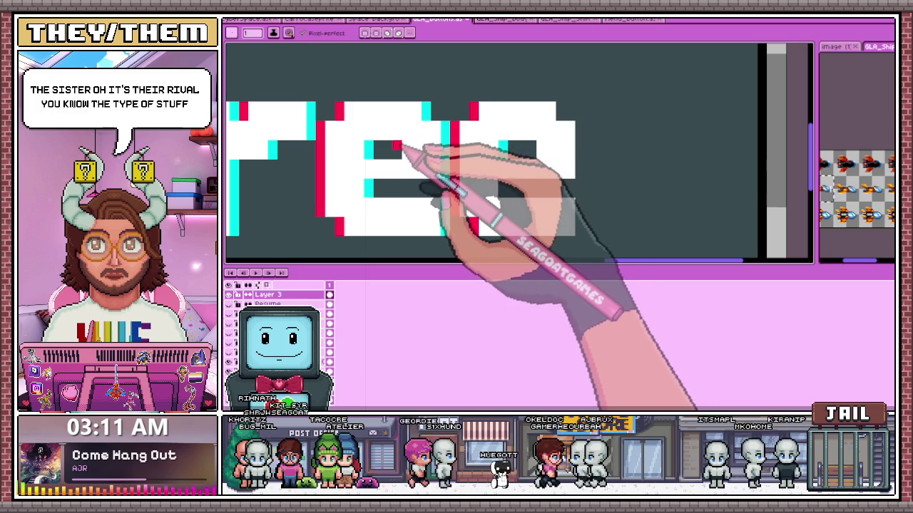
{"action": "scroll", "coordinate": [413, 150], "scroll_direction": "down", "scroll_amount": 1}
{"action": "scroll", "coordinate": [435, 152], "scroll_direction": "down", "scroll_amount": 1}
{"action": "scroll", "coordinate": [439, 157], "scroll_direction": "up", "scroll_amount": 1}
{"action": "scroll", "coordinate": [463, 150], "scroll_direction": "up", "scroll_amount": 1}
{"action": "scroll", "coordinate": [492, 145], "scroll_direction": "down", "scroll_amount": 1}
{"action": "scroll", "coordinate": [497, 145], "scroll_direction": "up", "scroll_amount": 1}
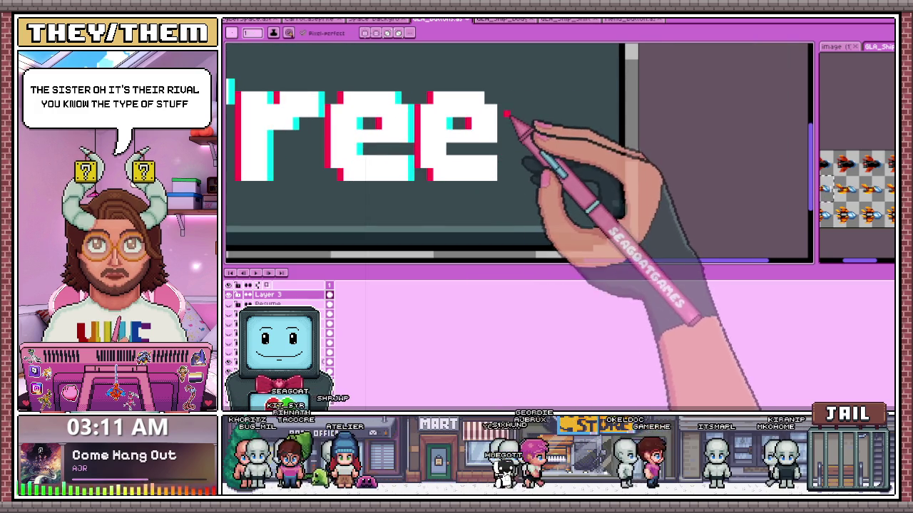
{"action": "scroll", "coordinate": [504, 122], "scroll_direction": "up", "scroll_amount": 1}
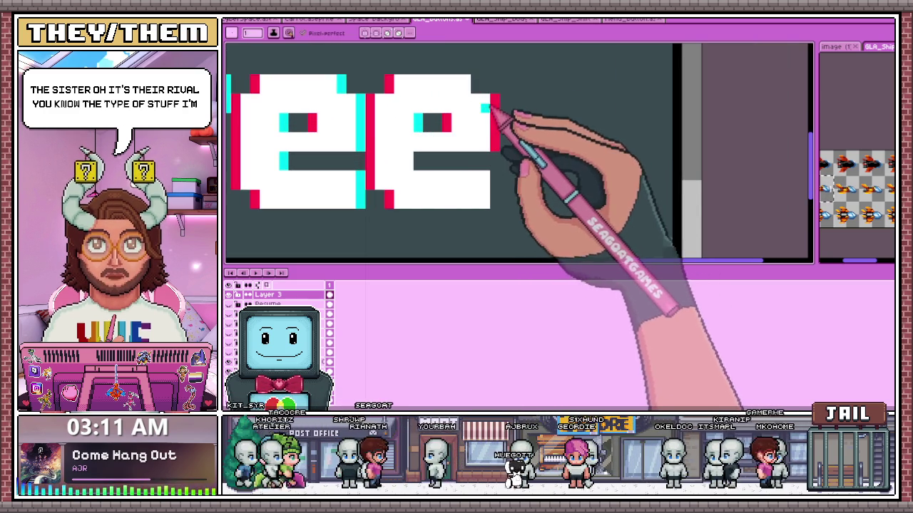
{"action": "left_click_drag", "start_coordinate": [495, 97], "coordinate": [497, 113]}
{"action": "scroll", "coordinate": [332, 314], "scroll_direction": "up", "scroll_amount": 2}
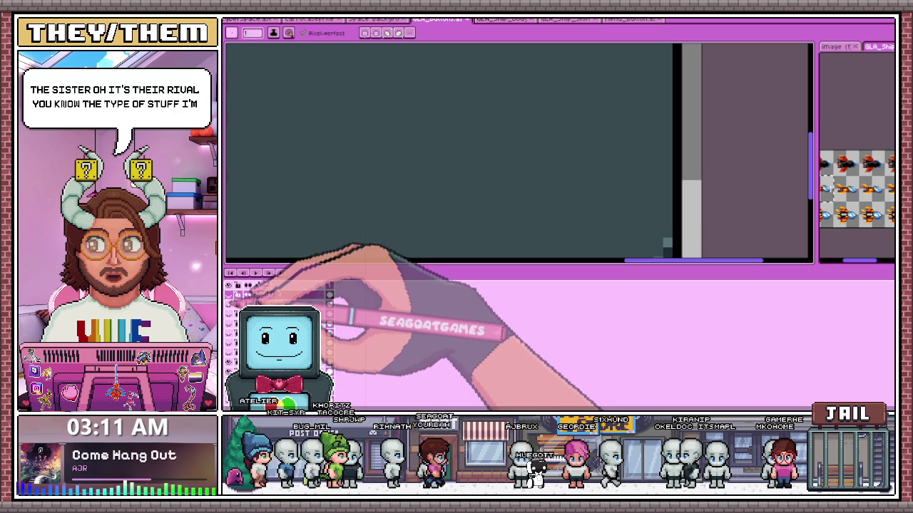
{"action": "scroll", "coordinate": [450, 150], "scroll_direction": "left", "scroll_amount": 2}
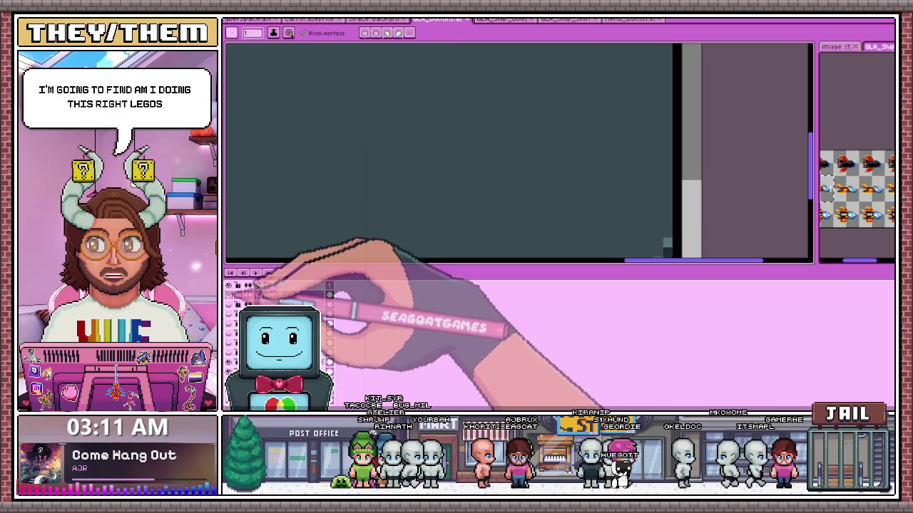
{"action": "scroll", "coordinate": [427, 142], "scroll_direction": "down", "scroll_amount": 2}
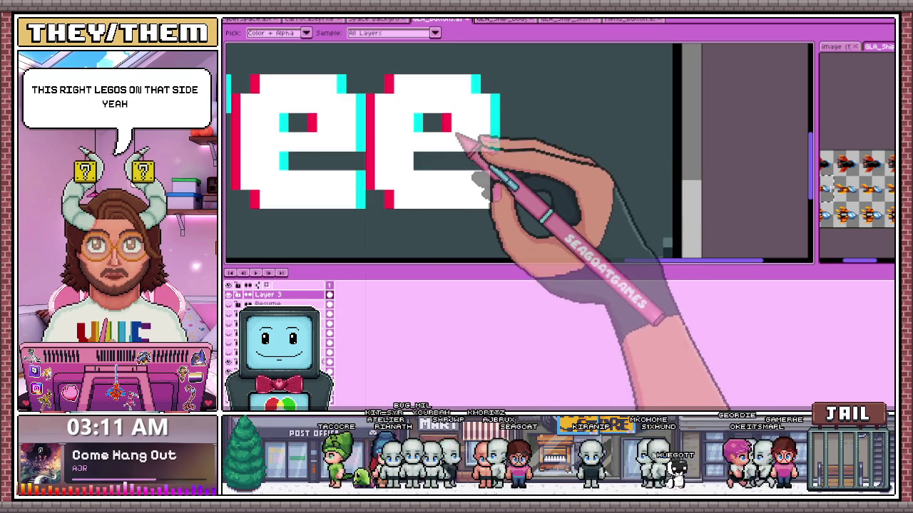
Draw a cyan outline down the second e's bottom-right edge.
{"action": "left_click_drag", "start_coordinate": [495, 182], "coordinate": [497, 207]}
{"action": "scroll", "coordinate": [470, 172], "scroll_direction": "down", "scroll_amount": 2}
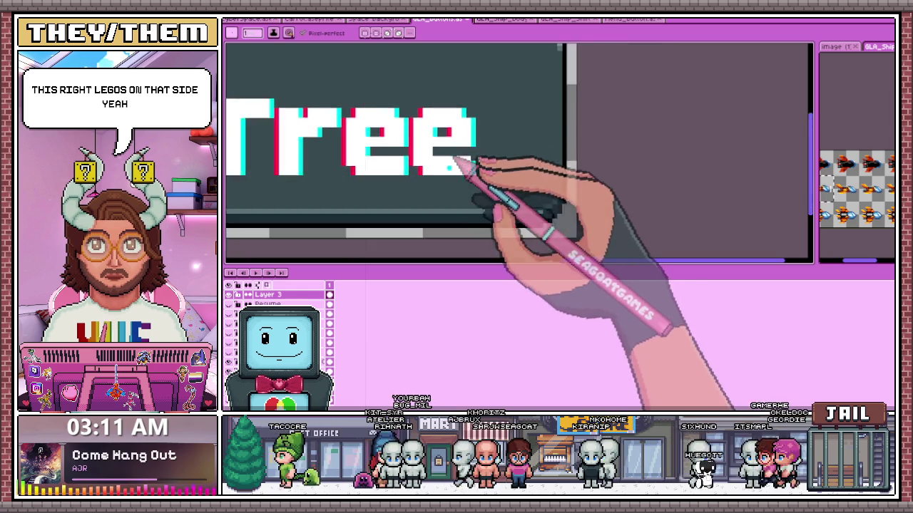
{"action": "scroll", "coordinate": [465, 171], "scroll_direction": "down", "scroll_amount": 1}
{"action": "scroll", "coordinate": [477, 179], "scroll_direction": "up", "scroll_amount": 2}
{"action": "scroll", "coordinate": [479, 175], "scroll_direction": "up", "scroll_amount": 1}
{"action": "scroll", "coordinate": [469, 168], "scroll_direction": "down", "scroll_amount": 3}
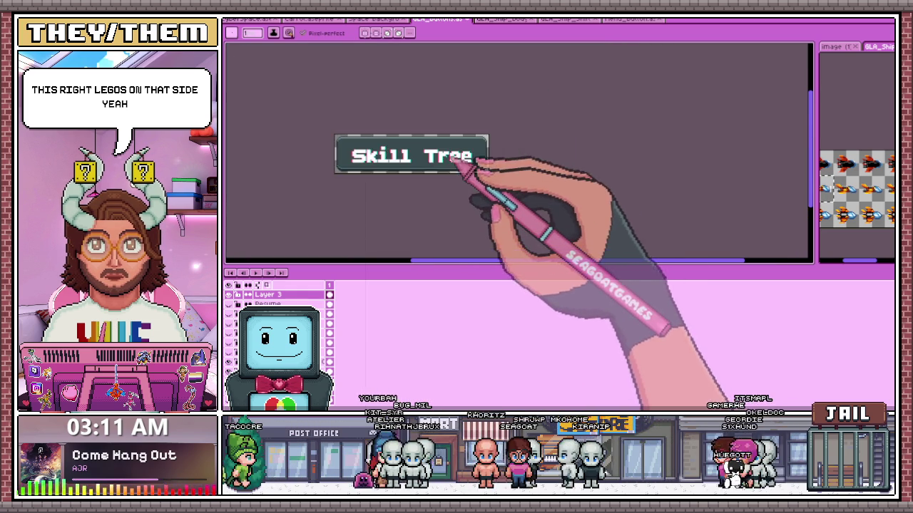
{"action": "scroll", "coordinate": [427, 181], "scroll_direction": "up", "scroll_amount": 2}
{"action": "scroll", "coordinate": [413, 173], "scroll_direction": "down", "scroll_amount": 1}
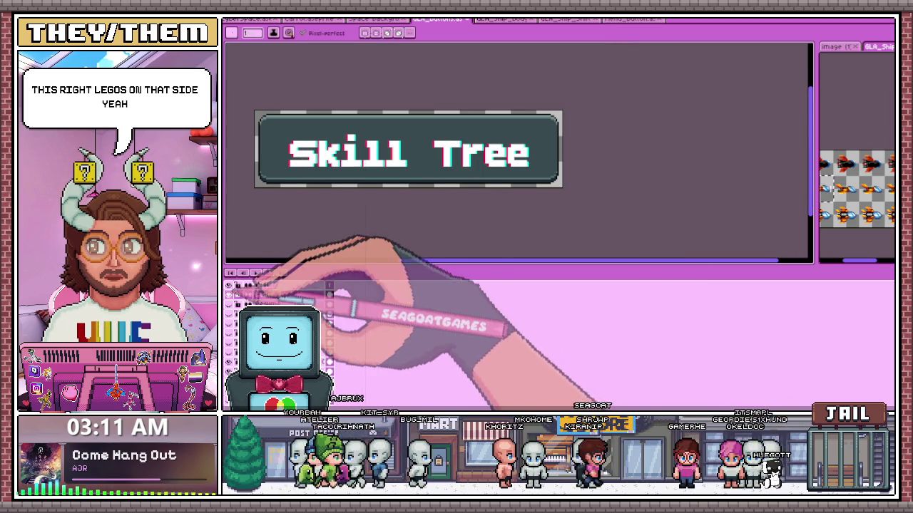
Hide the Skill Tree text to compare with Resume, restore it, and return to the pencil.
{"action": "left_click", "coordinate": [306, 286]}
{"action": "scroll", "coordinate": [321, 271], "scroll_direction": "up", "scroll_amount": 2}
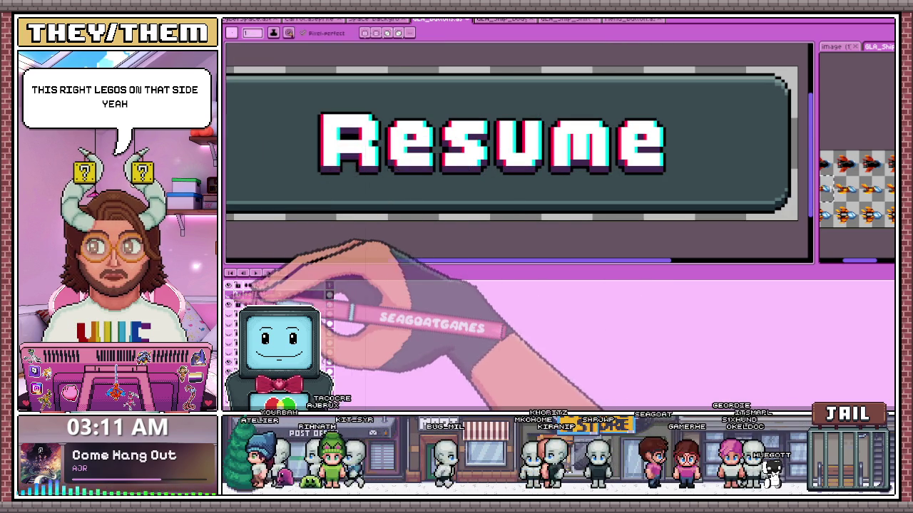
{"action": "key", "text": "ctrl+z"}
{"action": "key", "text": "b"}
{"action": "scroll", "coordinate": [271, 191], "scroll_direction": "up", "scroll_amount": 1}
{"action": "scroll", "coordinate": [271, 191], "scroll_direction": "up", "scroll_amount": 1}
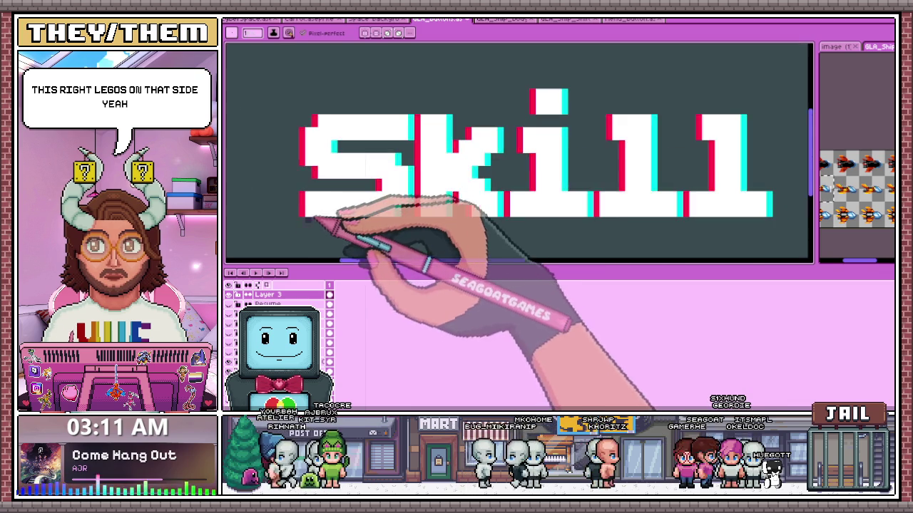
{"action": "scroll", "coordinate": [333, 204], "scroll_direction": "up", "scroll_amount": 1}
{"action": "scroll", "coordinate": [306, 214], "scroll_direction": "down", "scroll_amount": 1}
Select the S of Skill and shift it slightly to the left.
{"action": "key", "text": "m"}
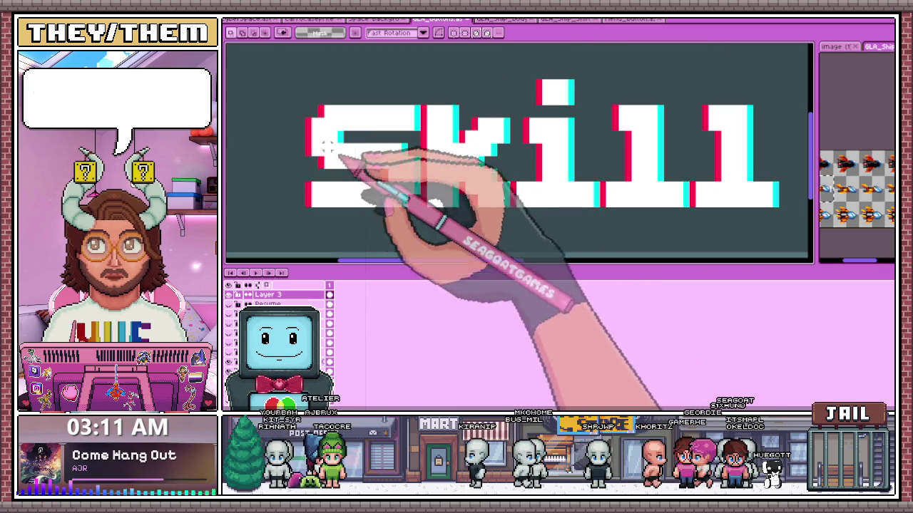
{"action": "left_click_drag", "start_coordinate": [279, 85], "coordinate": [422, 214]}
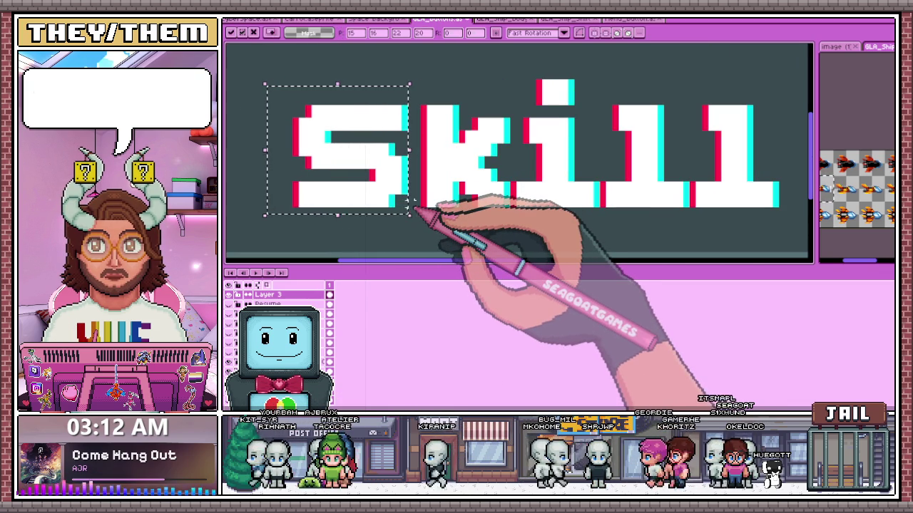
{"action": "mouse_move", "coordinate": [416, 208]}
{"action": "left_mouse_down"}
{"action": "mouse_move", "coordinate": [377, 194]}
{"action": "mouse_move", "coordinate": [507, 230]}
{"action": "left_mouse_up"}
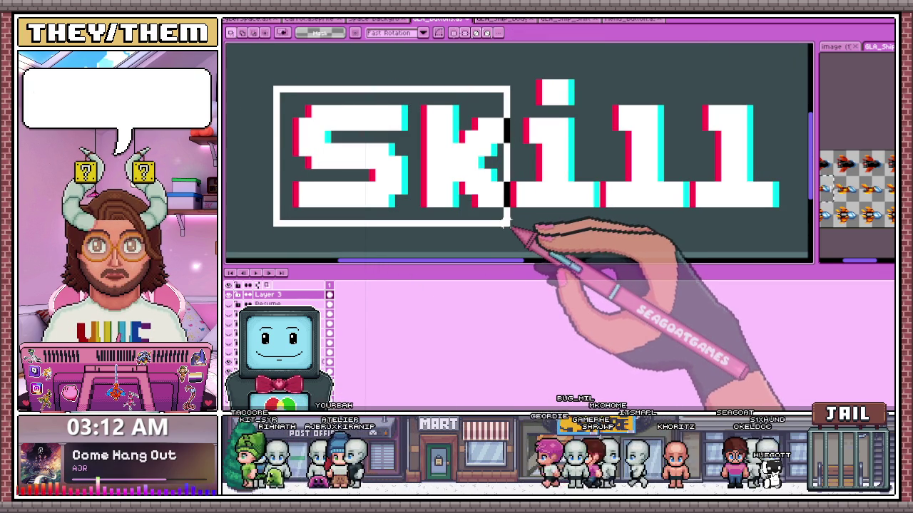
{"action": "scroll", "coordinate": [512, 214], "scroll_direction": "down", "scroll_amount": 1}
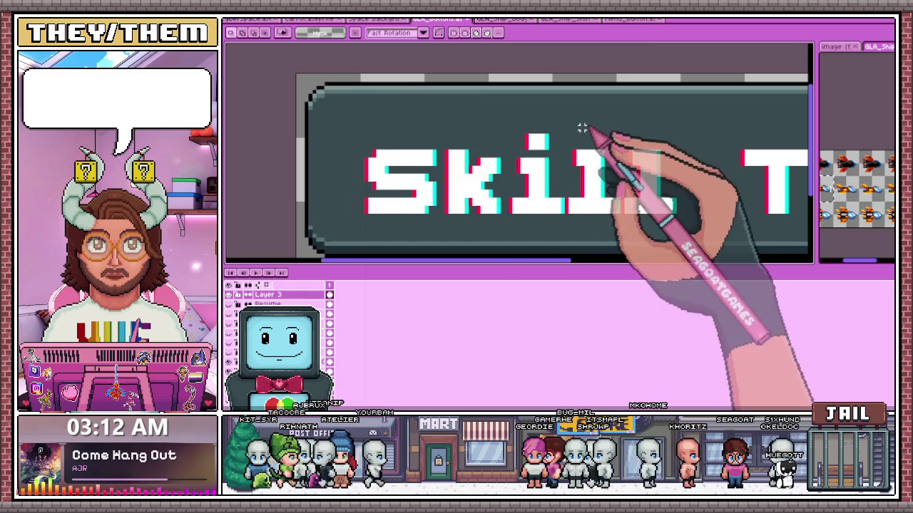
Select only the last l of Skill and nudge it one step right.
{"action": "mouse_move", "coordinate": [568, 130]}
{"action": "left_mouse_down"}
{"action": "mouse_move", "coordinate": [606, 237]}
{"action": "mouse_move", "coordinate": [699, 112]}
{"action": "left_mouse_up"}
{"action": "scroll", "coordinate": [606, 235], "scroll_direction": "up", "scroll_amount": 1}
{"action": "scroll", "coordinate": [705, 114], "scroll_direction": "down", "scroll_amount": 1}
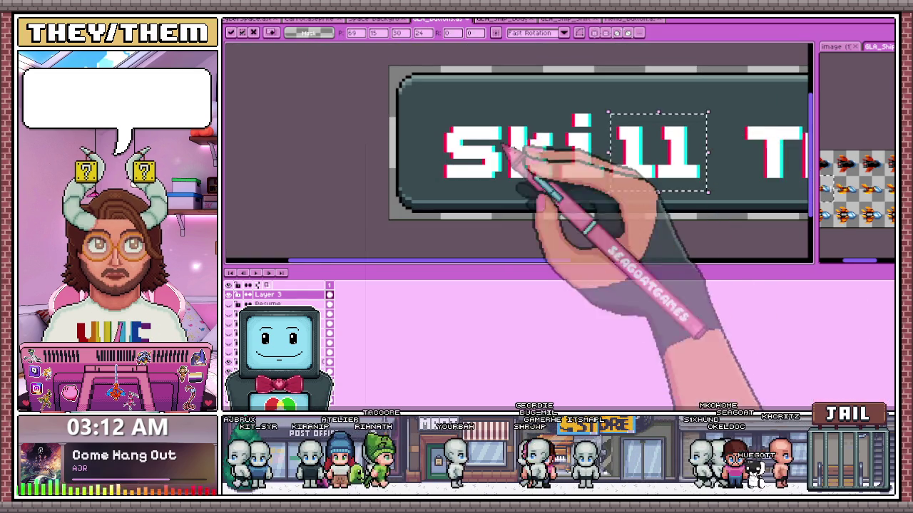
{"action": "scroll", "coordinate": [656, 193], "scroll_direction": "up", "scroll_amount": 1}
{"action": "left_click_drag", "start_coordinate": [631, 180], "coordinate": [711, 69]}
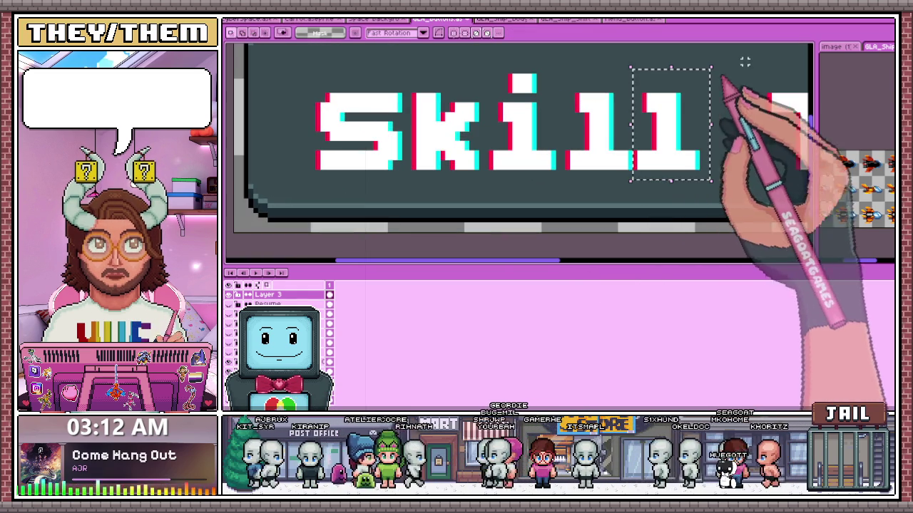
{"action": "key", "text": "Right"}
{"action": "key", "text": "Right"}
{"action": "key", "text": "b"}
{"action": "scroll", "coordinate": [383, 126], "scroll_direction": "down", "scroll_amount": 1}
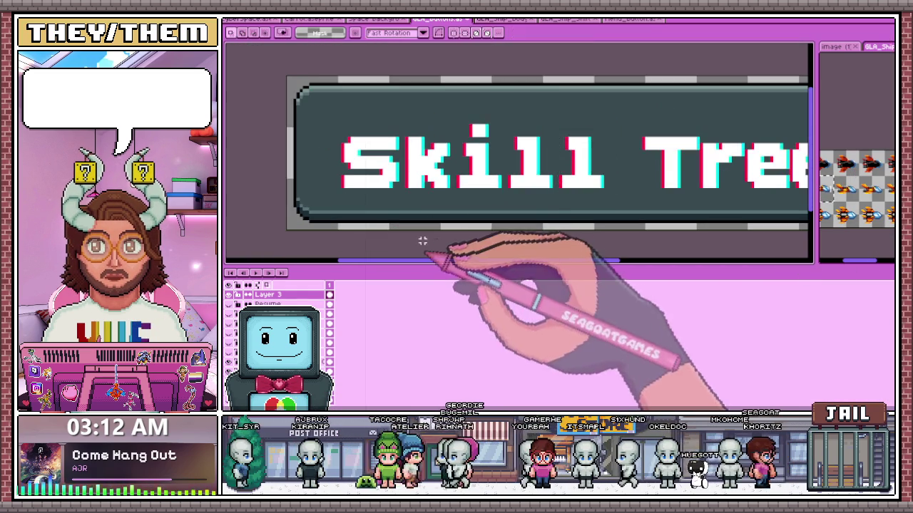
{"action": "scroll", "coordinate": [366, 189], "scroll_direction": "up", "scroll_amount": 1}
{"action": "scroll", "coordinate": [322, 205], "scroll_direction": "up", "scroll_amount": 2}
{"action": "scroll", "coordinate": [322, 205], "scroll_direction": "up", "scroll_amount": 1}
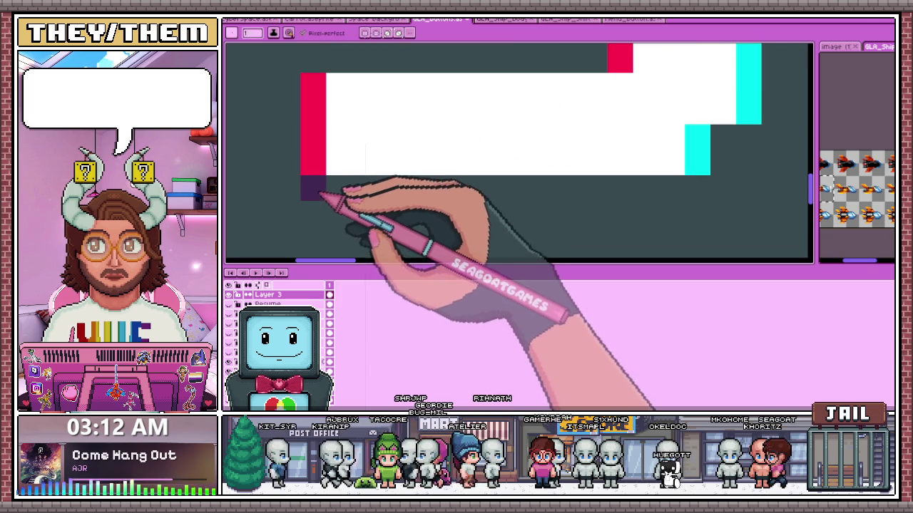
Draw a dark purple shadow line under the Skill letters.
{"action": "left_click_drag", "start_coordinate": [312, 206], "coordinate": [692, 215]}
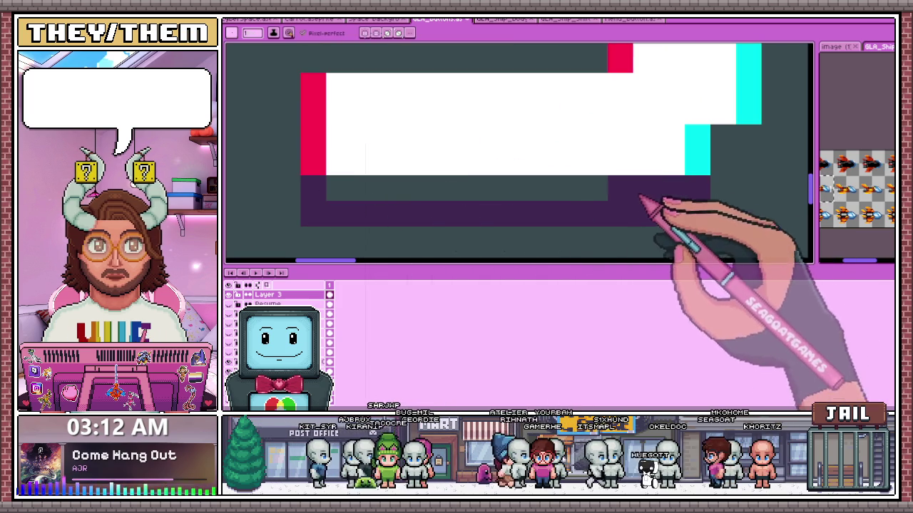
{"action": "scroll", "coordinate": [385, 196], "scroll_direction": "down", "scroll_amount": 2}
{"action": "scroll", "coordinate": [464, 184], "scroll_direction": "up", "scroll_amount": 2}
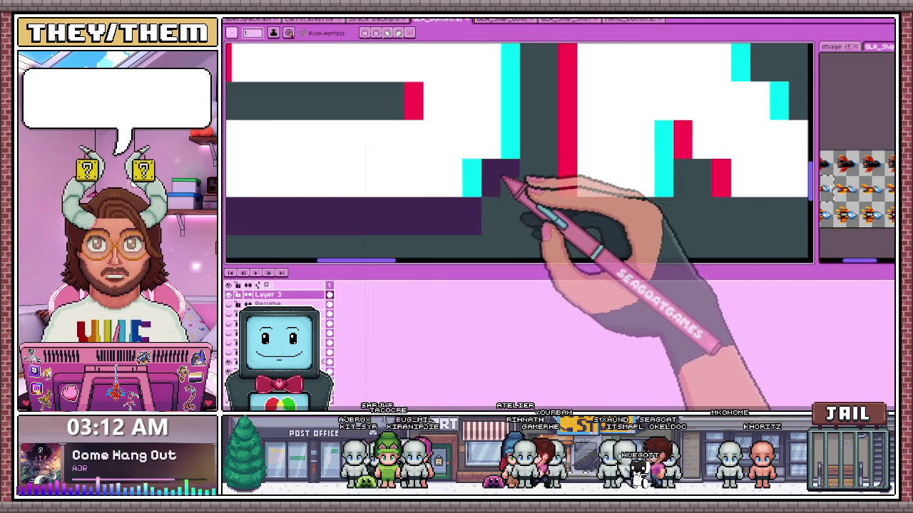
{"action": "scroll", "coordinate": [464, 153], "scroll_direction": "down", "scroll_amount": 2}
{"action": "scroll", "coordinate": [400, 132], "scroll_direction": "up", "scroll_amount": 1}
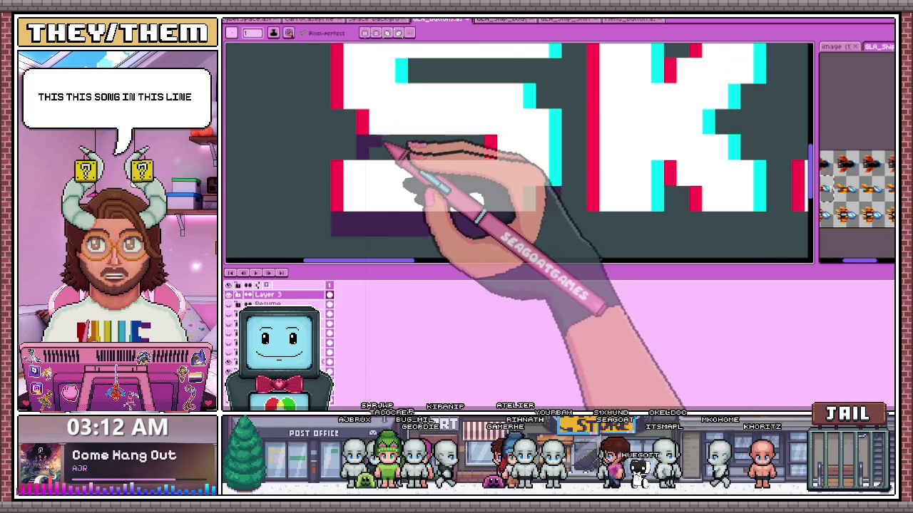
{"action": "scroll", "coordinate": [387, 152], "scroll_direction": "up", "scroll_amount": 1}
Paint the dark purple shadow beneath the S and extend it along the letter.
{"action": "mouse_move", "coordinate": [528, 141]}
{"action": "left_mouse_down"}
{"action": "mouse_move", "coordinate": [389, 141]}
{"action": "mouse_move", "coordinate": [328, 114]}
{"action": "left_mouse_up"}
{"action": "scroll", "coordinate": [341, 123], "scroll_direction": "down", "scroll_amount": 2}
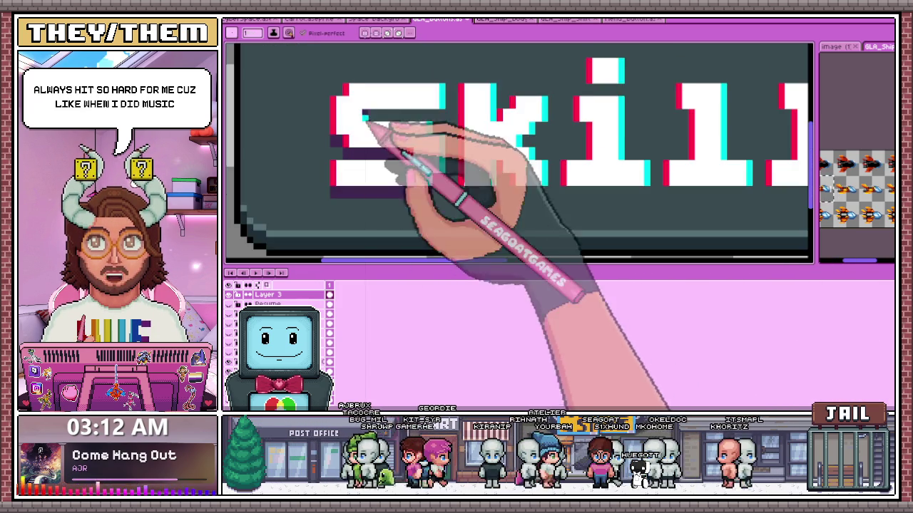
{"action": "scroll", "coordinate": [374, 120], "scroll_direction": "up", "scroll_amount": 1}
{"action": "left_click_drag", "start_coordinate": [442, 132], "coordinate": [512, 133]}
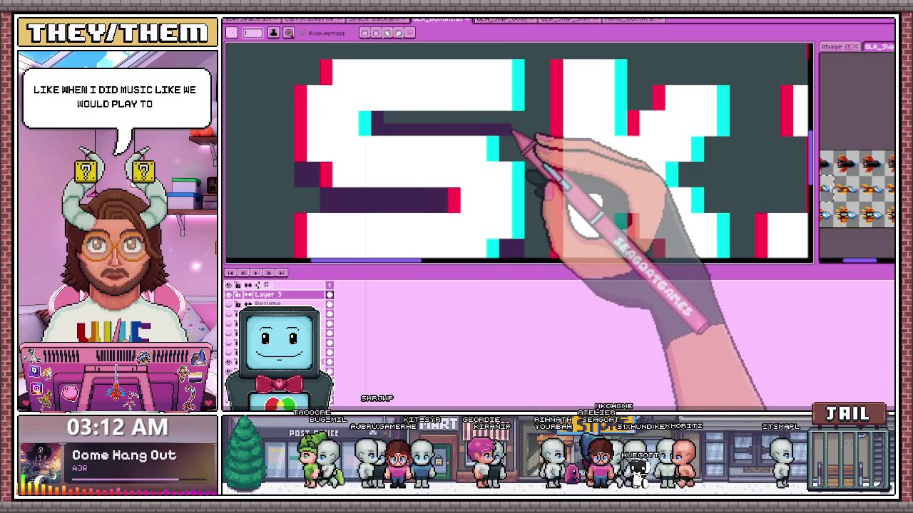
{"action": "scroll", "coordinate": [492, 139], "scroll_direction": "down", "scroll_amount": 2}
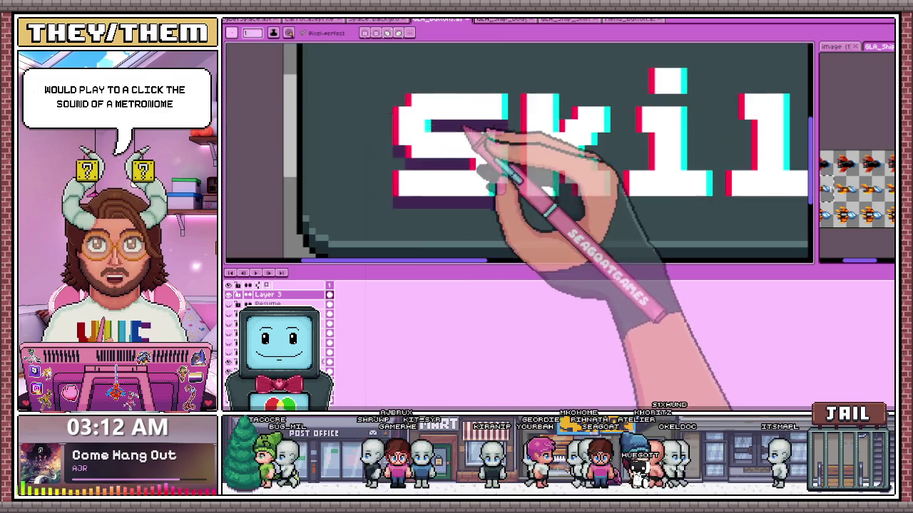
{"action": "scroll", "coordinate": [429, 129], "scroll_direction": "up", "scroll_amount": 3}
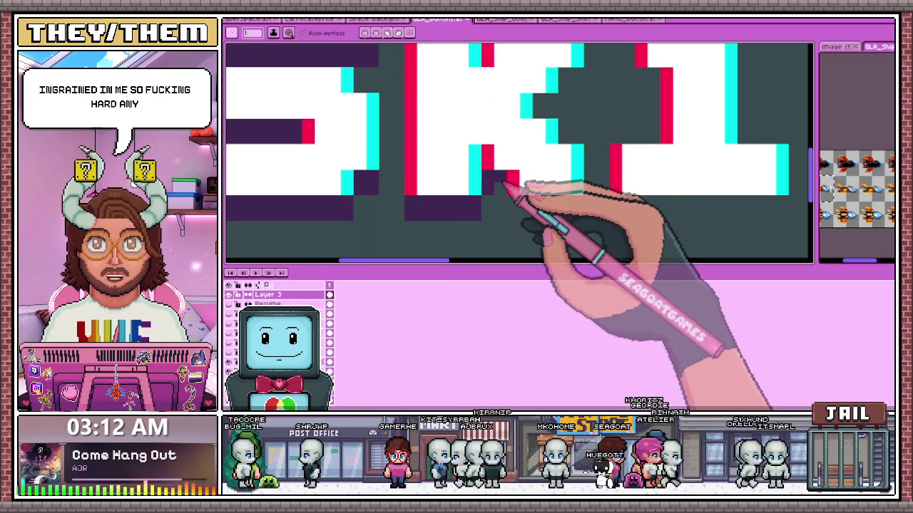
{"action": "scroll", "coordinate": [535, 167], "scroll_direction": "down", "scroll_amount": 2}
{"action": "scroll", "coordinate": [499, 193], "scroll_direction": "up", "scroll_amount": 4}
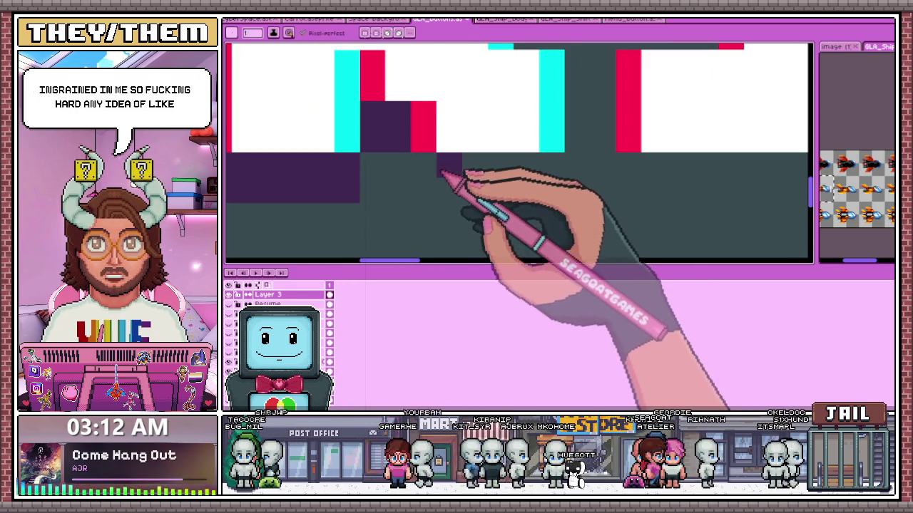
{"action": "scroll", "coordinate": [556, 175], "scroll_direction": "down", "scroll_amount": 2}
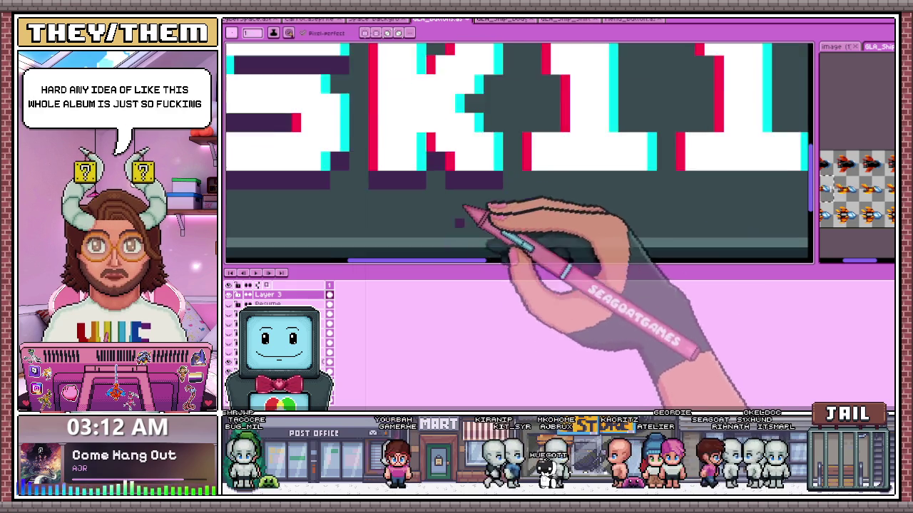
{"action": "scroll", "coordinate": [473, 210], "scroll_direction": "up", "scroll_amount": 2}
{"action": "scroll", "coordinate": [456, 171], "scroll_direction": "up", "scroll_amount": 2}
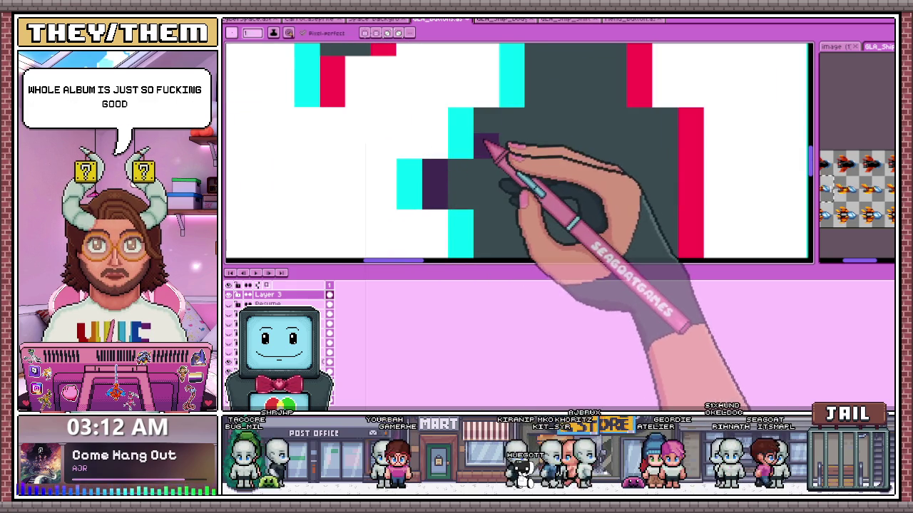
{"action": "scroll", "coordinate": [511, 140], "scroll_direction": "down", "scroll_amount": 3}
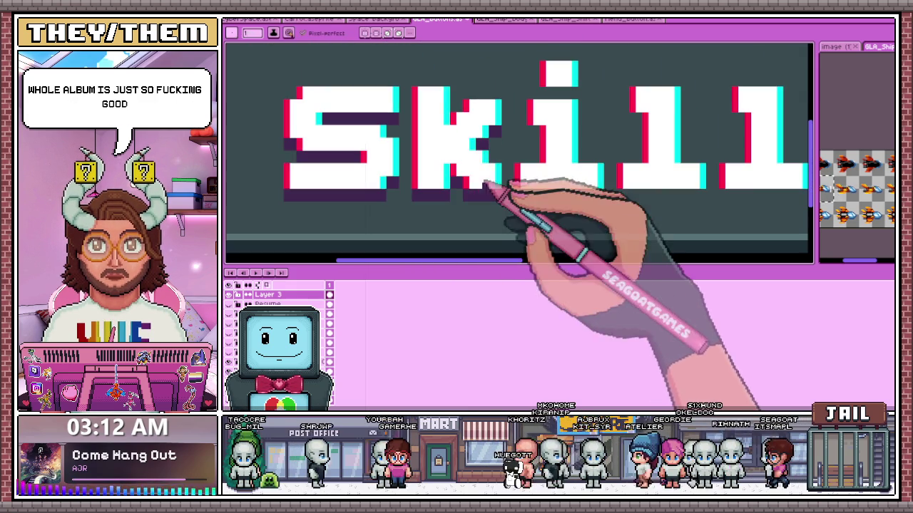
{"action": "scroll", "coordinate": [455, 129], "scroll_direction": "down", "scroll_amount": 2}
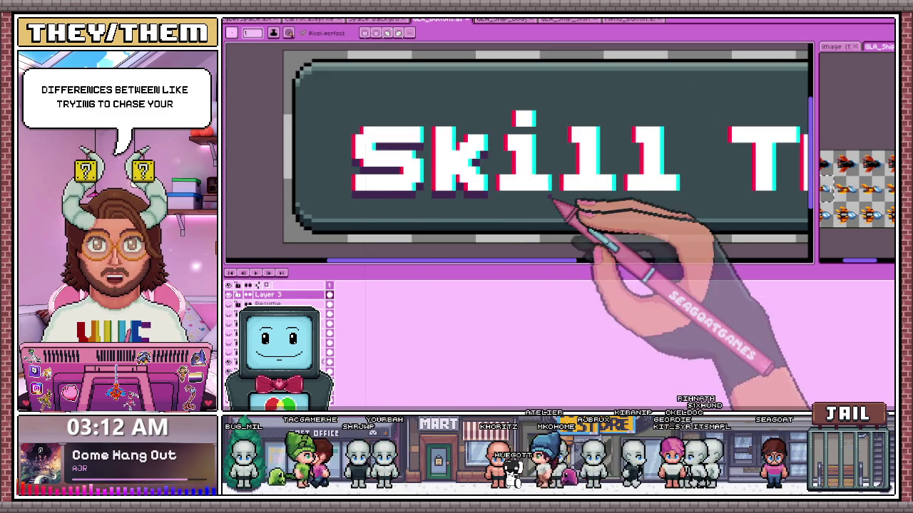
{"action": "scroll", "coordinate": [540, 204], "scroll_direction": "up", "scroll_amount": 2}
{"action": "scroll", "coordinate": [499, 194], "scroll_direction": "up", "scroll_amount": 3}
Extend the purple shadow across the bottom of the remaining kill letters.
{"action": "left_click_drag", "start_coordinate": [459, 203], "coordinate": [709, 197]}
{"action": "scroll", "coordinate": [478, 185], "scroll_direction": "down", "scroll_amount": 2}
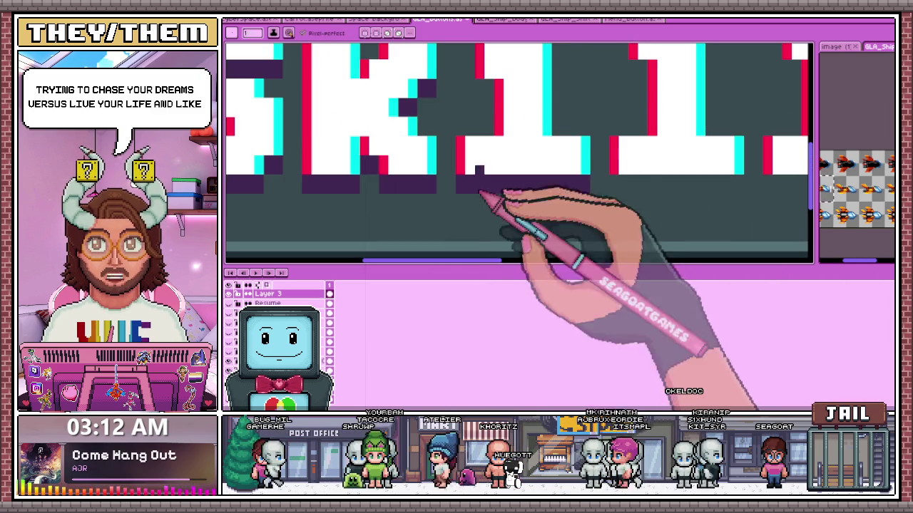
{"action": "scroll", "coordinate": [483, 229], "scroll_direction": "down", "scroll_amount": 1}
{"action": "scroll", "coordinate": [485, 214], "scroll_direction": "up", "scroll_amount": 3}
{"action": "scroll", "coordinate": [456, 175], "scroll_direction": "up", "scroll_amount": 1}
{"action": "scroll", "coordinate": [456, 164], "scroll_direction": "down", "scroll_amount": 2}
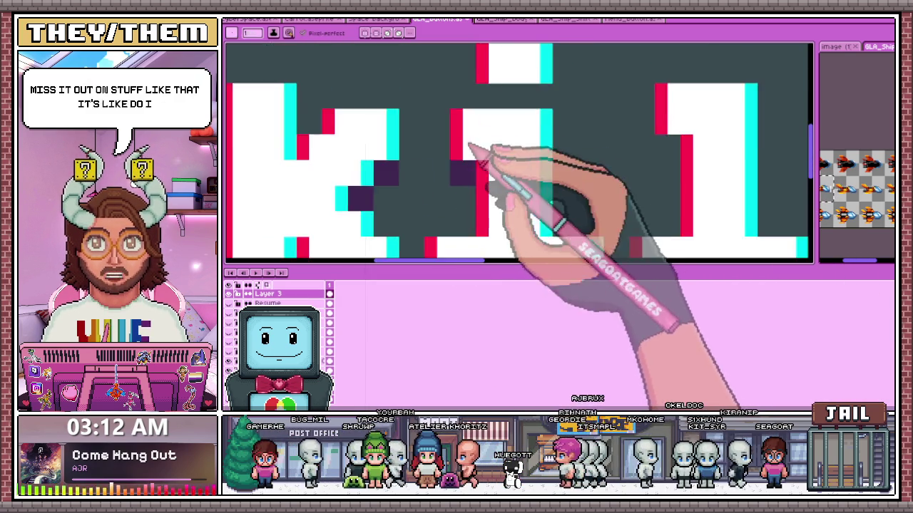
{"action": "scroll", "coordinate": [499, 178], "scroll_direction": "down", "scroll_amount": 1}
{"action": "scroll", "coordinate": [449, 175], "scroll_direction": "up", "scroll_amount": 2}
{"action": "scroll", "coordinate": [458, 182], "scroll_direction": "up", "scroll_amount": 2}
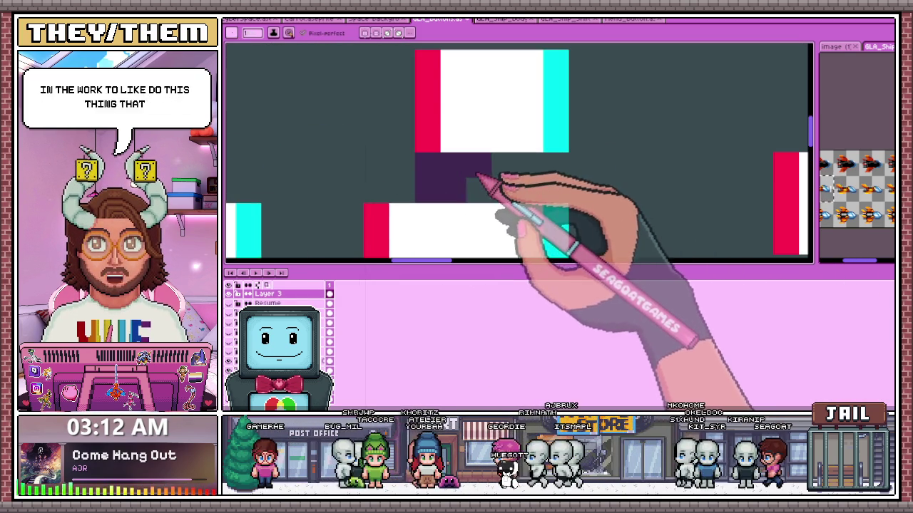
{"action": "scroll", "coordinate": [534, 191], "scroll_direction": "down", "scroll_amount": 2}
{"action": "scroll", "coordinate": [574, 146], "scroll_direction": "down", "scroll_amount": 1}
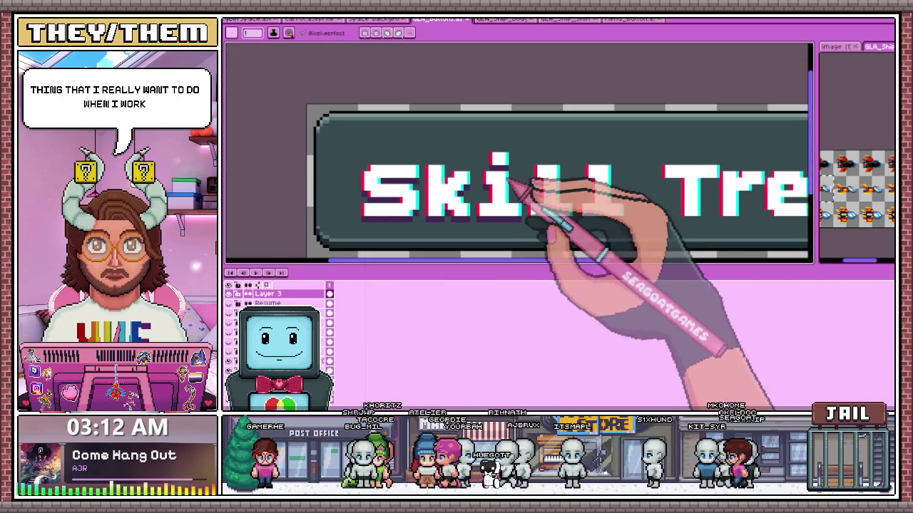
Paint dark purple shadow pixels under the T's top bar and along the right of its stem.
{"action": "scroll", "coordinate": [520, 187], "scroll_direction": "up", "scroll_amount": 1}
{"action": "scroll", "coordinate": [618, 238], "scroll_direction": "up", "scroll_amount": 2}
{"action": "scroll", "coordinate": [558, 209], "scroll_direction": "down", "scroll_amount": 2}
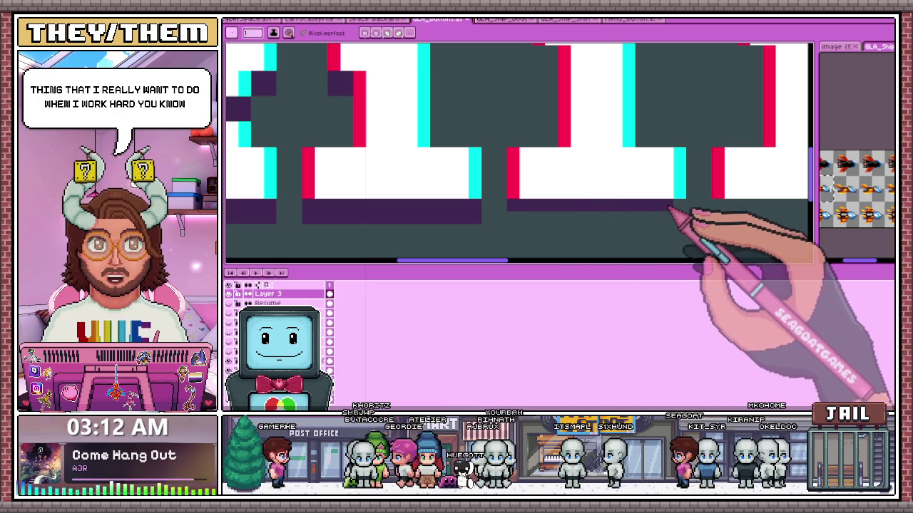
{"action": "scroll", "coordinate": [528, 227], "scroll_direction": "up", "scroll_amount": 1}
{"action": "scroll", "coordinate": [561, 183], "scroll_direction": "down", "scroll_amount": 1}
{"action": "scroll", "coordinate": [518, 157], "scroll_direction": "up", "scroll_amount": 2}
{"action": "scroll", "coordinate": [525, 179], "scroll_direction": "down", "scroll_amount": 2}
{"action": "scroll", "coordinate": [621, 216], "scroll_direction": "up", "scroll_amount": 1}
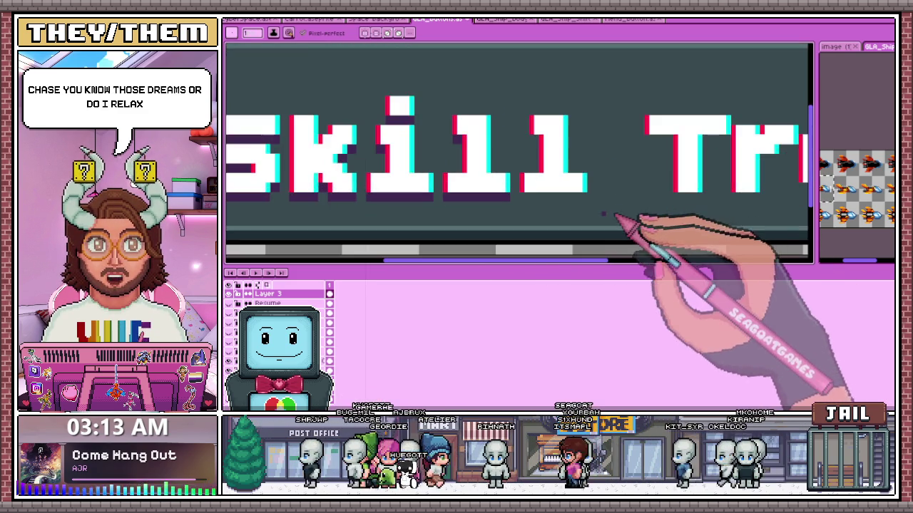
{"action": "scroll", "coordinate": [534, 200], "scroll_direction": "up", "scroll_amount": 1}
{"action": "scroll", "coordinate": [490, 194], "scroll_direction": "up", "scroll_amount": 1}
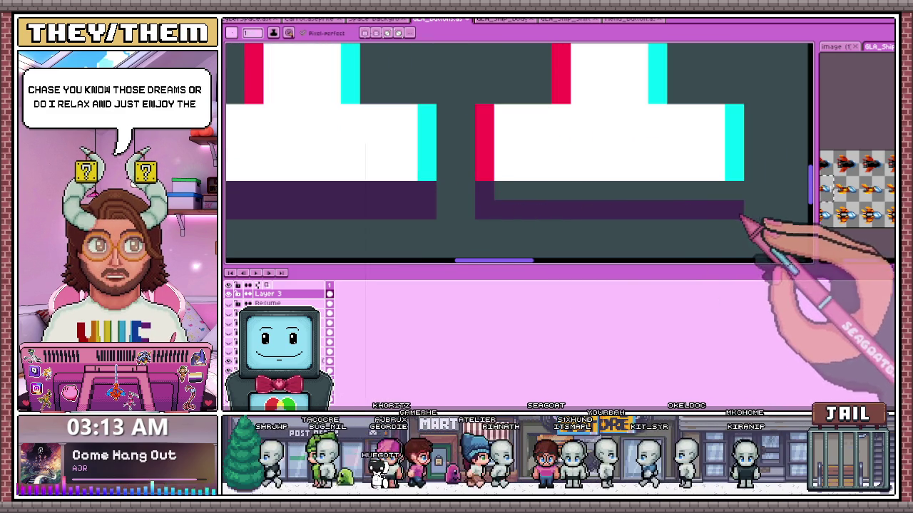
{"action": "scroll", "coordinate": [509, 201], "scroll_direction": "down", "scroll_amount": 2}
{"action": "scroll", "coordinate": [507, 197], "scroll_direction": "up", "scroll_amount": 1}
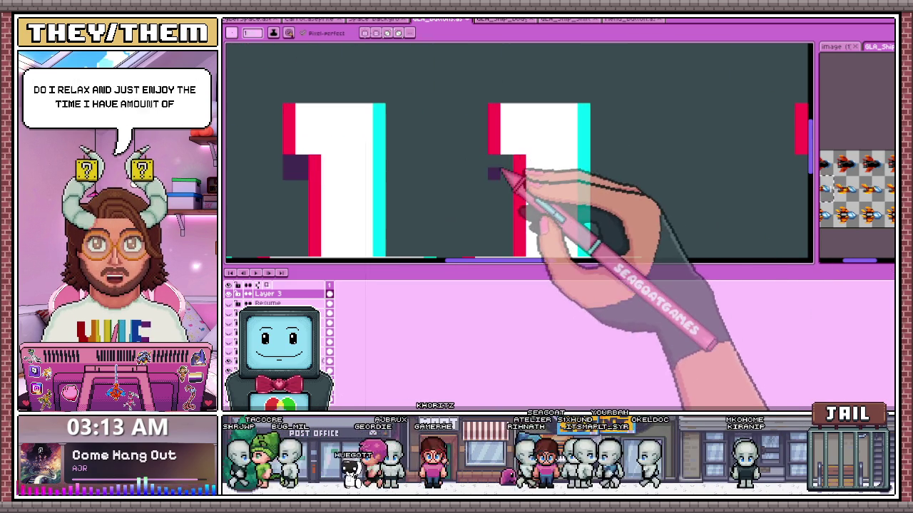
{"action": "scroll", "coordinate": [508, 167], "scroll_direction": "down", "scroll_amount": 2}
{"action": "scroll", "coordinate": [502, 185], "scroll_direction": "down", "scroll_amount": 1}
{"action": "scroll", "coordinate": [499, 210], "scroll_direction": "up", "scroll_amount": 1}
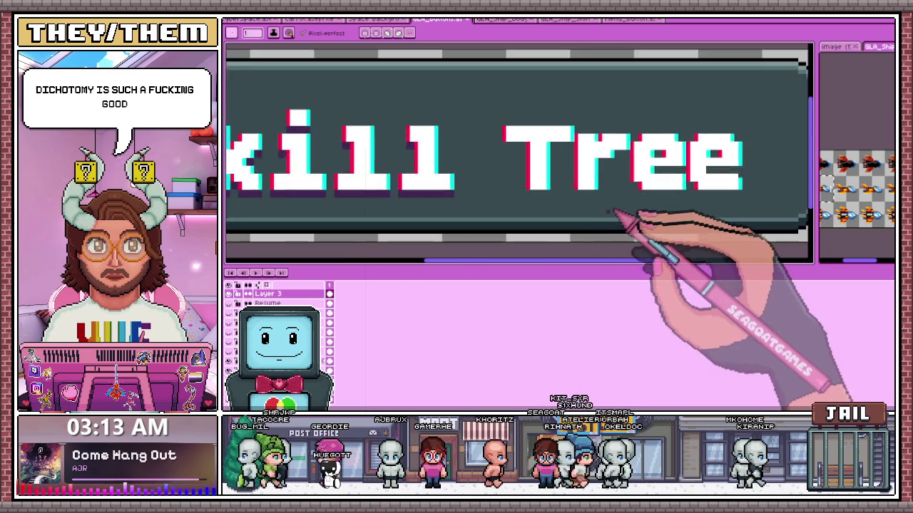
{"action": "scroll", "coordinate": [522, 198], "scroll_direction": "up", "scroll_amount": 3}
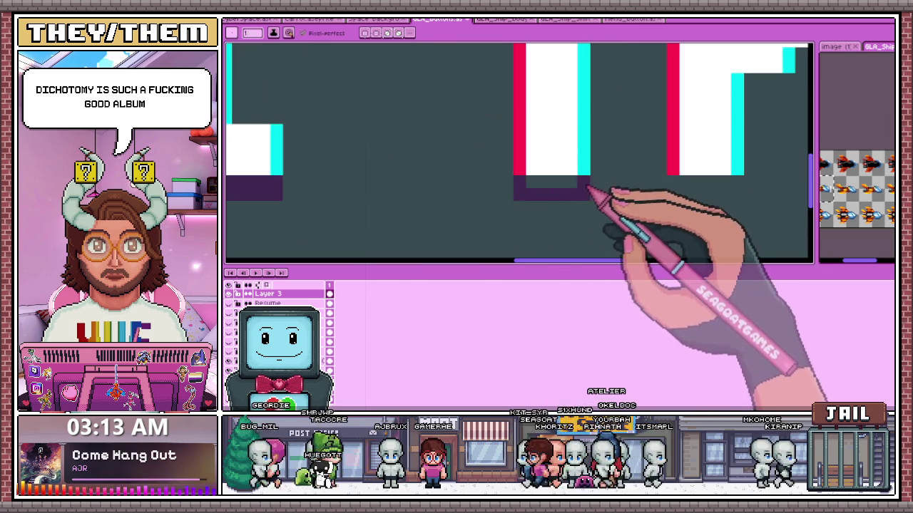
{"action": "scroll", "coordinate": [588, 187], "scroll_direction": "down", "scroll_amount": 2}
{"action": "scroll", "coordinate": [556, 171], "scroll_direction": "up", "scroll_amount": 2}
{"action": "left_click_drag", "start_coordinate": [473, 138], "coordinate": [502, 148]}
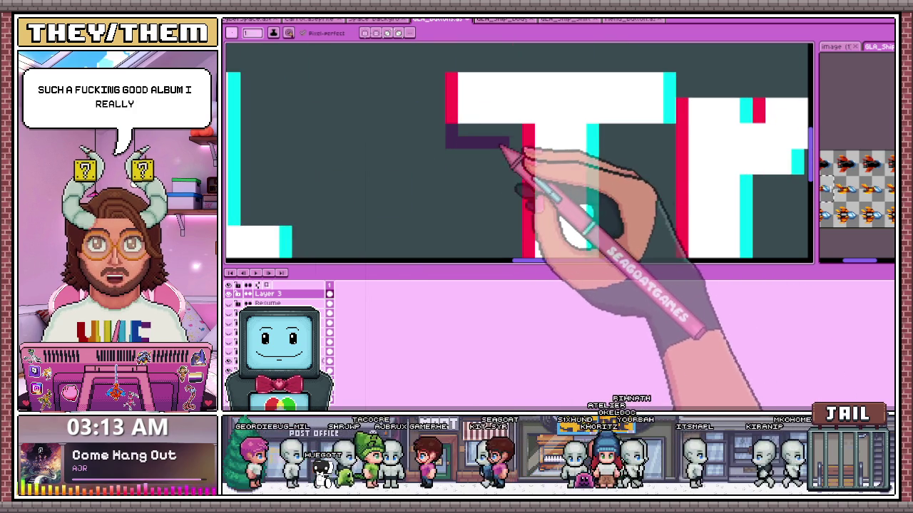
{"action": "scroll", "coordinate": [522, 134], "scroll_direction": "down", "scroll_amount": 2}
{"action": "scroll", "coordinate": [464, 122], "scroll_direction": "up", "scroll_amount": 1}
{"action": "scroll", "coordinate": [534, 179], "scroll_direction": "up", "scroll_amount": 1}
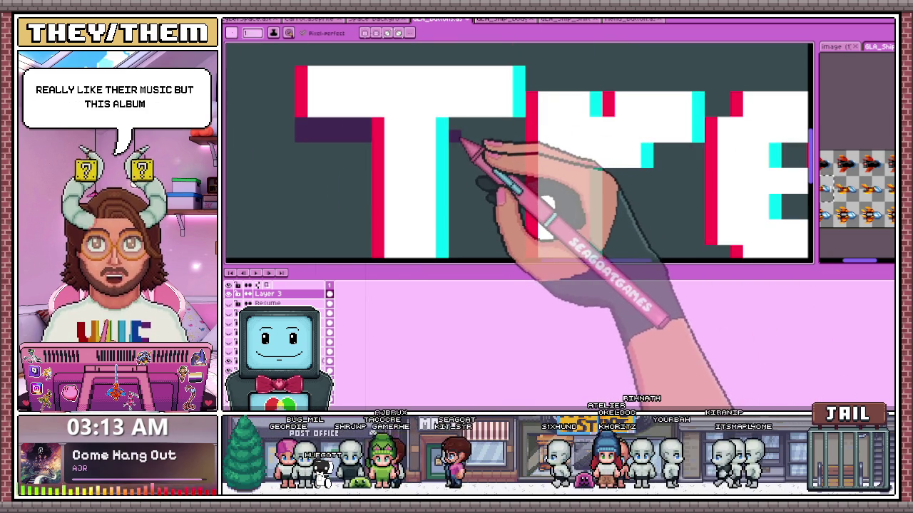
{"action": "left_click_drag", "start_coordinate": [459, 135], "coordinate": [513, 130]}
Add a dark purple shadow block under the r and extend the shadow band under the letters.
{"action": "scroll", "coordinate": [511, 141], "scroll_direction": "down", "scroll_amount": 2}
{"action": "scroll", "coordinate": [489, 198], "scroll_direction": "up", "scroll_amount": 1}
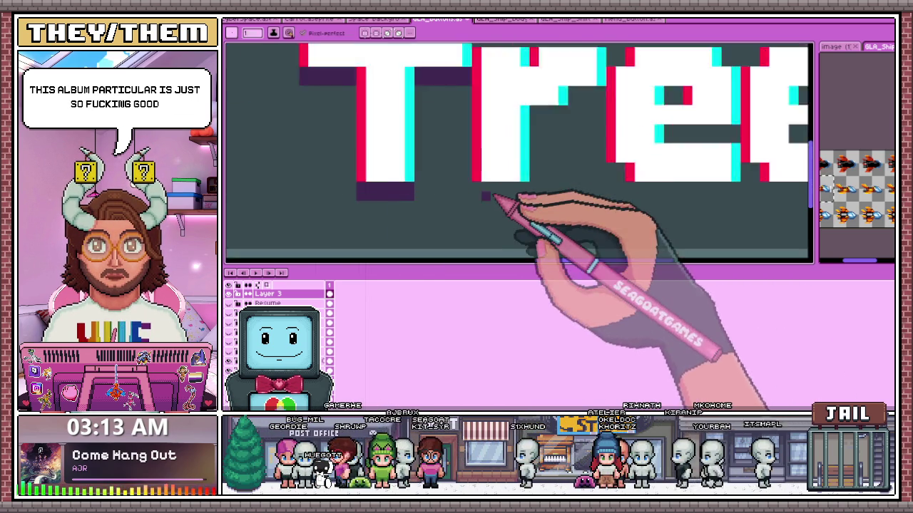
{"action": "scroll", "coordinate": [474, 190], "scroll_direction": "up", "scroll_amount": 2}
{"action": "scroll", "coordinate": [532, 171], "scroll_direction": "down", "scroll_amount": 2}
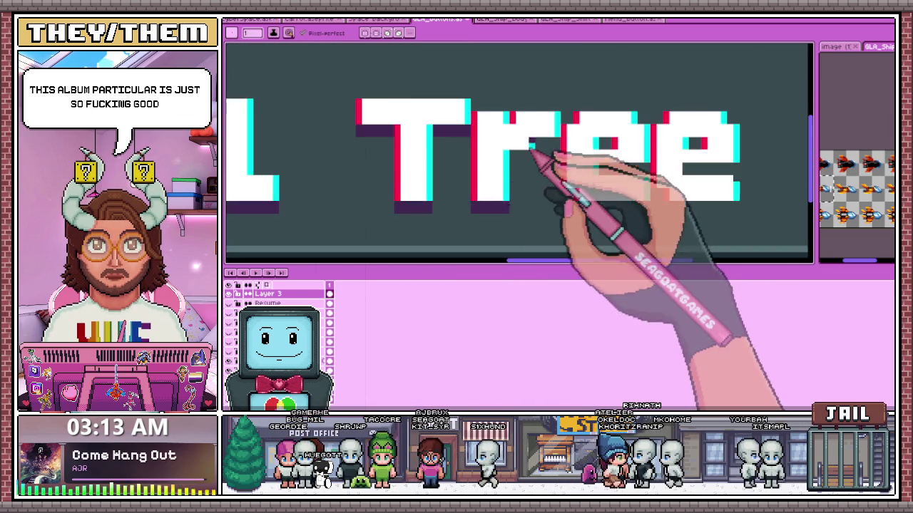
{"action": "scroll", "coordinate": [535, 157], "scroll_direction": "up", "scroll_amount": 2}
{"action": "left_click_drag", "start_coordinate": [495, 177], "coordinate": [511, 175]}
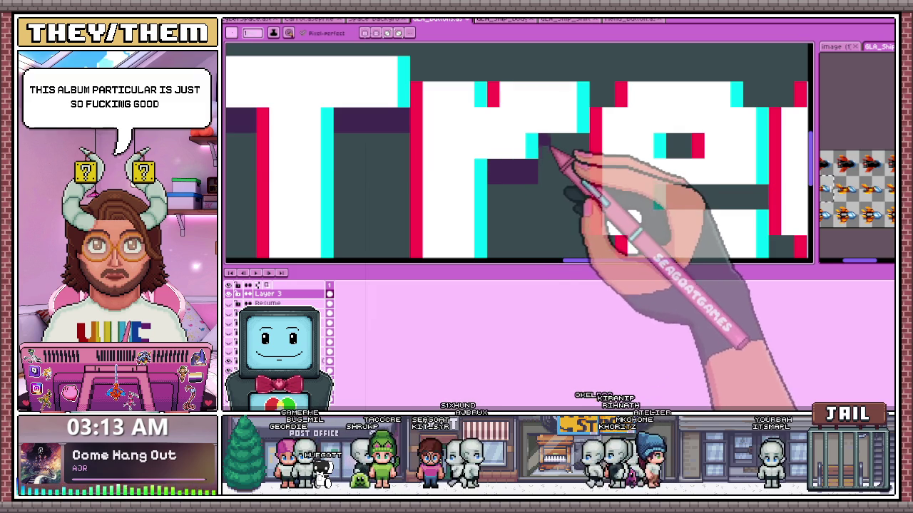
{"action": "scroll", "coordinate": [542, 167], "scroll_direction": "down", "scroll_amount": 2}
{"action": "scroll", "coordinate": [519, 173], "scroll_direction": "up", "scroll_amount": 1}
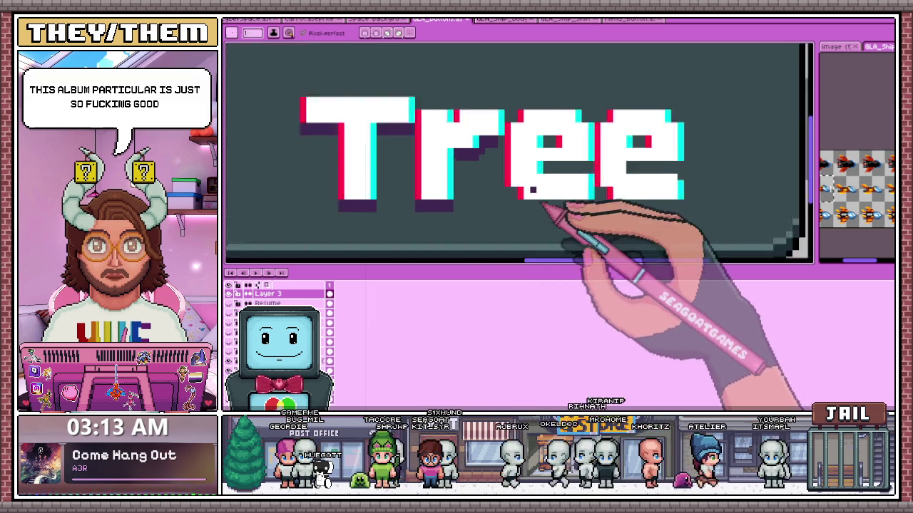
{"action": "scroll", "coordinate": [534, 204], "scroll_direction": "up", "scroll_amount": 1}
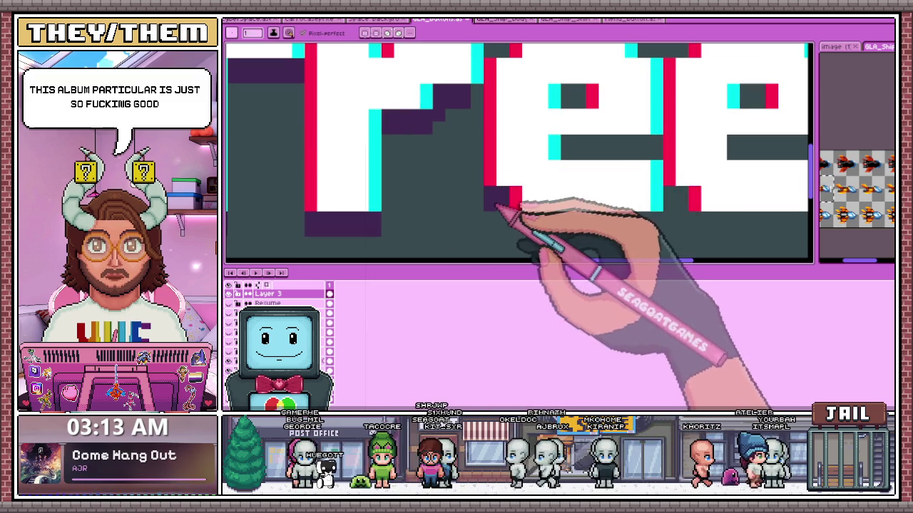
{"action": "scroll", "coordinate": [528, 199], "scroll_direction": "down", "scroll_amount": 1}
{"action": "scroll", "coordinate": [500, 189], "scroll_direction": "up", "scroll_amount": 2}
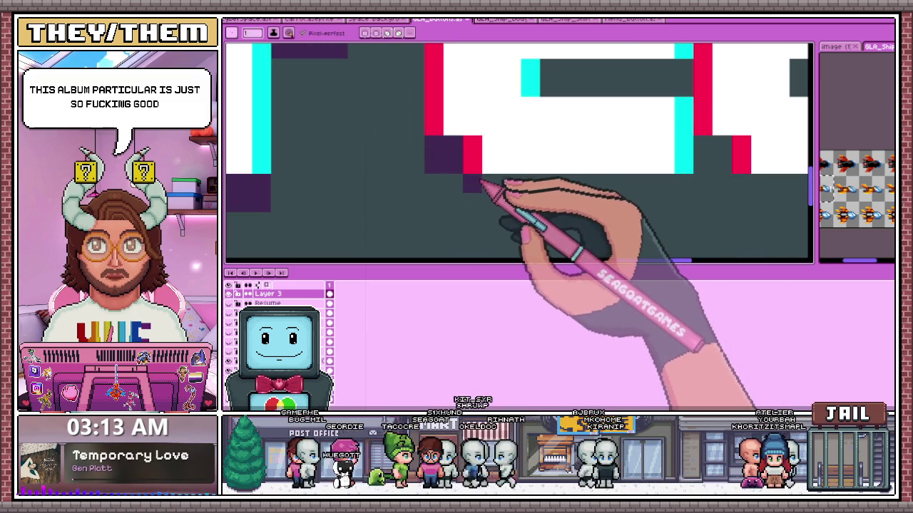
{"action": "left_click_drag", "start_coordinate": [549, 205], "coordinate": [688, 200]}
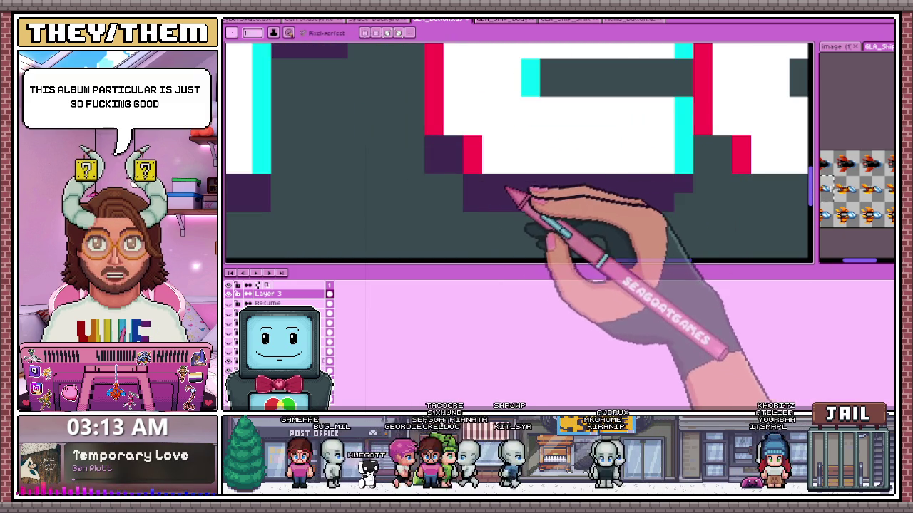
Fill the shadow gap under the second e and shade the inner gaps of both e's purple.
{"action": "scroll", "coordinate": [571, 205], "scroll_direction": "down", "scroll_amount": 2}
{"action": "scroll", "coordinate": [534, 198], "scroll_direction": "up", "scroll_amount": 2}
{"action": "scroll", "coordinate": [511, 197], "scroll_direction": "up", "scroll_amount": 1}
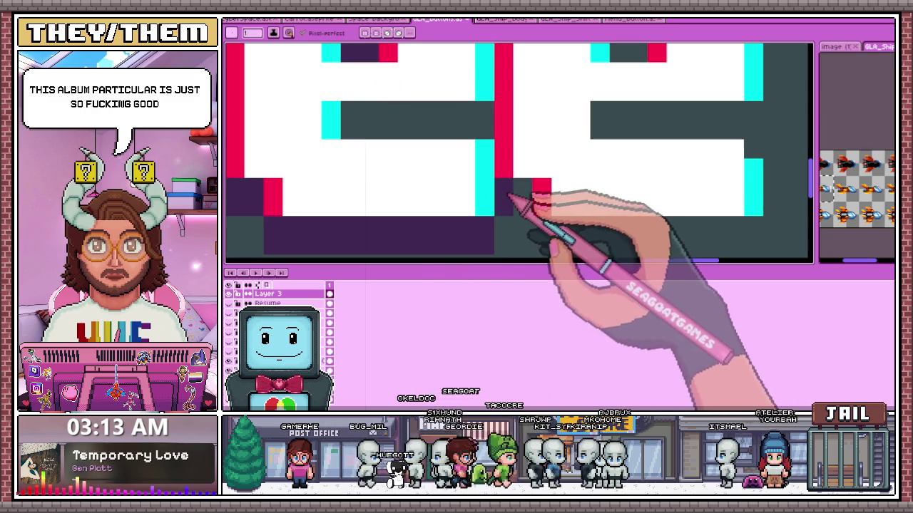
{"action": "scroll", "coordinate": [553, 239], "scroll_direction": "down", "scroll_amount": 1}
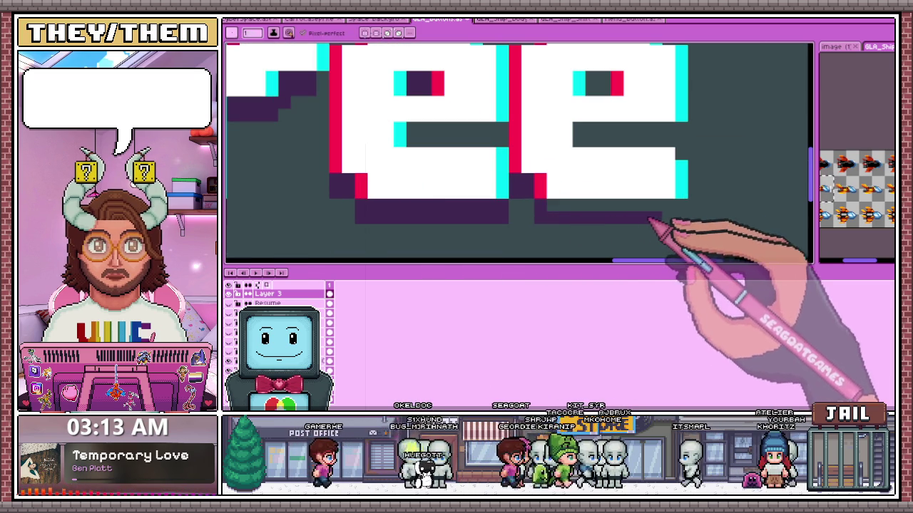
{"action": "left_click", "coordinate": [555, 206]}
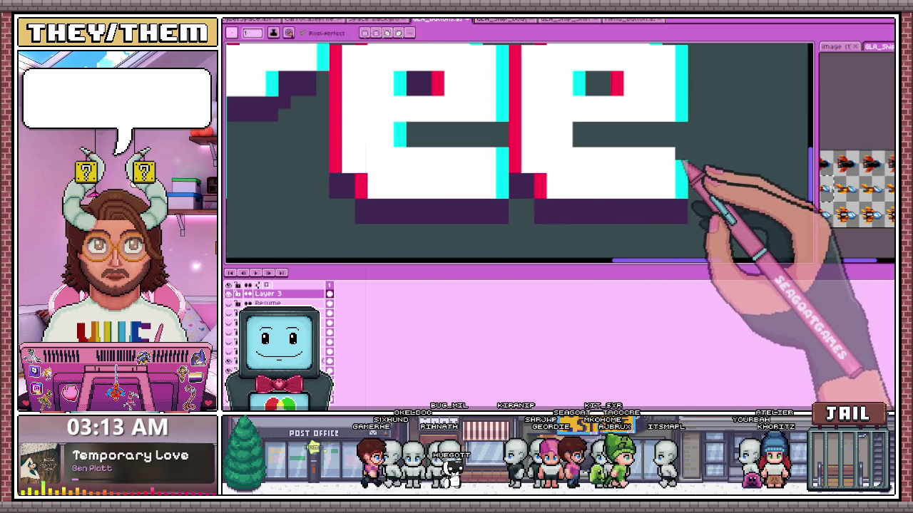
{"action": "left_click_drag", "start_coordinate": [587, 135], "coordinate": [685, 136]}
{"action": "mouse_move", "coordinate": [445, 135]}
{"action": "left_mouse_down"}
{"action": "mouse_move", "coordinate": [505, 139]}
{"action": "mouse_move", "coordinate": [410, 137]}
{"action": "left_mouse_up"}
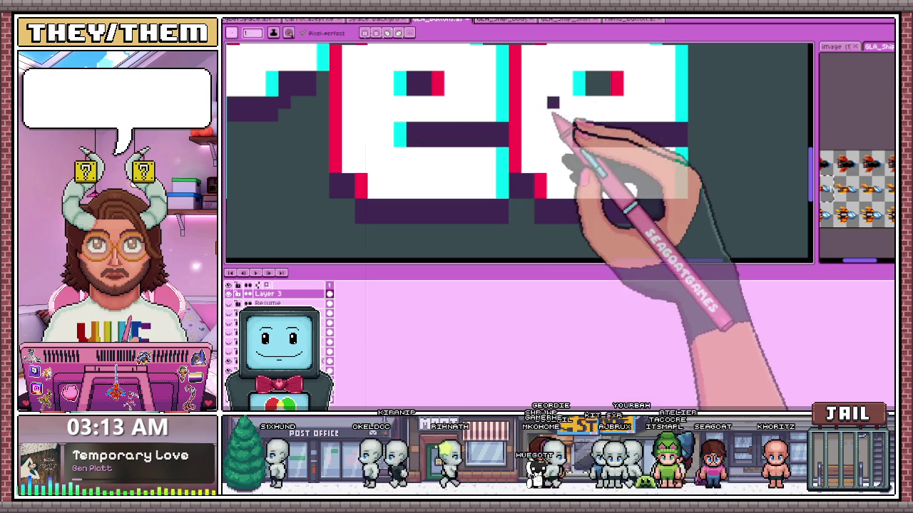
{"action": "scroll", "coordinate": [605, 100], "scroll_direction": "down", "scroll_amount": 2}
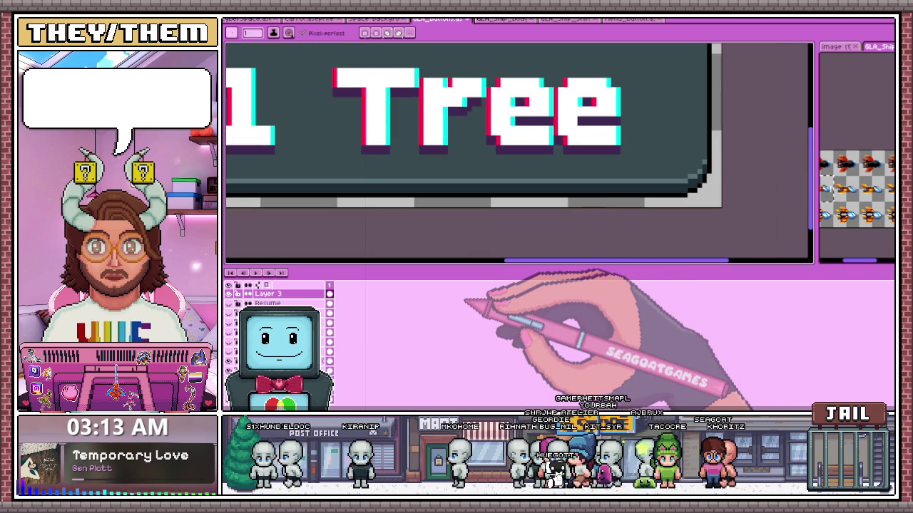
{"action": "scroll", "coordinate": [500, 143], "scroll_direction": "down", "scroll_amount": 2}
{"action": "scroll", "coordinate": [452, 152], "scroll_direction": "up", "scroll_amount": 1}
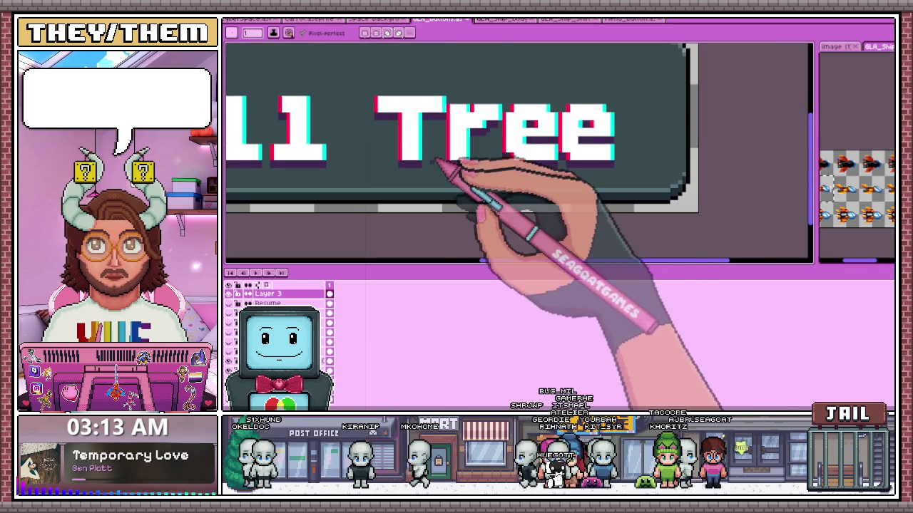
Marquee-select both e letters of 'Tree'.
{"action": "key", "text": "m"}
{"action": "left_click_drag", "start_coordinate": [366, 80], "coordinate": [444, 170]}
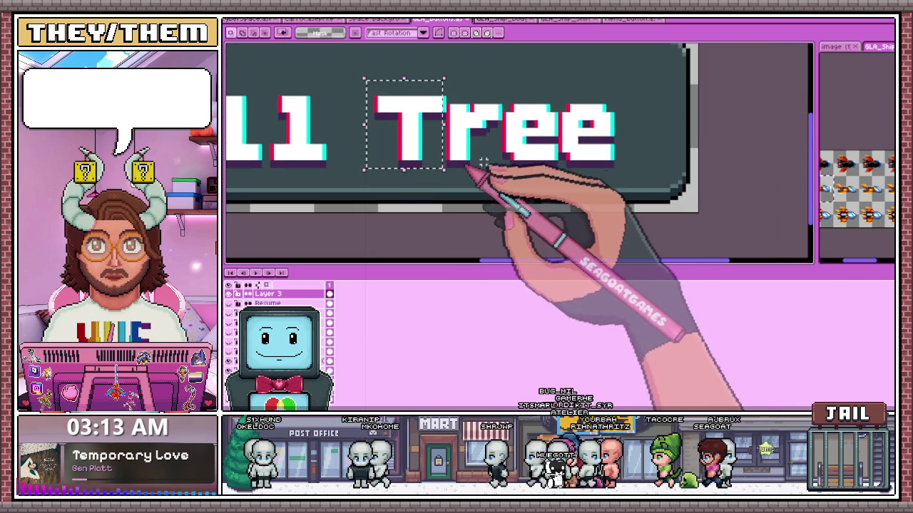
{"action": "scroll", "coordinate": [484, 163], "scroll_direction": "up", "scroll_amount": 1}
{"action": "left_click_drag", "start_coordinate": [550, 86], "coordinate": [616, 179]}
{"action": "left_click", "coordinate": [562, 184]}
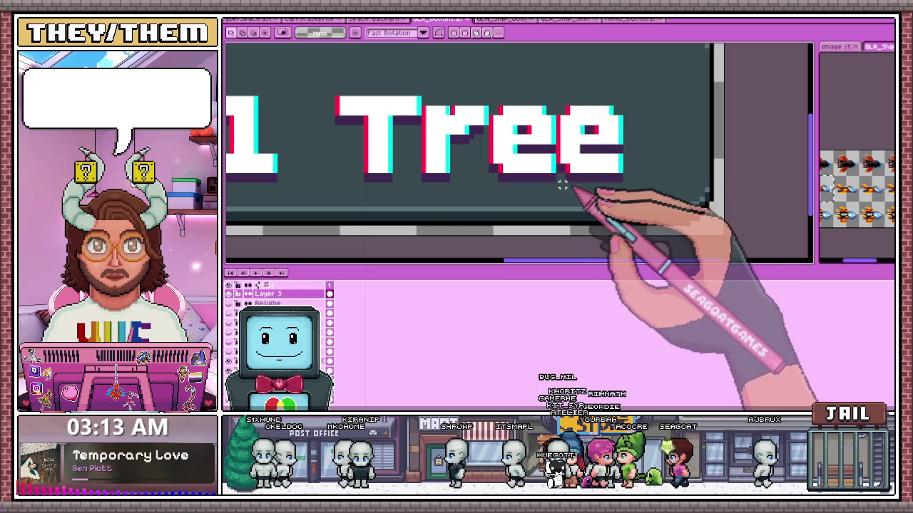
{"action": "left_click_drag", "start_coordinate": [554, 188], "coordinate": [648, 86]}
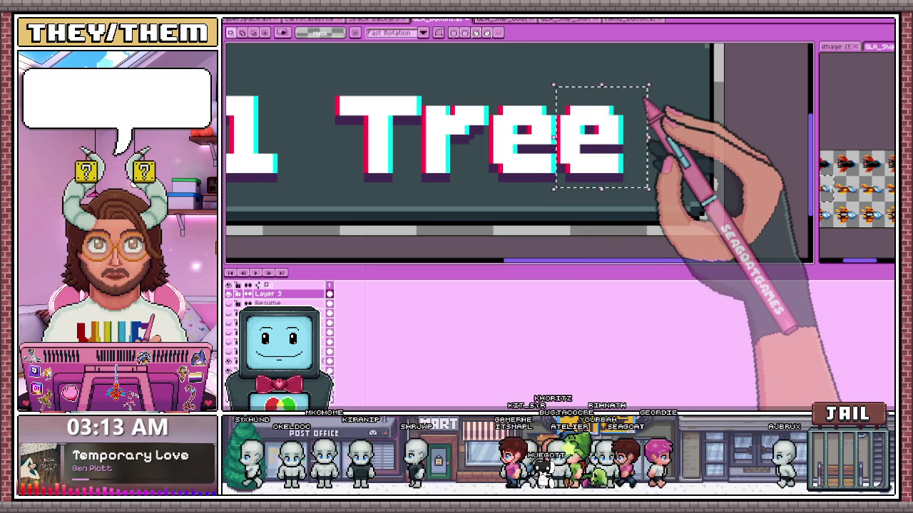
{"action": "left_click_drag", "start_coordinate": [487, 95], "coordinate": [648, 191]}
Nudge the selected e letters slightly right, then deselect.
{"action": "left_click", "coordinate": [395, 200]}
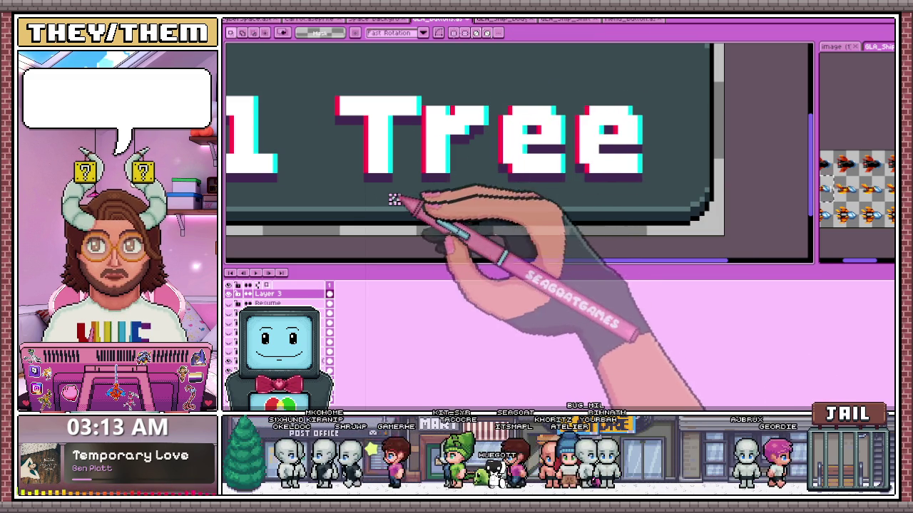
{"action": "mouse_move", "coordinate": [422, 95]}
{"action": "left_mouse_down"}
{"action": "mouse_move", "coordinate": [586, 190]}
{"action": "mouse_move", "coordinate": [667, 189]}
{"action": "left_mouse_up"}
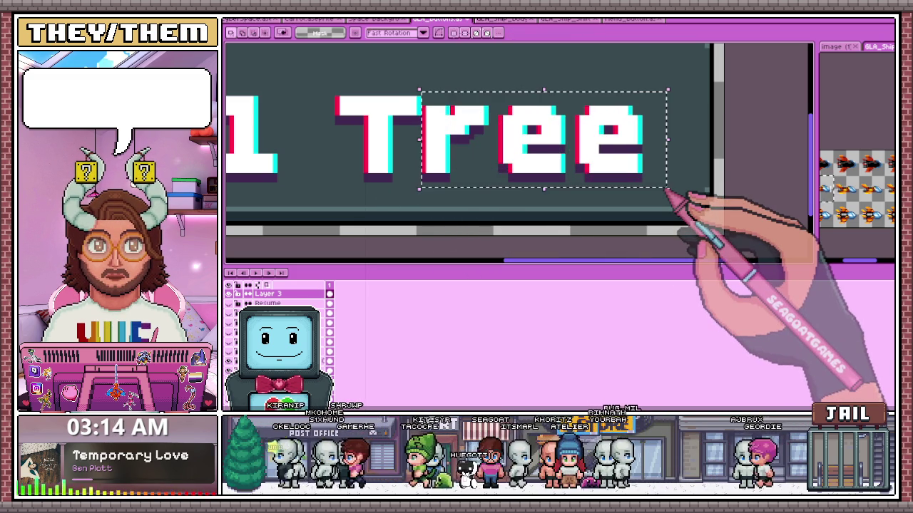
{"action": "scroll", "coordinate": [677, 190], "scroll_direction": "down", "scroll_amount": 1}
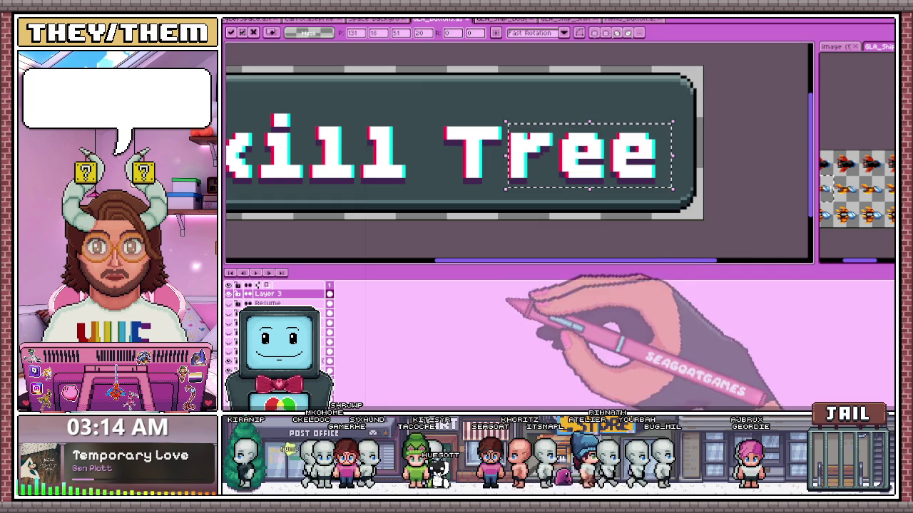
{"action": "scroll", "coordinate": [484, 196], "scroll_direction": "down", "scroll_amount": 1}
{"action": "key", "text": "ctrl+d"}
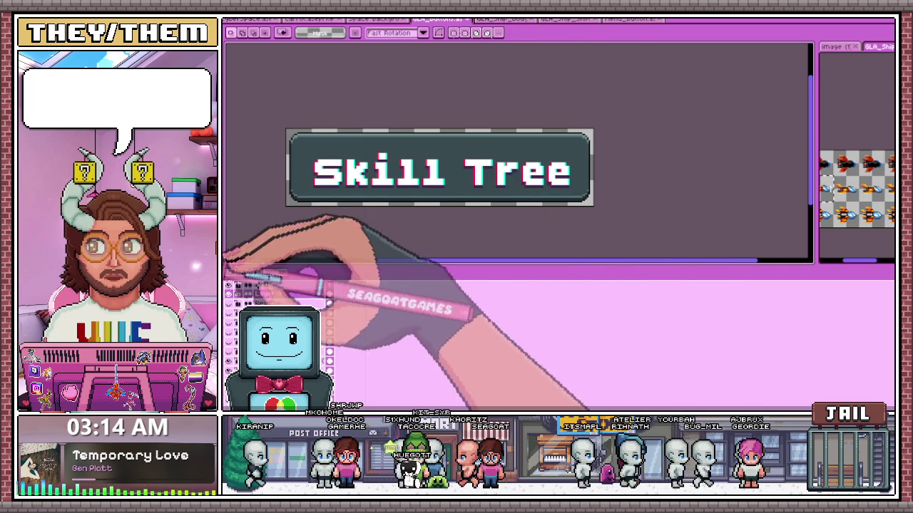
{"action": "key", "text": "b"}
{"action": "scroll", "coordinate": [302, 204], "scroll_direction": "up", "scroll_amount": 1}
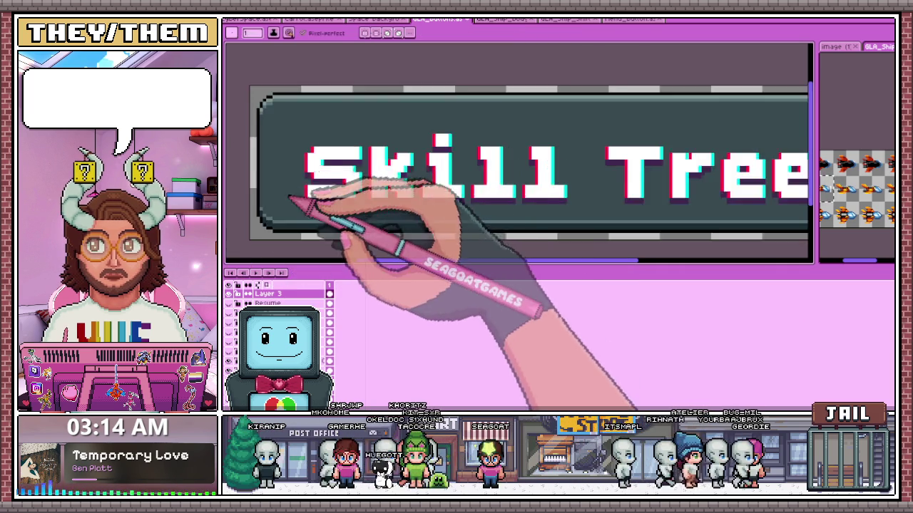
Draw a 1-px black outline down the right edge of the S.
{"action": "scroll", "coordinate": [312, 208], "scroll_direction": "up", "scroll_amount": 2}
{"action": "scroll", "coordinate": [312, 209], "scroll_direction": "down", "scroll_amount": 2}
{"action": "scroll", "coordinate": [312, 208], "scroll_direction": "down", "scroll_amount": 2}
{"action": "scroll", "coordinate": [310, 209], "scroll_direction": "up", "scroll_amount": 4}
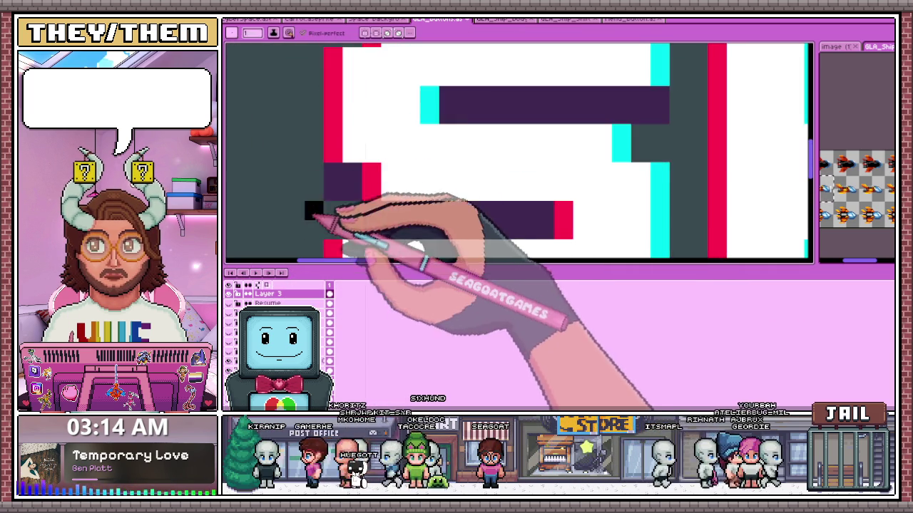
{"action": "scroll", "coordinate": [314, 207], "scroll_direction": "down", "scroll_amount": 3}
{"action": "scroll", "coordinate": [329, 197], "scroll_direction": "up", "scroll_amount": 2}
{"action": "scroll", "coordinate": [345, 205], "scroll_direction": "up", "scroll_amount": 2}
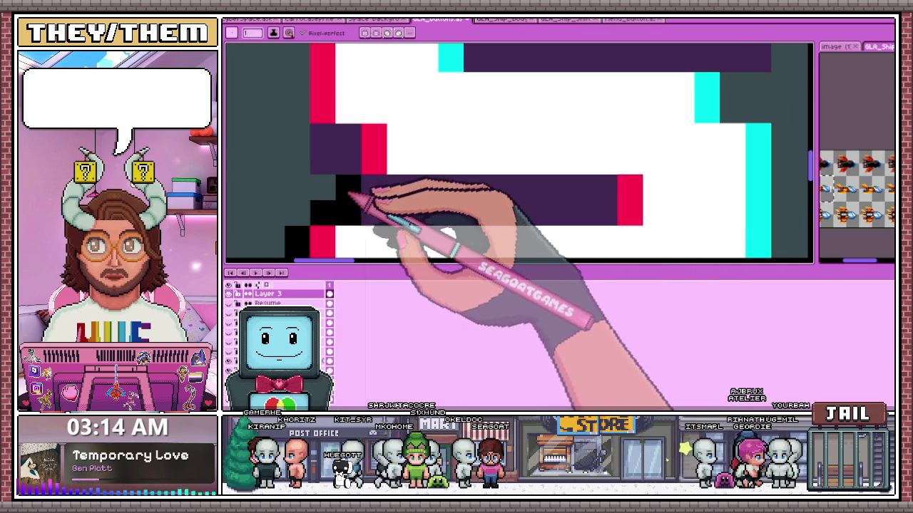
{"action": "scroll", "coordinate": [324, 171], "scroll_direction": "down", "scroll_amount": 2}
{"action": "scroll", "coordinate": [317, 142], "scroll_direction": "down", "scroll_amount": 1}
{"action": "scroll", "coordinate": [311, 146], "scroll_direction": "up", "scroll_amount": 1}
{"action": "scroll", "coordinate": [311, 146], "scroll_direction": "up", "scroll_amount": 1}
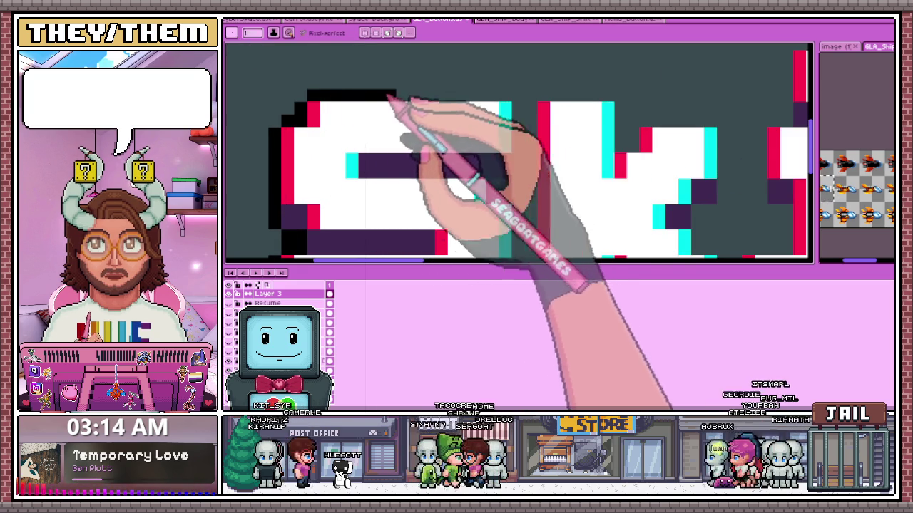
{"action": "left_click_drag", "start_coordinate": [510, 100], "coordinate": [522, 174]}
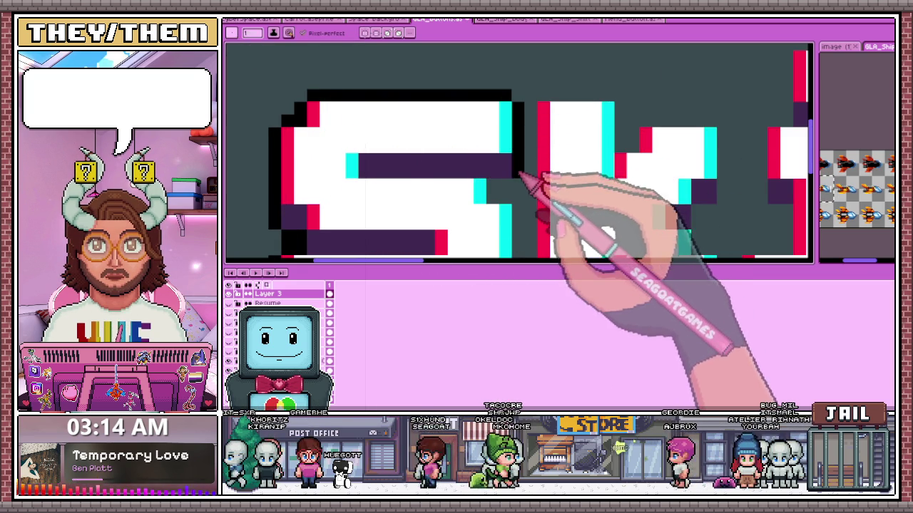
Draw a black outline line along the bottom edge of the Skill letters.
{"action": "scroll", "coordinate": [508, 197], "scroll_direction": "down", "scroll_amount": 2}
{"action": "scroll", "coordinate": [524, 207], "scroll_direction": "up", "scroll_amount": 2}
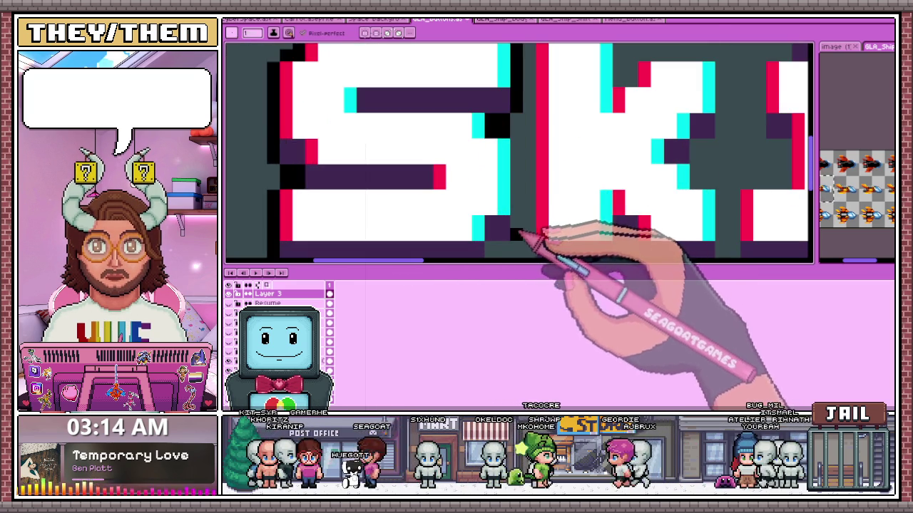
{"action": "scroll", "coordinate": [521, 147], "scroll_direction": "up", "scroll_amount": 1}
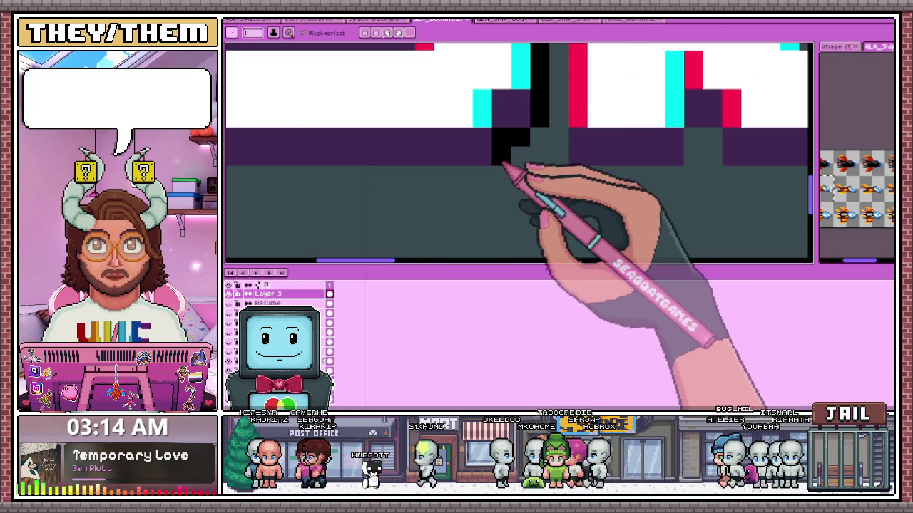
{"action": "scroll", "coordinate": [504, 165], "scroll_direction": "down", "scroll_amount": 2}
{"action": "scroll", "coordinate": [367, 179], "scroll_direction": "up", "scroll_amount": 2}
{"action": "left_click_drag", "start_coordinate": [367, 179], "coordinate": [646, 182]}
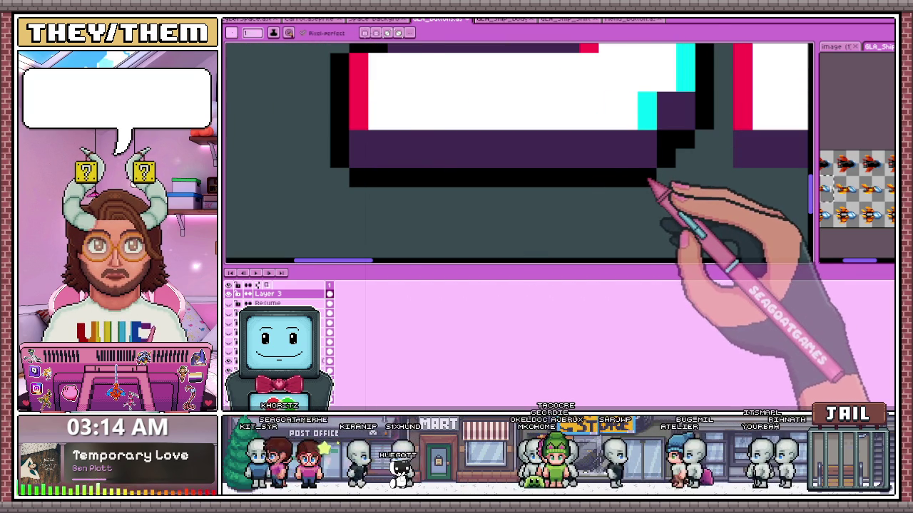
Add a single black outline pixel at the end of the k's stroke.
{"action": "scroll", "coordinate": [646, 182], "scroll_direction": "down", "scroll_amount": 1}
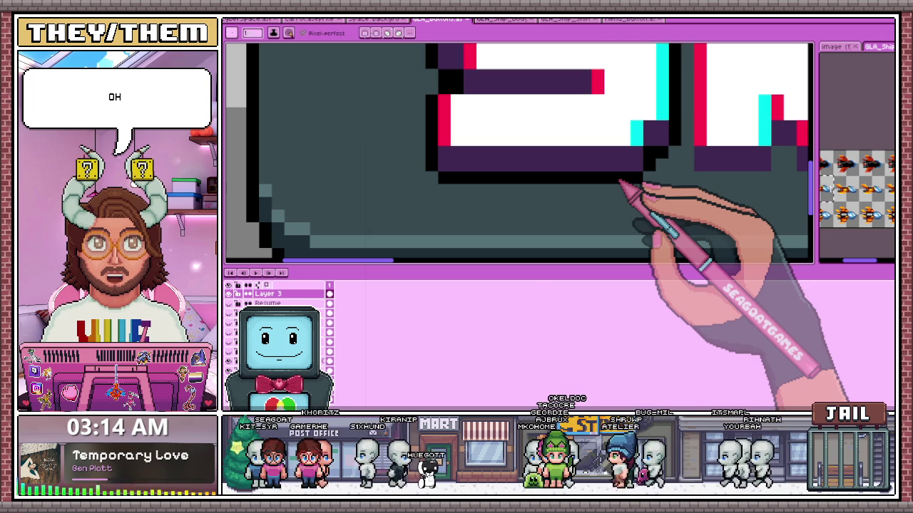
{"action": "scroll", "coordinate": [336, 214], "scroll_direction": "down", "scroll_amount": 1}
{"action": "scroll", "coordinate": [326, 244], "scroll_direction": "down", "scroll_amount": 1}
{"action": "scroll", "coordinate": [458, 204], "scroll_direction": "up", "scroll_amount": 1}
{"action": "scroll", "coordinate": [477, 217], "scroll_direction": "up", "scroll_amount": 1}
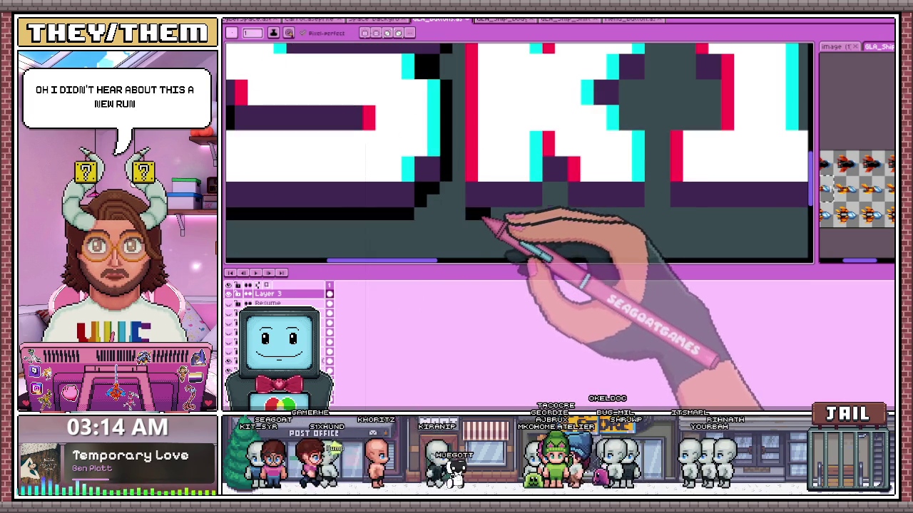
{"action": "scroll", "coordinate": [508, 147], "scroll_direction": "down", "scroll_amount": 2}
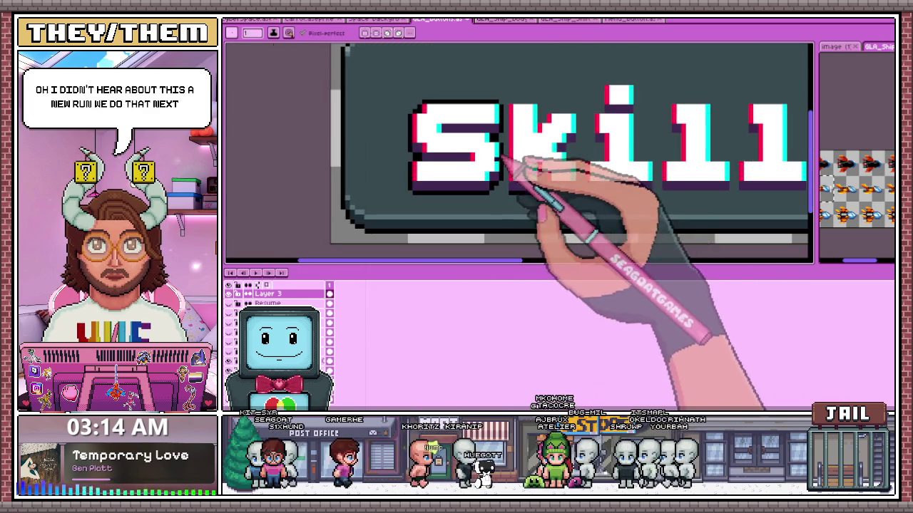
{"action": "scroll", "coordinate": [509, 146], "scroll_direction": "down", "scroll_amount": 1}
{"action": "scroll", "coordinate": [512, 166], "scroll_direction": "up", "scroll_amount": 2}
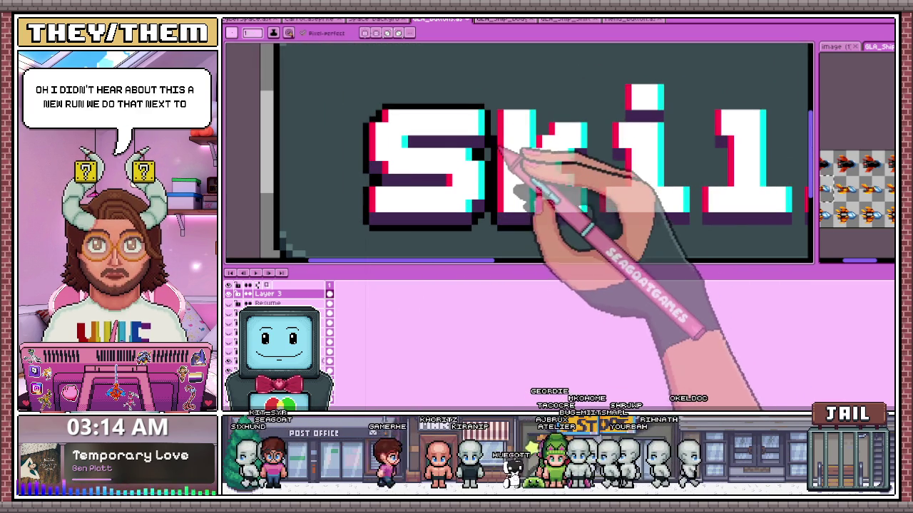
{"action": "scroll", "coordinate": [531, 116], "scroll_direction": "up", "scroll_amount": 1}
{"action": "scroll", "coordinate": [528, 117], "scroll_direction": "down", "scroll_amount": 2}
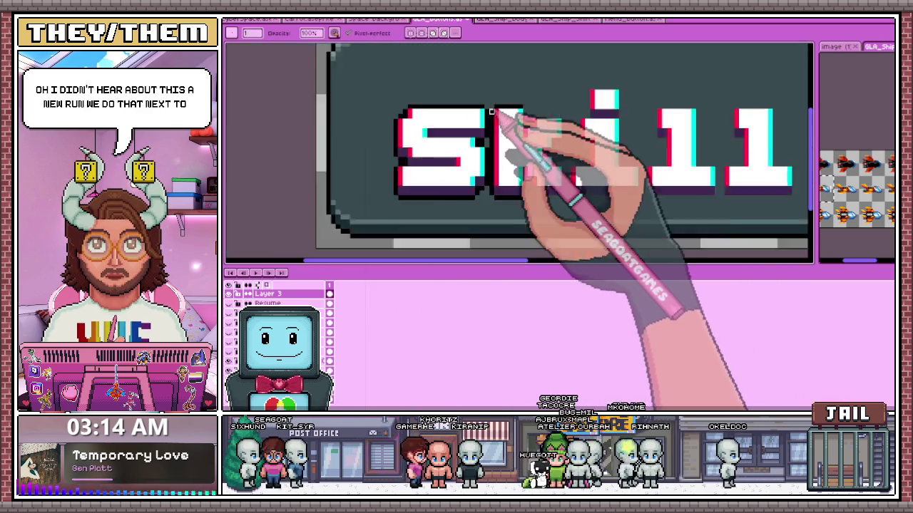
{"action": "scroll", "coordinate": [524, 118], "scroll_direction": "up", "scroll_amount": 2}
{"action": "scroll", "coordinate": [517, 119], "scroll_direction": "down", "scroll_amount": 1}
{"action": "scroll", "coordinate": [514, 121], "scroll_direction": "down", "scroll_amount": 1}
{"action": "scroll", "coordinate": [508, 146], "scroll_direction": "up", "scroll_amount": 3}
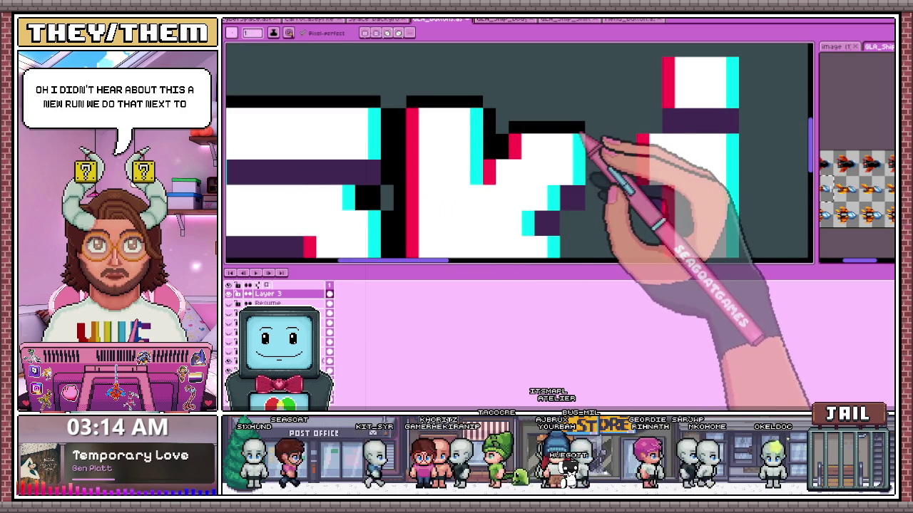
{"action": "scroll", "coordinate": [610, 214], "scroll_direction": "down", "scroll_amount": 2}
{"action": "scroll", "coordinate": [616, 200], "scroll_direction": "down", "scroll_amount": 1}
{"action": "scroll", "coordinate": [570, 189], "scroll_direction": "up", "scroll_amount": 3}
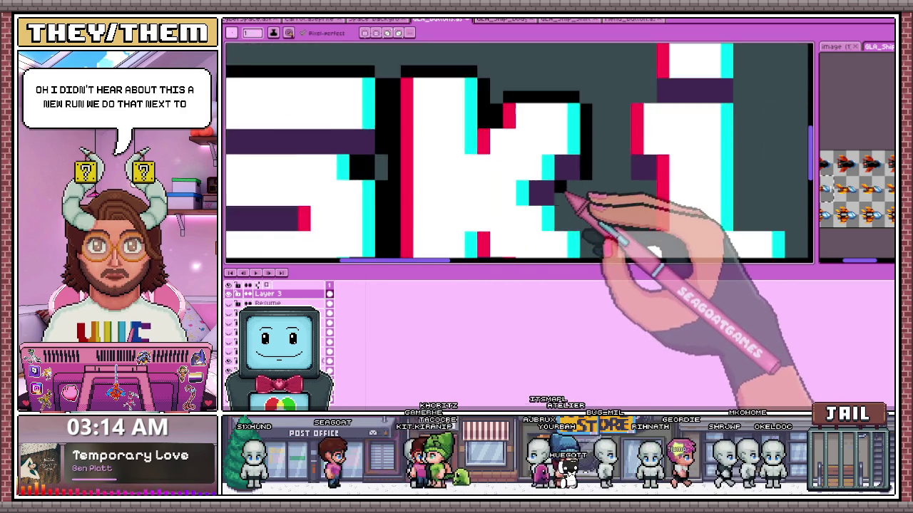
{"action": "scroll", "coordinate": [564, 193], "scroll_direction": "up", "scroll_amount": 1}
{"action": "scroll", "coordinate": [570, 200], "scroll_direction": "down", "scroll_amount": 2}
{"action": "scroll", "coordinate": [567, 207], "scroll_direction": "up", "scroll_amount": 2}
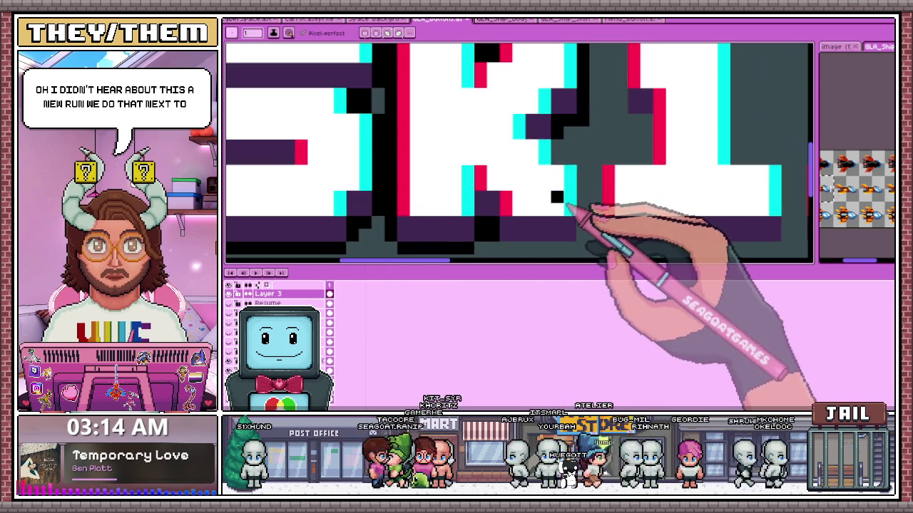
{"action": "left_click", "coordinate": [568, 158]}
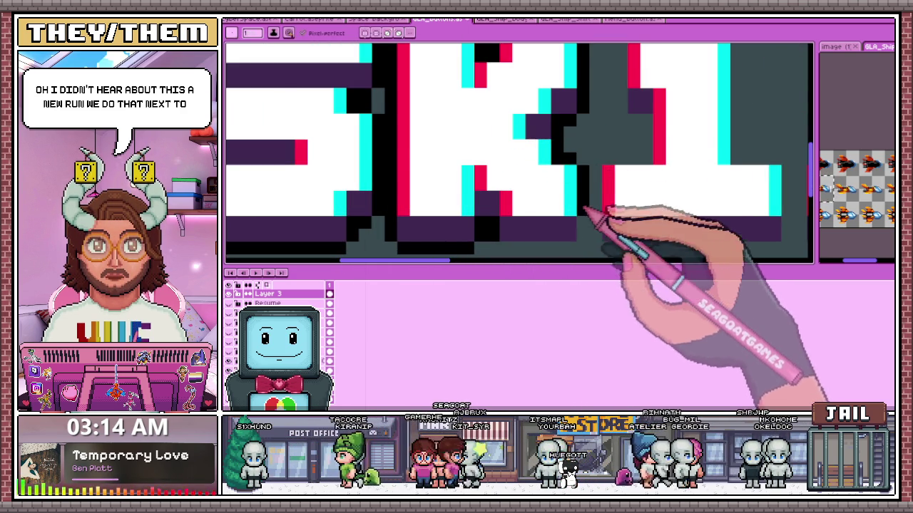
{"action": "scroll", "coordinate": [579, 171], "scroll_direction": "down", "scroll_amount": 2}
{"action": "scroll", "coordinate": [542, 214], "scroll_direction": "up", "scroll_amount": 2}
{"action": "scroll", "coordinate": [499, 225], "scroll_direction": "down", "scroll_amount": 2}
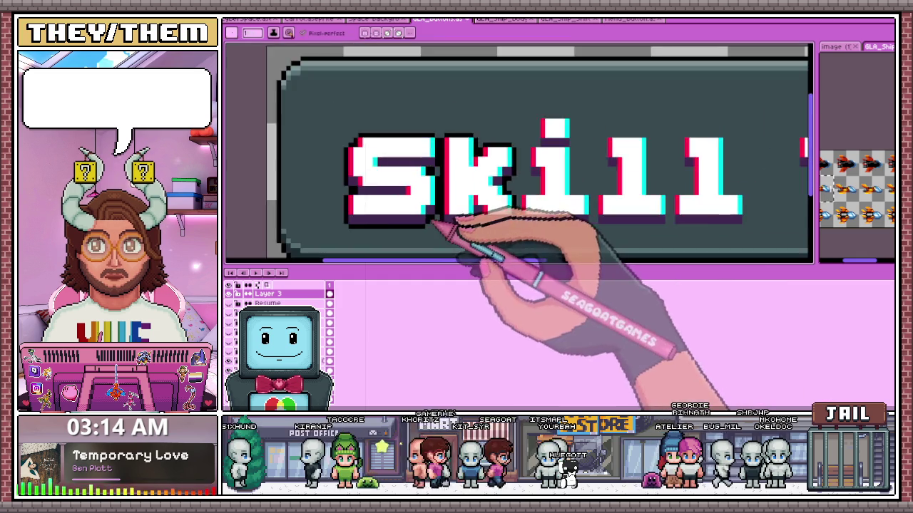
With the pencil and black, extend the black outline beneath the letters.
{"action": "scroll", "coordinate": [456, 214], "scroll_direction": "down", "scroll_amount": 1}
{"action": "scroll", "coordinate": [473, 203], "scroll_direction": "up", "scroll_amount": 2}
{"action": "scroll", "coordinate": [477, 192], "scroll_direction": "up", "scroll_amount": 1}
{"action": "scroll", "coordinate": [463, 228], "scroll_direction": "up", "scroll_amount": 1}
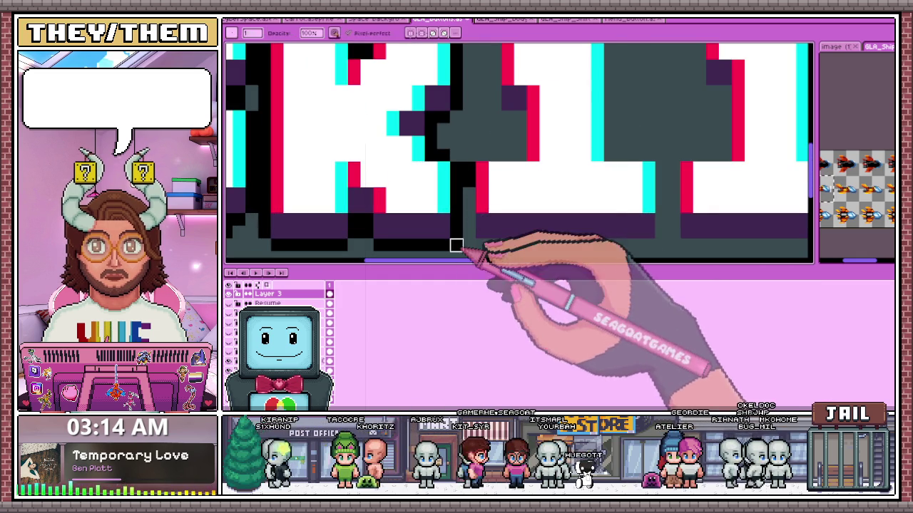
{"action": "key", "text": "e"}
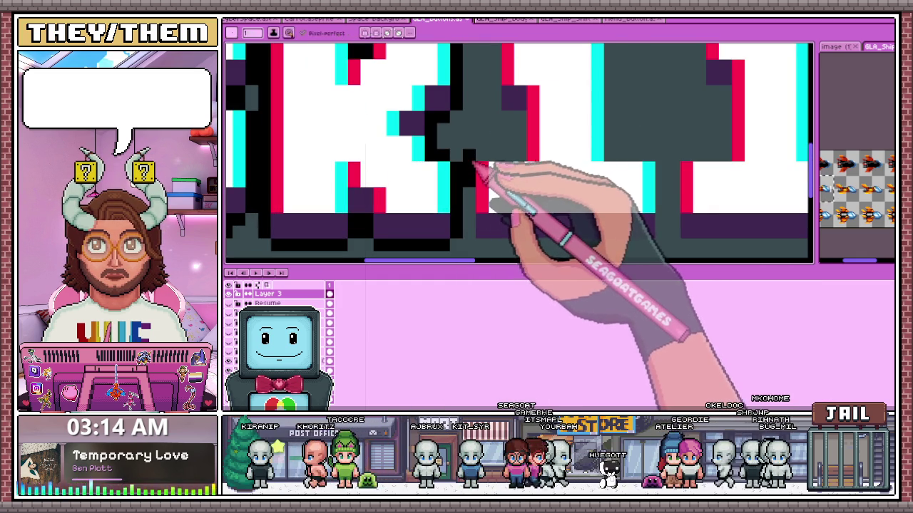
{"action": "scroll", "coordinate": [477, 217], "scroll_direction": "down", "scroll_amount": 2}
{"action": "scroll", "coordinate": [473, 204], "scroll_direction": "up", "scroll_amount": 2}
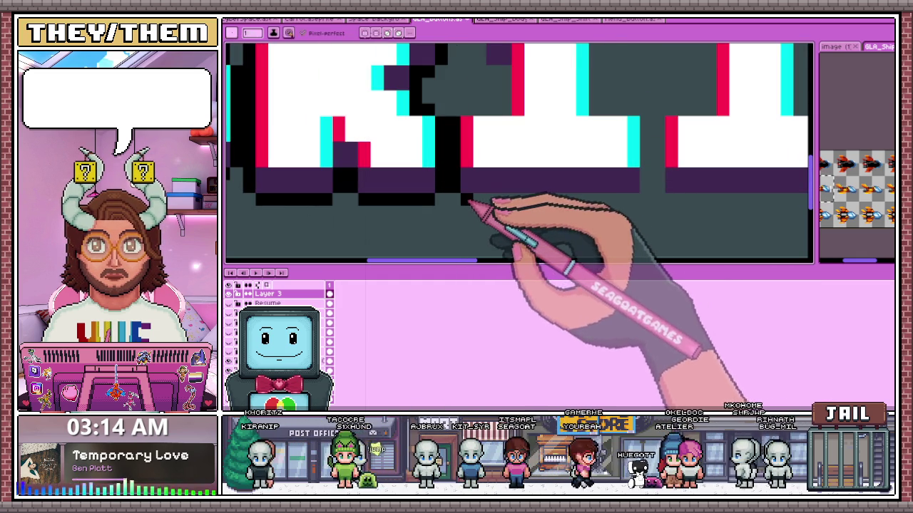
{"action": "scroll", "coordinate": [542, 200], "scroll_direction": "down", "scroll_amount": 2}
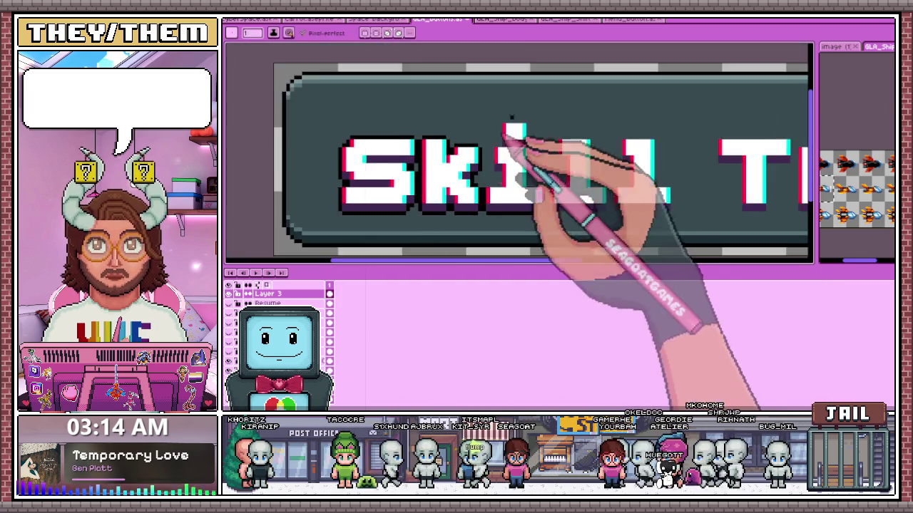
{"action": "scroll", "coordinate": [510, 217], "scroll_direction": "up", "scroll_amount": 2}
{"action": "mouse_move", "coordinate": [477, 227]}
{"action": "left_mouse_down"}
{"action": "mouse_move", "coordinate": [512, 207]}
{"action": "mouse_move", "coordinate": [492, 130]}
{"action": "left_mouse_up"}
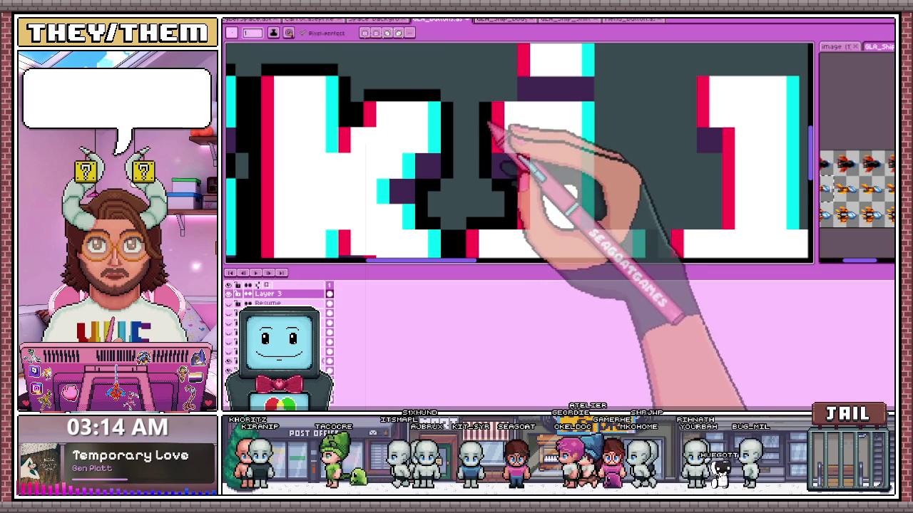
{"action": "scroll", "coordinate": [492, 114], "scroll_direction": "down", "scroll_amount": 2}
{"action": "scroll", "coordinate": [492, 157], "scroll_direction": "up", "scroll_amount": 2}
Outline a letter's top and right edges in black, continuing down and under the i.
{"action": "mouse_move", "coordinate": [519, 87]}
{"action": "left_mouse_down"}
{"action": "mouse_move", "coordinate": [622, 87]}
{"action": "mouse_move", "coordinate": [637, 169]}
{"action": "left_mouse_up"}
{"action": "scroll", "coordinate": [642, 159], "scroll_direction": "down", "scroll_amount": 2}
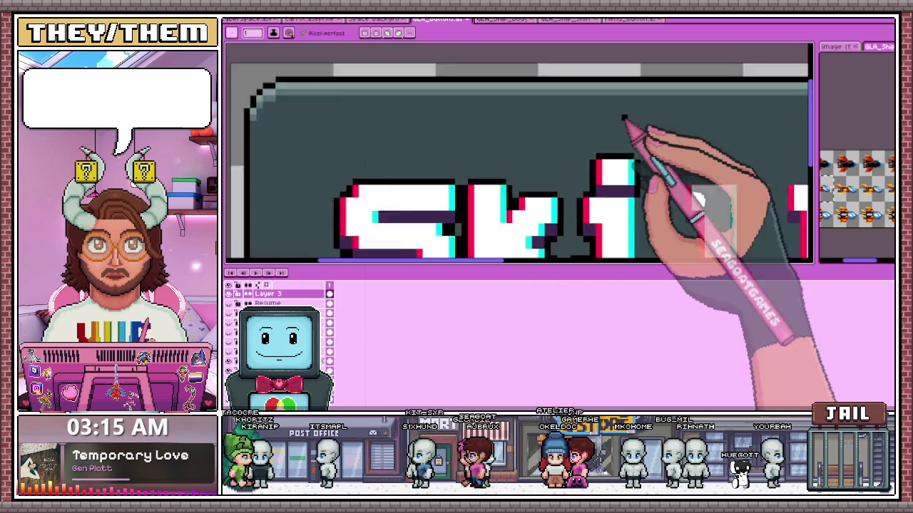
{"action": "scroll", "coordinate": [641, 122], "scroll_direction": "up", "scroll_amount": 2}
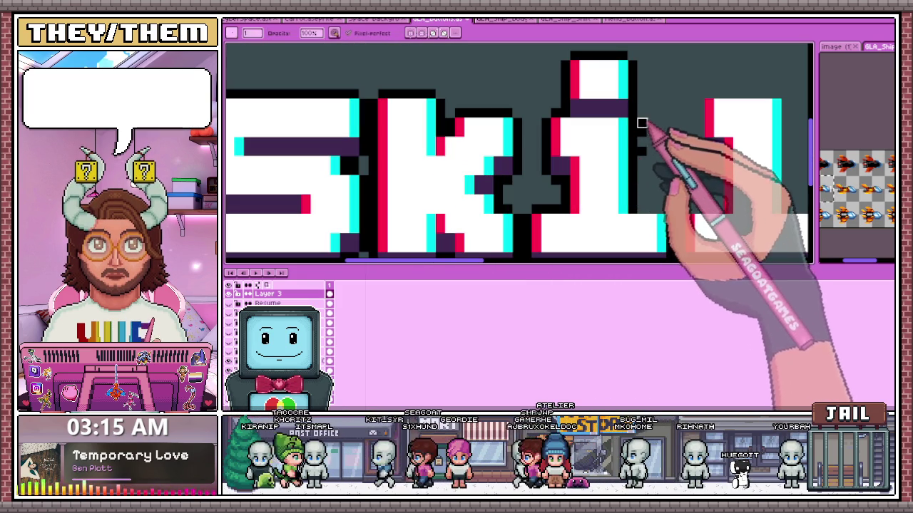
{"action": "left_click_drag", "start_coordinate": [637, 171], "coordinate": [662, 213]}
{"action": "scroll", "coordinate": [520, 164], "scroll_direction": "down", "scroll_amount": 2}
{"action": "scroll", "coordinate": [611, 204], "scroll_direction": "down", "scroll_amount": 1}
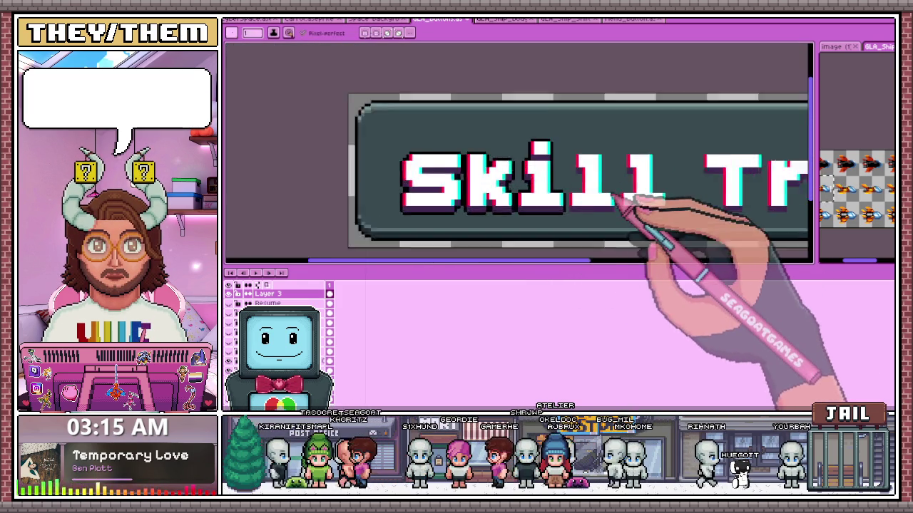
{"action": "scroll", "coordinate": [581, 214], "scroll_direction": "up", "scroll_amount": 2}
{"action": "scroll", "coordinate": [560, 217], "scroll_direction": "up", "scroll_amount": 1}
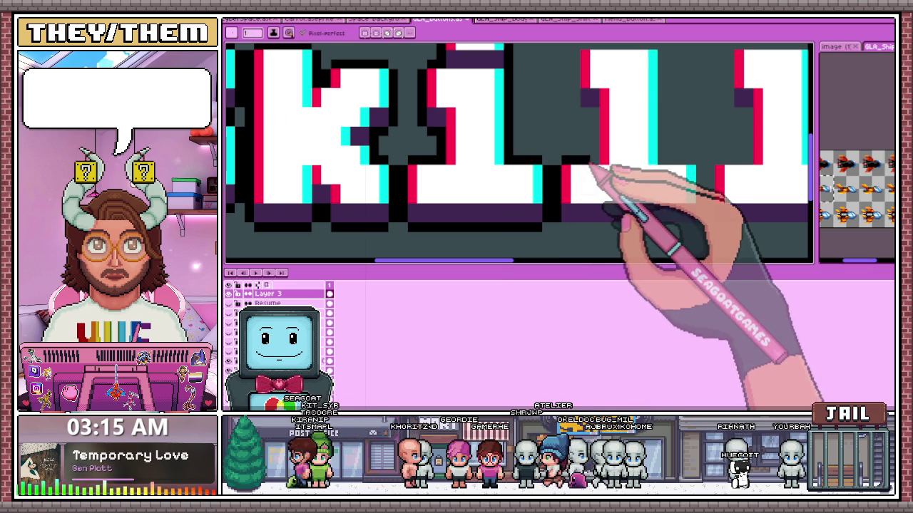
{"action": "scroll", "coordinate": [594, 115], "scroll_direction": "down", "scroll_amount": 2}
{"action": "scroll", "coordinate": [571, 204], "scroll_direction": "up", "scroll_amount": 3}
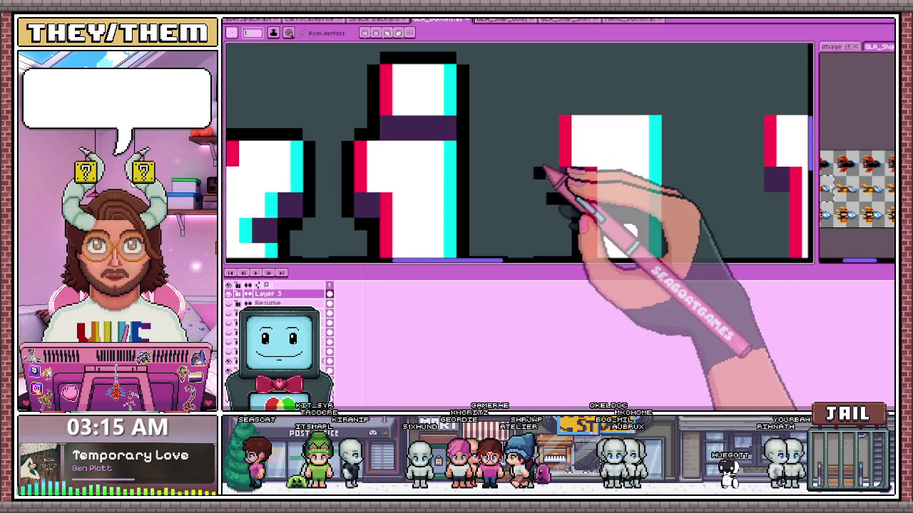
{"action": "scroll", "coordinate": [632, 126], "scroll_direction": "down", "scroll_amount": 1}
{"action": "scroll", "coordinate": [592, 112], "scroll_direction": "down", "scroll_amount": 1}
{"action": "scroll", "coordinate": [631, 152], "scroll_direction": "down", "scroll_amount": 1}
{"action": "scroll", "coordinate": [556, 122], "scroll_direction": "up", "scroll_amount": 3}
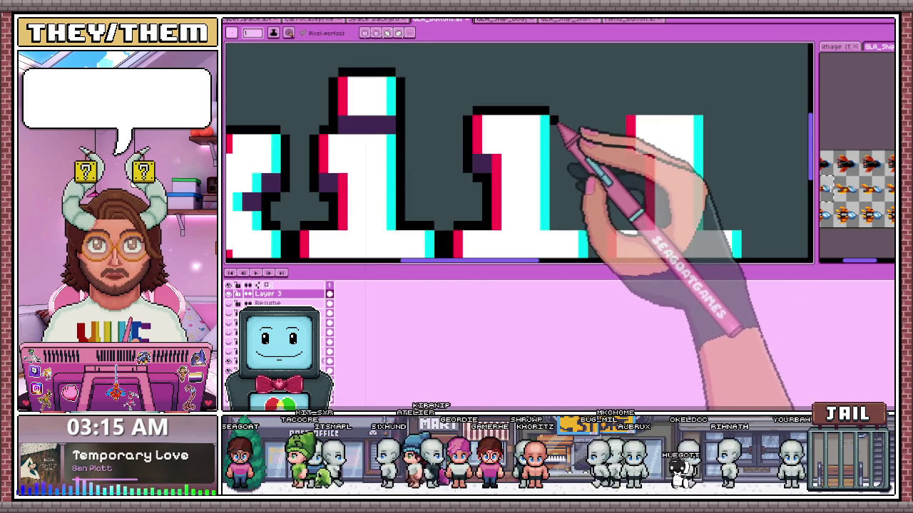
{"action": "scroll", "coordinate": [574, 126], "scroll_direction": "down", "scroll_amount": 2}
{"action": "scroll", "coordinate": [570, 223], "scroll_direction": "up", "scroll_amount": 3}
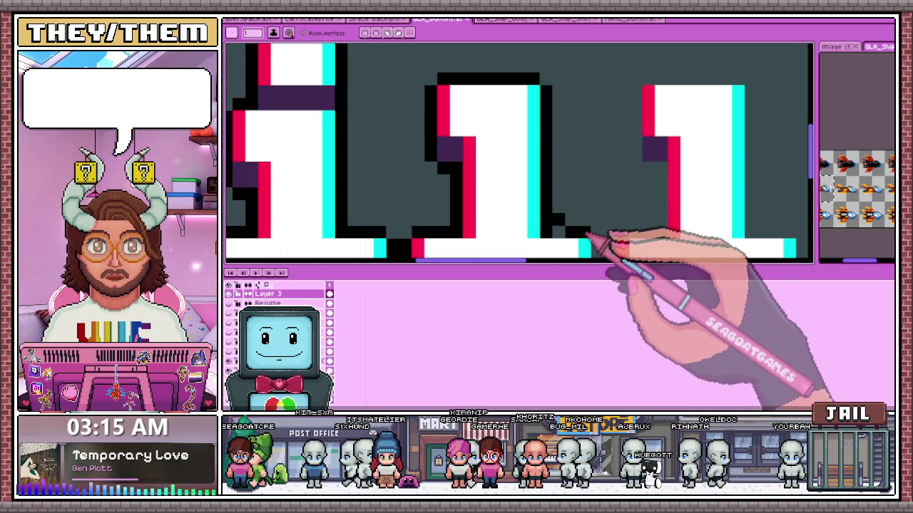
{"action": "scroll", "coordinate": [586, 138], "scroll_direction": "down", "scroll_amount": 2}
{"action": "scroll", "coordinate": [594, 238], "scroll_direction": "up", "scroll_amount": 3}
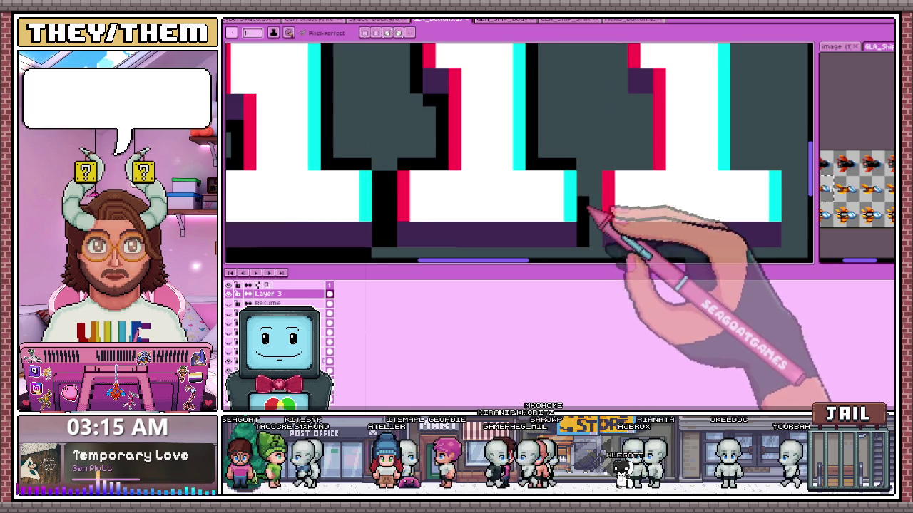
{"action": "scroll", "coordinate": [587, 209], "scroll_direction": "down", "scroll_amount": 2}
{"action": "scroll", "coordinate": [591, 193], "scroll_direction": "up", "scroll_amount": 1}
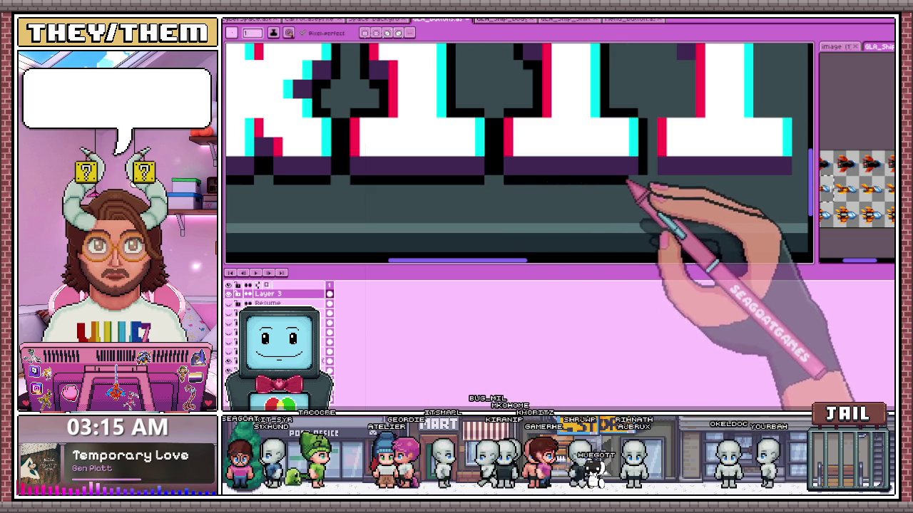
{"action": "scroll", "coordinate": [627, 183], "scroll_direction": "down", "scroll_amount": 2}
{"action": "scroll", "coordinate": [497, 201], "scroll_direction": "up", "scroll_amount": 3}
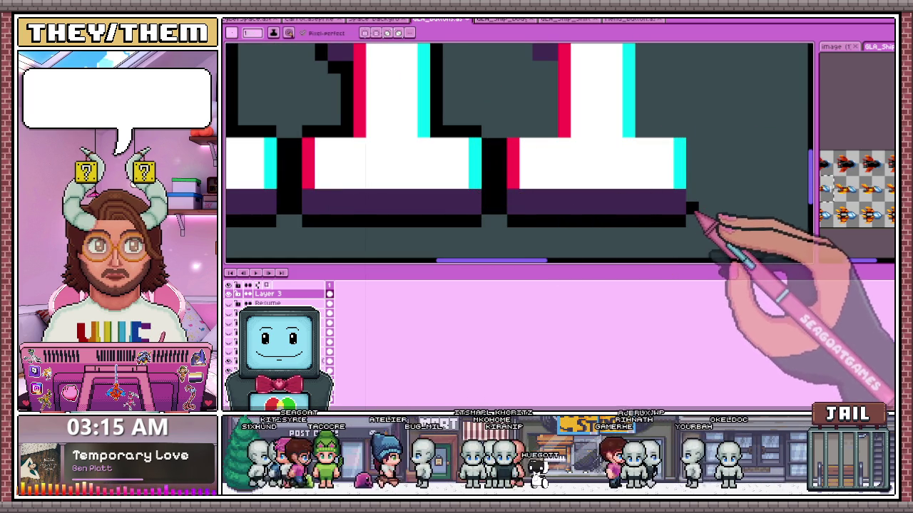
{"action": "scroll", "coordinate": [621, 193], "scroll_direction": "down", "scroll_amount": 1}
{"action": "scroll", "coordinate": [619, 192], "scroll_direction": "up", "scroll_amount": 2}
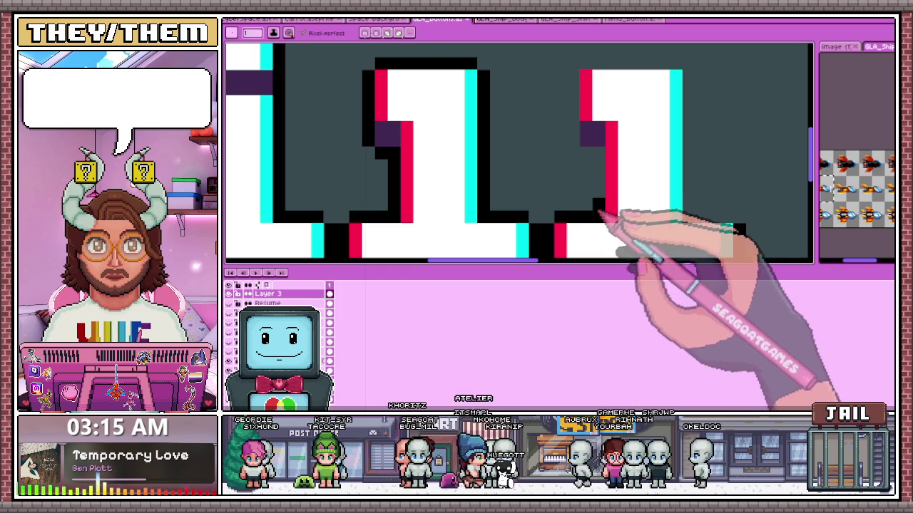
Add black outline pixels along the base of the l.
{"action": "left_click_drag", "start_coordinate": [597, 163], "coordinate": [579, 155]}
{"action": "scroll", "coordinate": [556, 178], "scroll_direction": "down", "scroll_amount": 1}
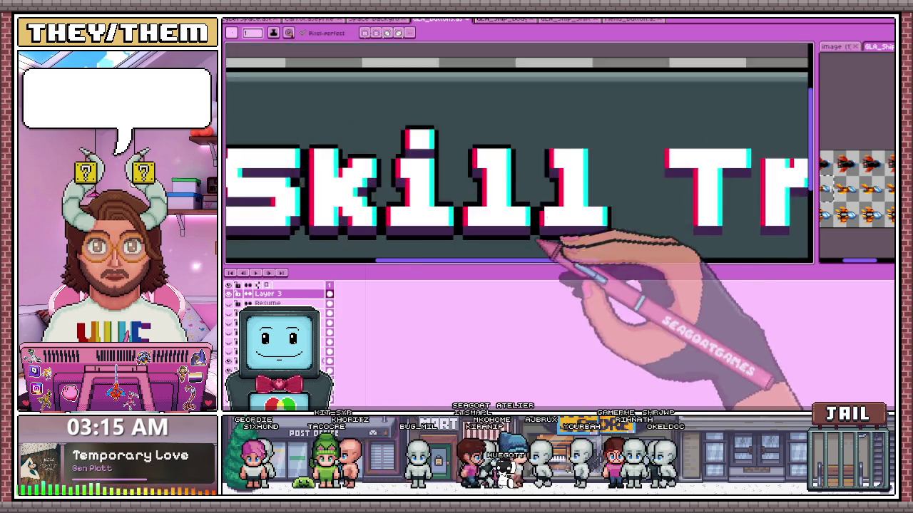
{"action": "scroll", "coordinate": [528, 164], "scroll_direction": "up", "scroll_amount": 2}
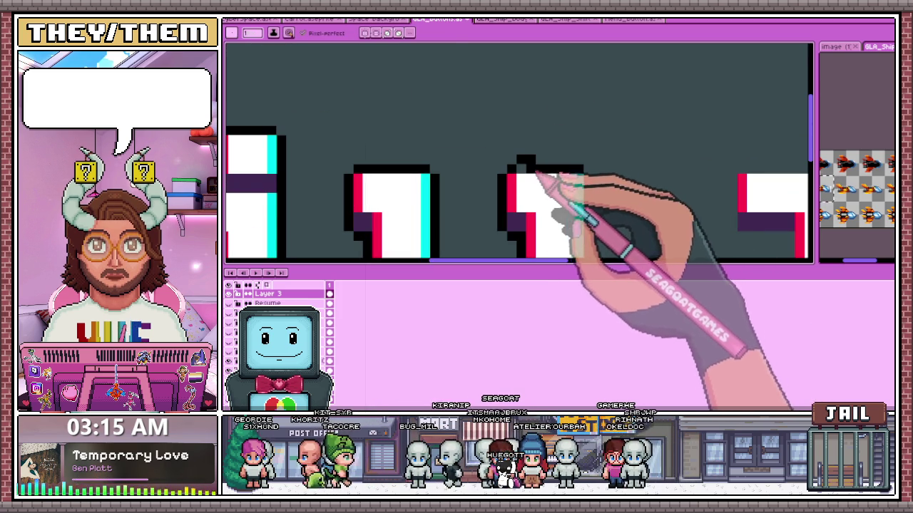
{"action": "scroll", "coordinate": [524, 157], "scroll_direction": "down", "scroll_amount": 2}
{"action": "scroll", "coordinate": [581, 143], "scroll_direction": "up", "scroll_amount": 1}
{"action": "scroll", "coordinate": [591, 214], "scroll_direction": "up", "scroll_amount": 1}
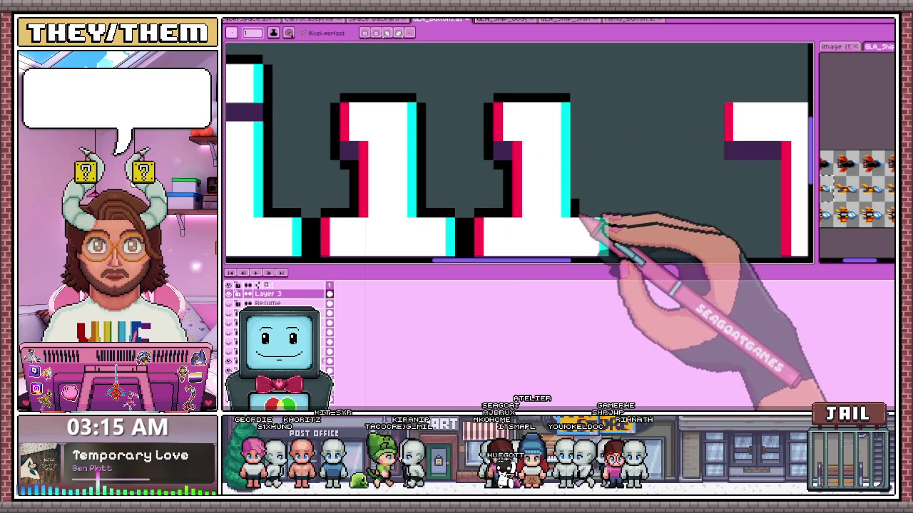
{"action": "scroll", "coordinate": [599, 224], "scroll_direction": "down", "scroll_amount": 1}
{"action": "scroll", "coordinate": [609, 207], "scroll_direction": "down", "scroll_amount": 1}
{"action": "scroll", "coordinate": [606, 214], "scroll_direction": "up", "scroll_amount": 1}
{"action": "scroll", "coordinate": [592, 214], "scroll_direction": "up", "scroll_amount": 1}
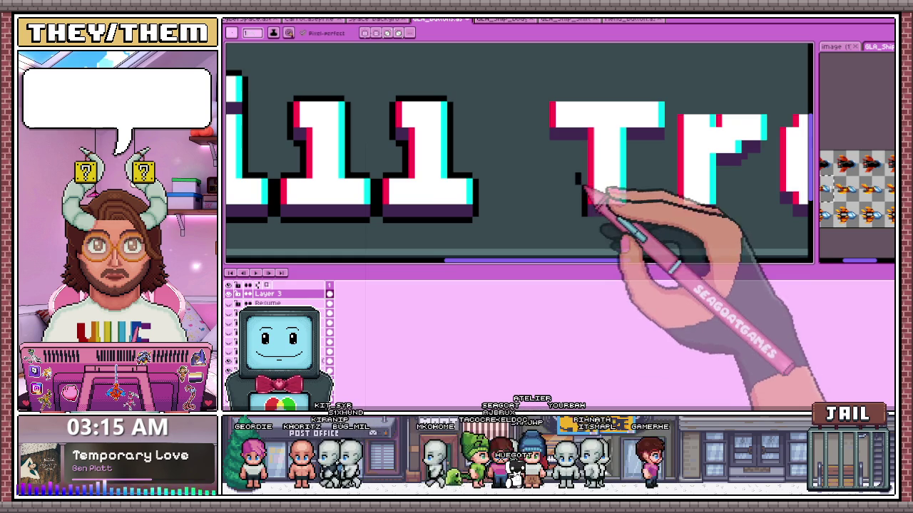
{"action": "scroll", "coordinate": [577, 208], "scroll_direction": "down", "scroll_amount": 1}
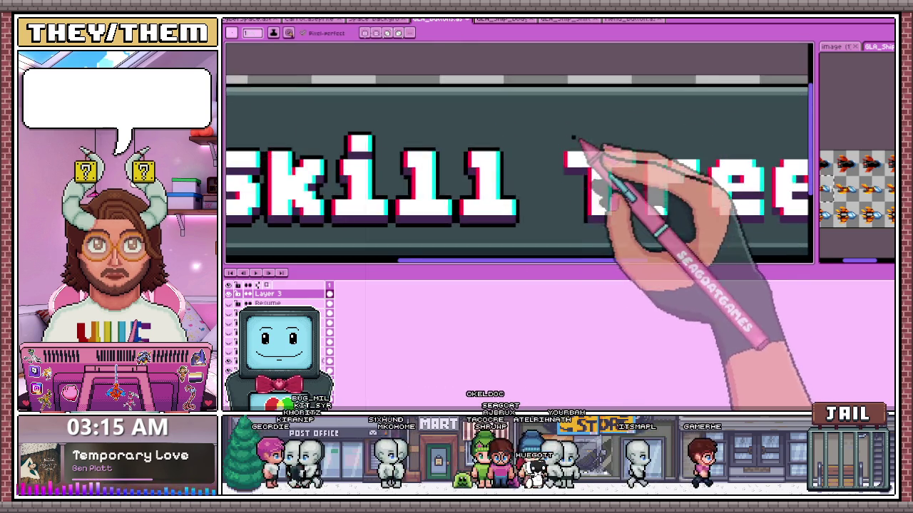
{"action": "scroll", "coordinate": [599, 207], "scroll_direction": "up", "scroll_amount": 2}
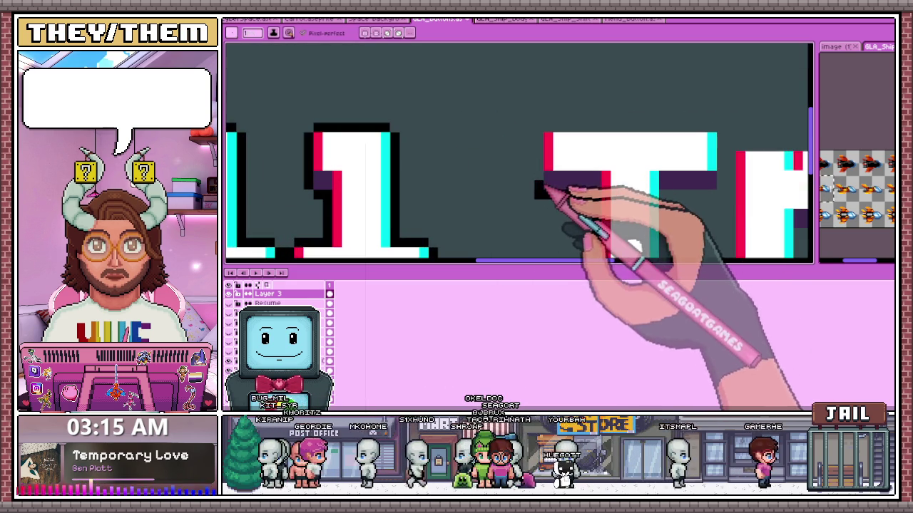
Outline the left side of the T in black.
{"action": "left_click_drag", "start_coordinate": [536, 189], "coordinate": [539, 134]}
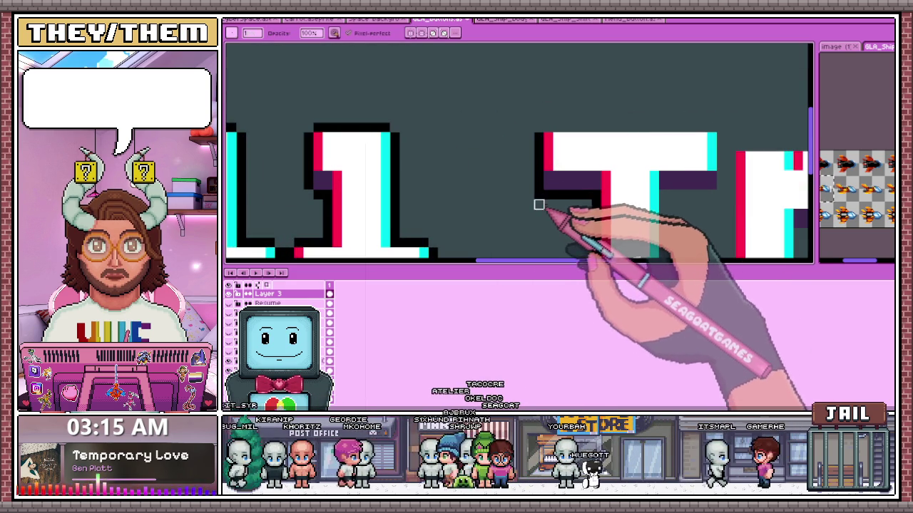
{"action": "key", "text": "e"}
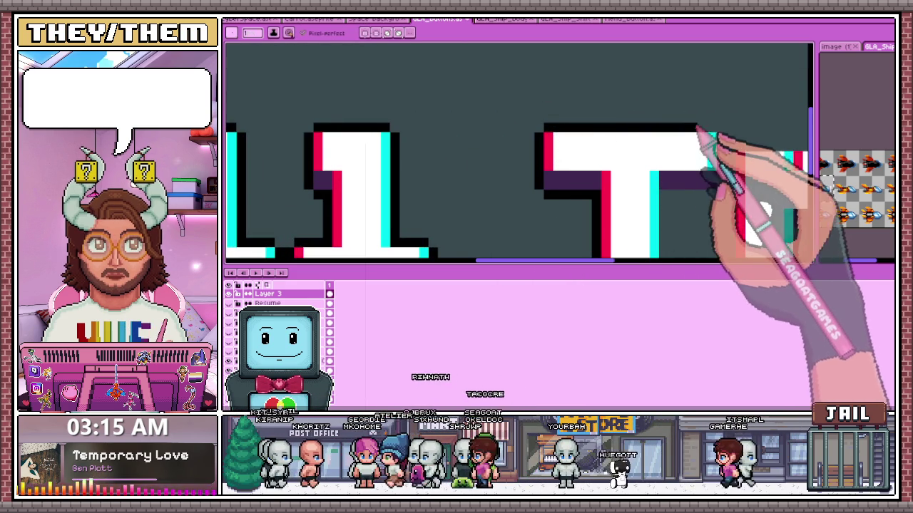
{"action": "scroll", "coordinate": [672, 140], "scroll_direction": "down", "scroll_amount": 2}
{"action": "scroll", "coordinate": [702, 145], "scroll_direction": "up", "scroll_amount": 1}
{"action": "scroll", "coordinate": [664, 132], "scroll_direction": "up", "scroll_amount": 1}
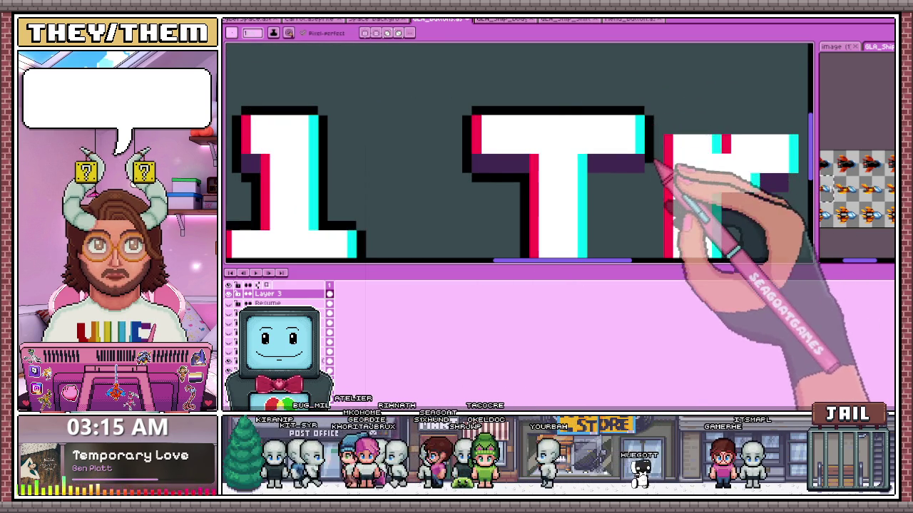
{"action": "scroll", "coordinate": [628, 136], "scroll_direction": "down", "scroll_amount": 1}
{"action": "scroll", "coordinate": [642, 164], "scroll_direction": "up", "scroll_amount": 1}
{"action": "scroll", "coordinate": [627, 177], "scroll_direction": "down", "scroll_amount": 1}
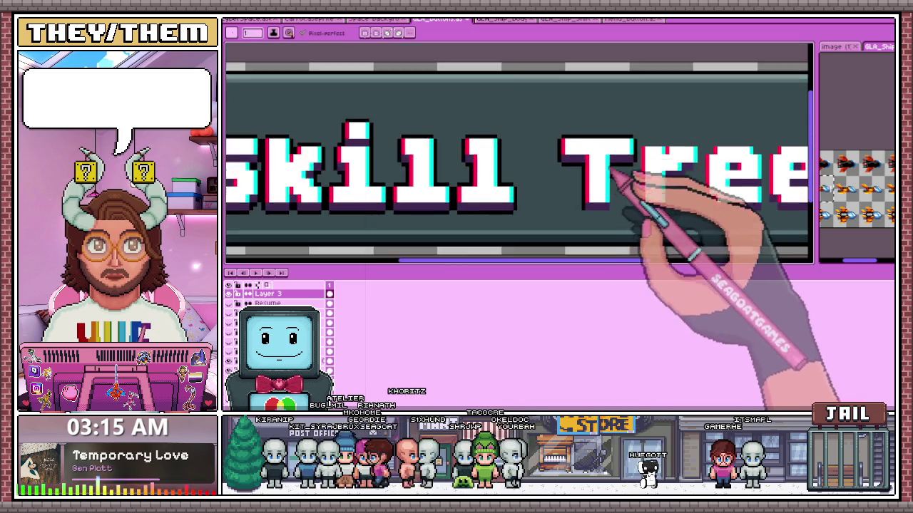
{"action": "scroll", "coordinate": [642, 179], "scroll_direction": "up", "scroll_amount": 1}
{"action": "scroll", "coordinate": [620, 168], "scroll_direction": "up", "scroll_amount": 1}
{"action": "scroll", "coordinate": [613, 201], "scroll_direction": "up", "scroll_amount": 3}
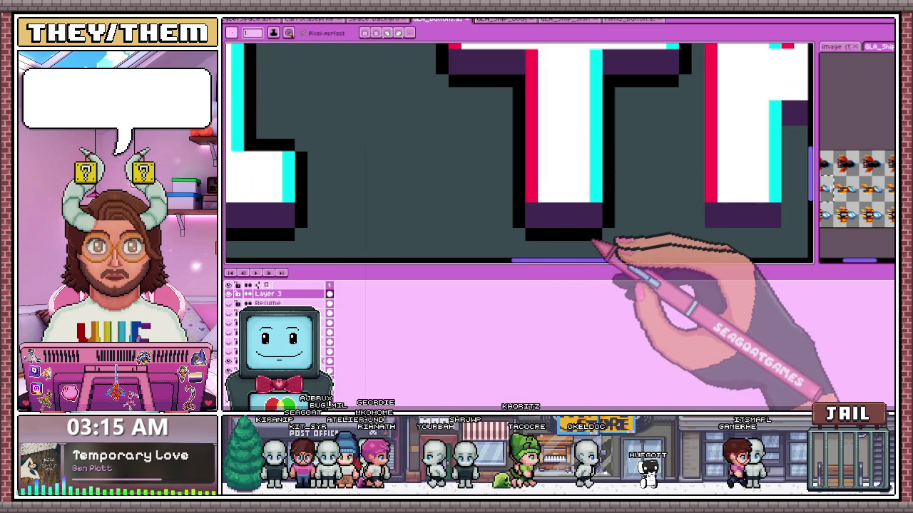
{"action": "scroll", "coordinate": [530, 183], "scroll_direction": "down", "scroll_amount": 2}
{"action": "scroll", "coordinate": [546, 178], "scroll_direction": "down", "scroll_amount": 1}
{"action": "scroll", "coordinate": [525, 187], "scroll_direction": "up", "scroll_amount": 1}
{"action": "scroll", "coordinate": [601, 135], "scroll_direction": "up", "scroll_amount": 1}
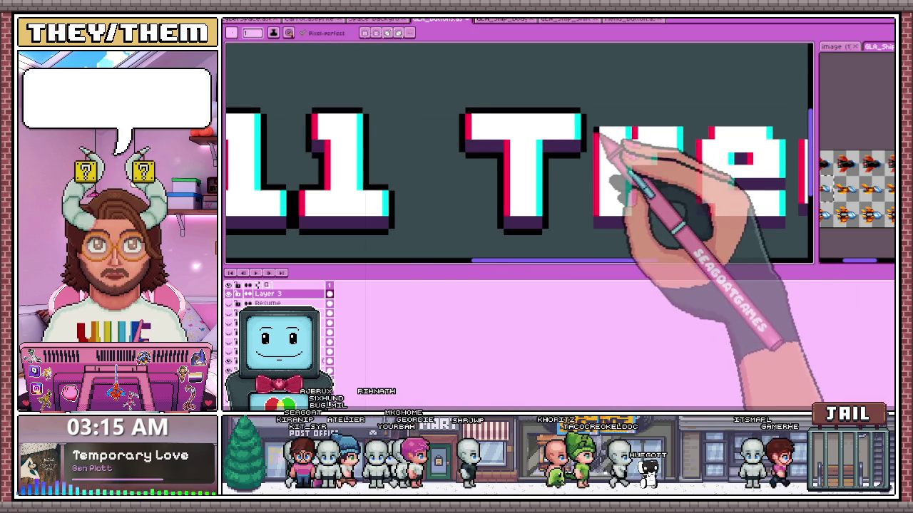
{"action": "scroll", "coordinate": [601, 230], "scroll_direction": "up", "scroll_amount": 2}
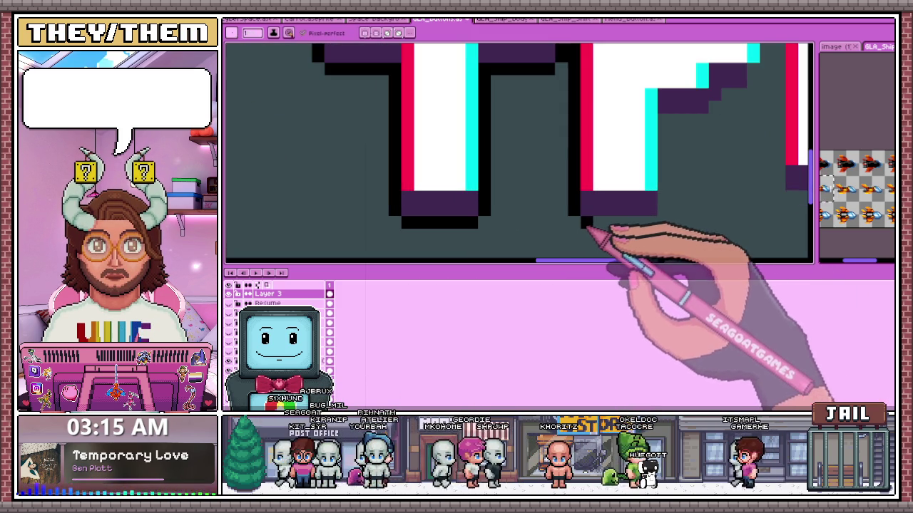
{"action": "scroll", "coordinate": [648, 227], "scroll_direction": "down", "scroll_amount": 2}
{"action": "scroll", "coordinate": [592, 221], "scroll_direction": "up", "scroll_amount": 2}
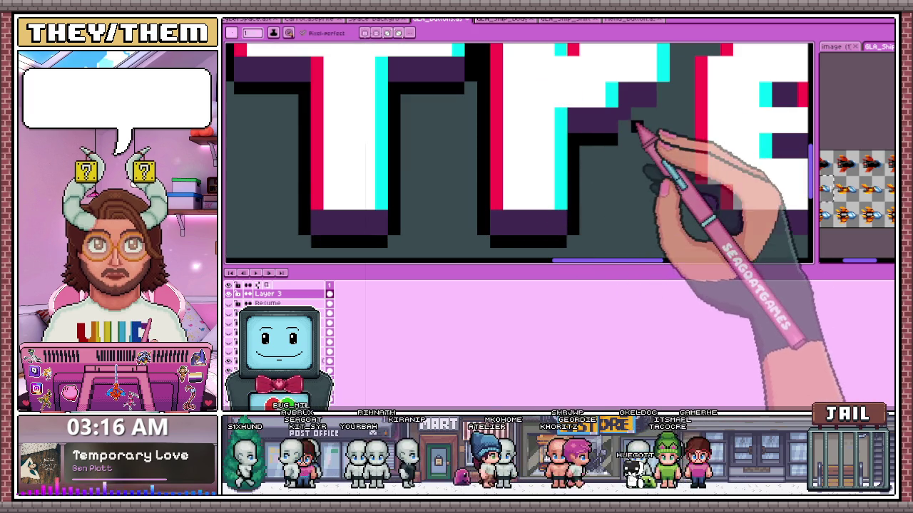
{"action": "scroll", "coordinate": [607, 150], "scroll_direction": "down", "scroll_amount": 2}
{"action": "scroll", "coordinate": [616, 186], "scroll_direction": "up", "scroll_amount": 3}
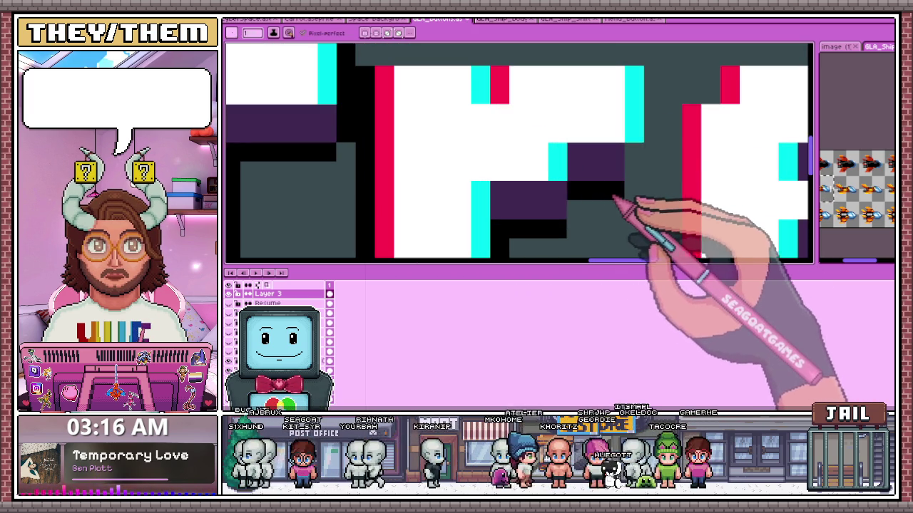
{"action": "scroll", "coordinate": [637, 165], "scroll_direction": "down", "scroll_amount": 2}
{"action": "scroll", "coordinate": [614, 175], "scroll_direction": "up", "scroll_amount": 2}
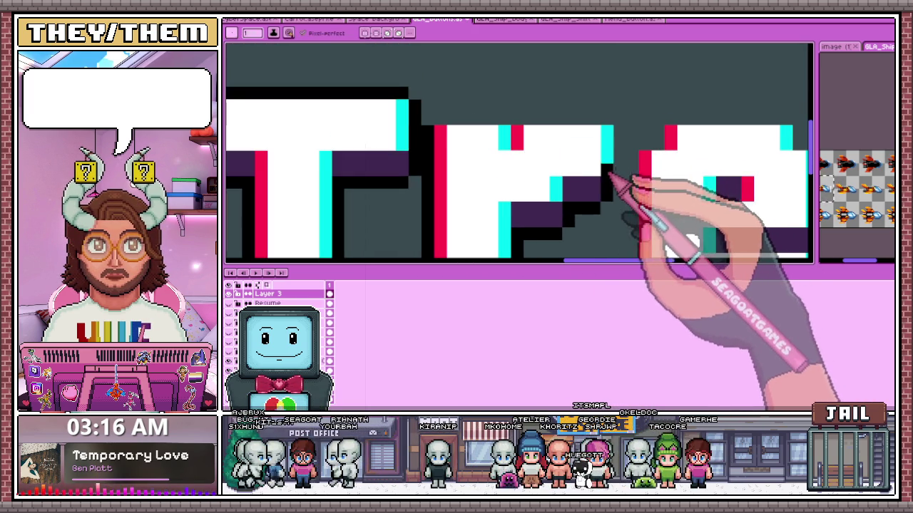
Draw a black outline along the top of the r.
{"action": "mouse_move", "coordinate": [436, 119]}
{"action": "left_mouse_down"}
{"action": "mouse_move", "coordinate": [495, 121]}
{"action": "mouse_move", "coordinate": [516, 133]}
{"action": "left_mouse_up"}
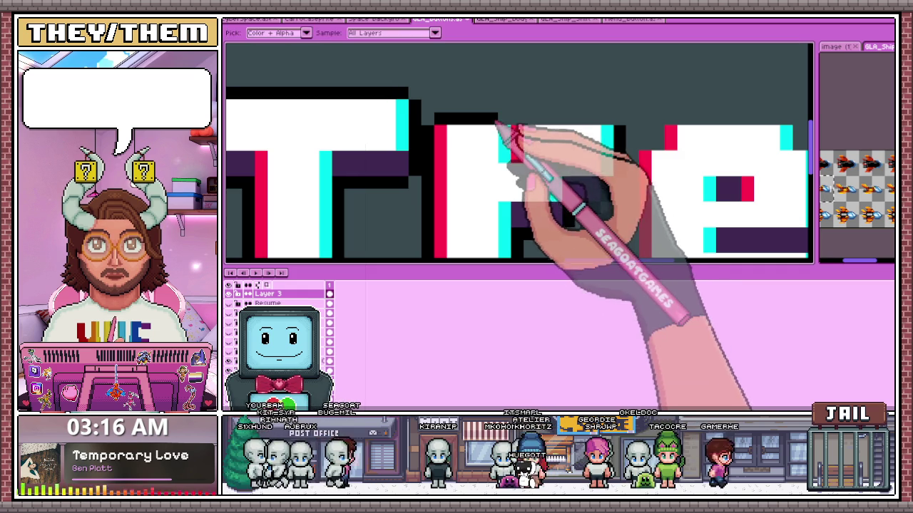
{"action": "scroll", "coordinate": [605, 125], "scroll_direction": "down", "scroll_amount": 2}
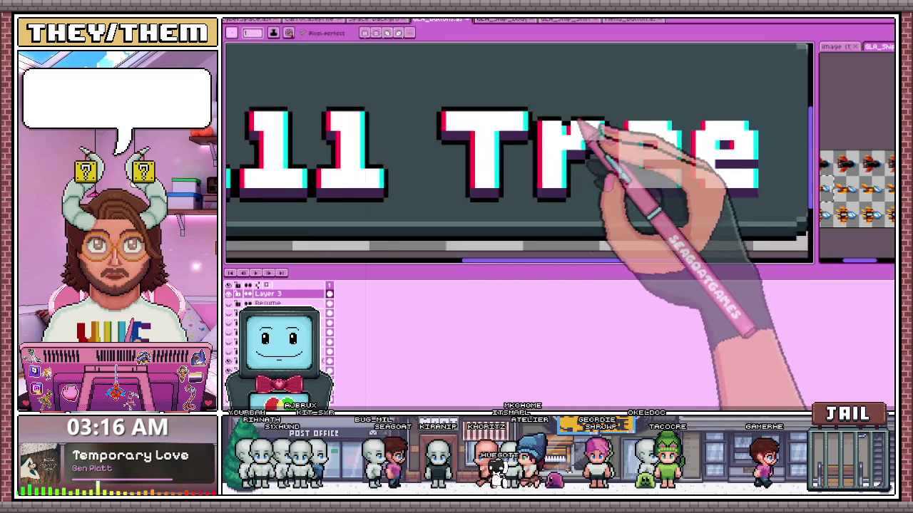
{"action": "scroll", "coordinate": [590, 133], "scroll_direction": "down", "scroll_amount": 2}
{"action": "scroll", "coordinate": [576, 198], "scroll_direction": "down", "scroll_amount": 1}
{"action": "scroll", "coordinate": [584, 201], "scroll_direction": "up", "scroll_amount": 2}
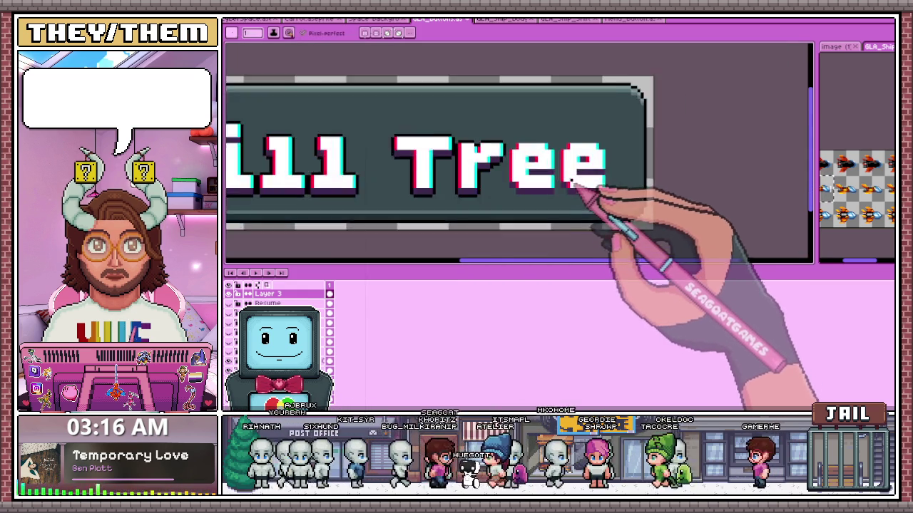
{"action": "scroll", "coordinate": [577, 183], "scroll_direction": "up", "scroll_amount": 2}
{"action": "scroll", "coordinate": [550, 198], "scroll_direction": "up", "scroll_amount": 1}
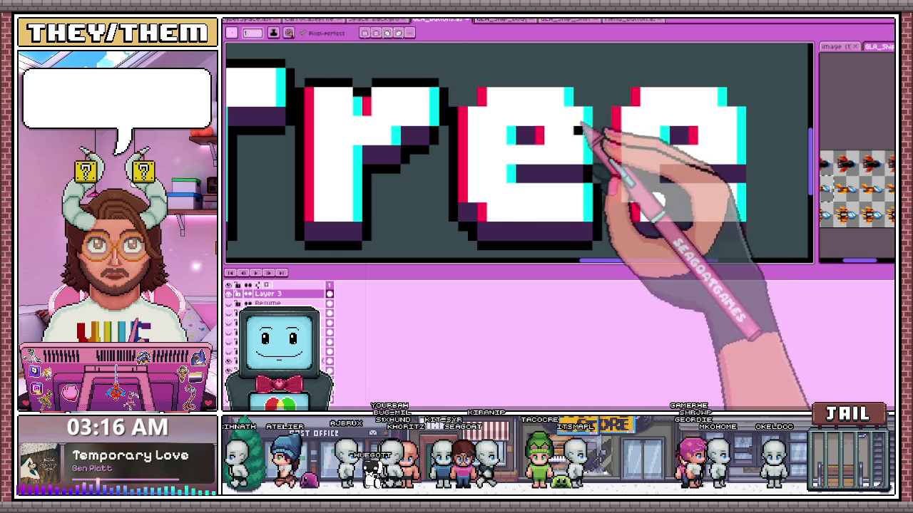
Centre the 'ree' letters in view and outline the last e's top in black.
{"action": "left_click_drag", "start_coordinate": [598, 160], "coordinate": [594, 194]}
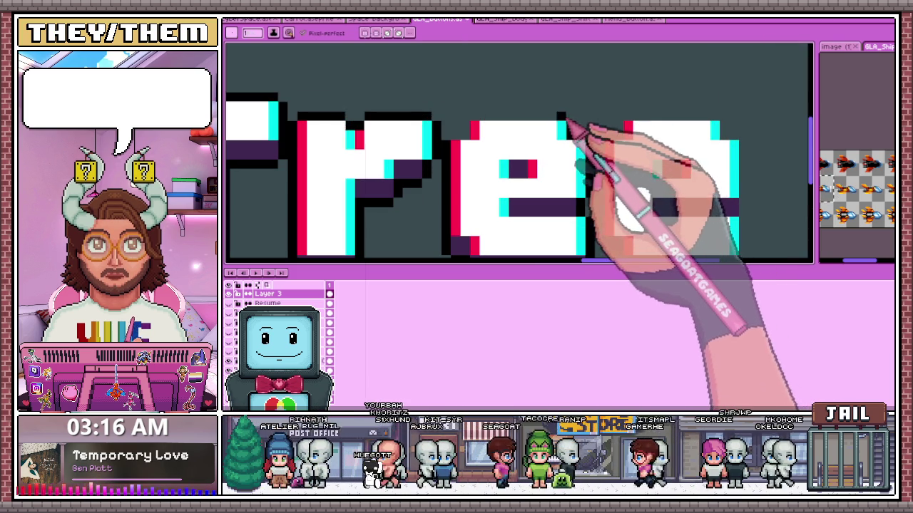
{"action": "left_click_drag", "start_coordinate": [564, 120], "coordinate": [495, 121]}
{"action": "scroll", "coordinate": [479, 143], "scroll_direction": "down", "scroll_amount": 2}
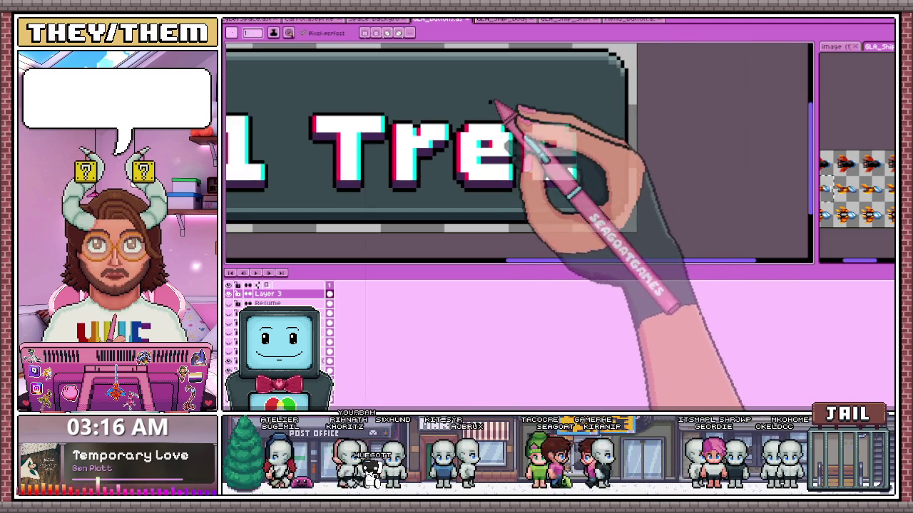
{"action": "scroll", "coordinate": [495, 96], "scroll_direction": "up", "scroll_amount": 1}
{"action": "scroll", "coordinate": [561, 193], "scroll_direction": "up", "scroll_amount": 1}
{"action": "scroll", "coordinate": [528, 100], "scroll_direction": "down", "scroll_amount": 2}
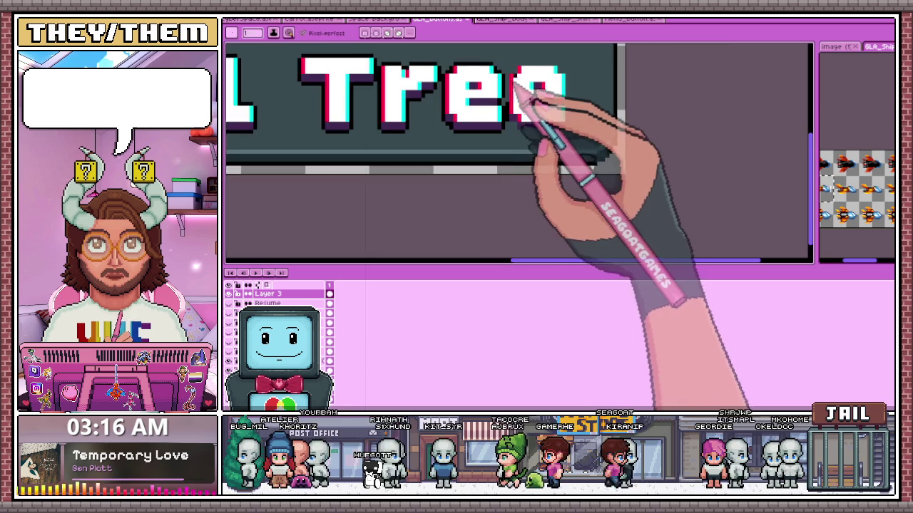
{"action": "scroll", "coordinate": [591, 136], "scroll_direction": "up", "scroll_amount": 2}
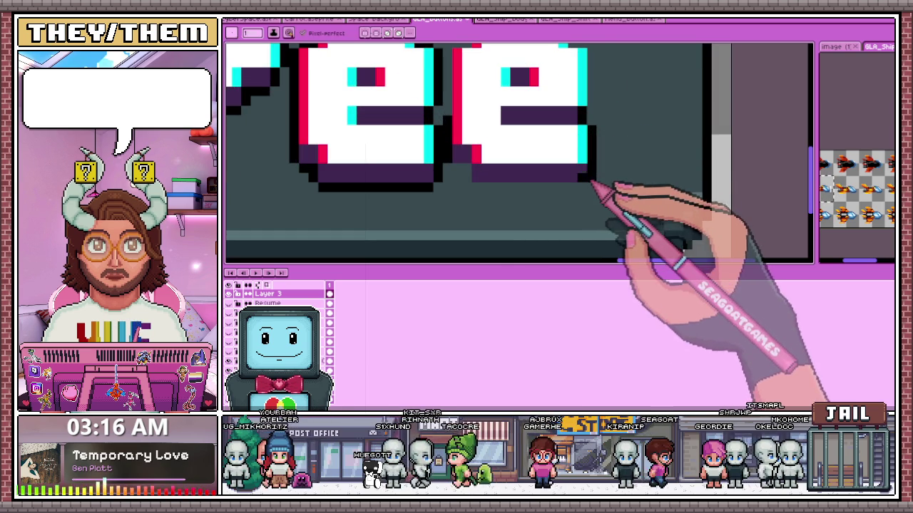
Add a black outline down the last e's left edge.
{"action": "scroll", "coordinate": [472, 176], "scroll_direction": "down", "scroll_amount": 2}
{"action": "scroll", "coordinate": [479, 187], "scroll_direction": "up", "scroll_amount": 2}
{"action": "scroll", "coordinate": [473, 159], "scroll_direction": "down", "scroll_amount": 2}
{"action": "scroll", "coordinate": [499, 200], "scroll_direction": "up", "scroll_amount": 1}
{"action": "mouse_move", "coordinate": [479, 201]}
{"action": "left_mouse_down"}
{"action": "mouse_move", "coordinate": [479, 135]}
{"action": "mouse_move", "coordinate": [569, 113]}
{"action": "left_mouse_up"}
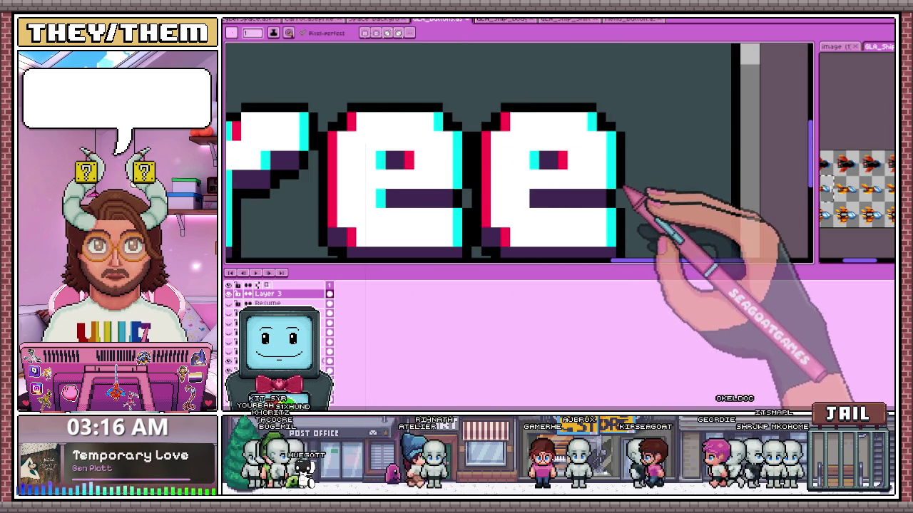
{"action": "scroll", "coordinate": [624, 187], "scroll_direction": "down", "scroll_amount": 3}
{"action": "scroll", "coordinate": [571, 200], "scroll_direction": "up", "scroll_amount": 1}
{"action": "key", "text": "m"}
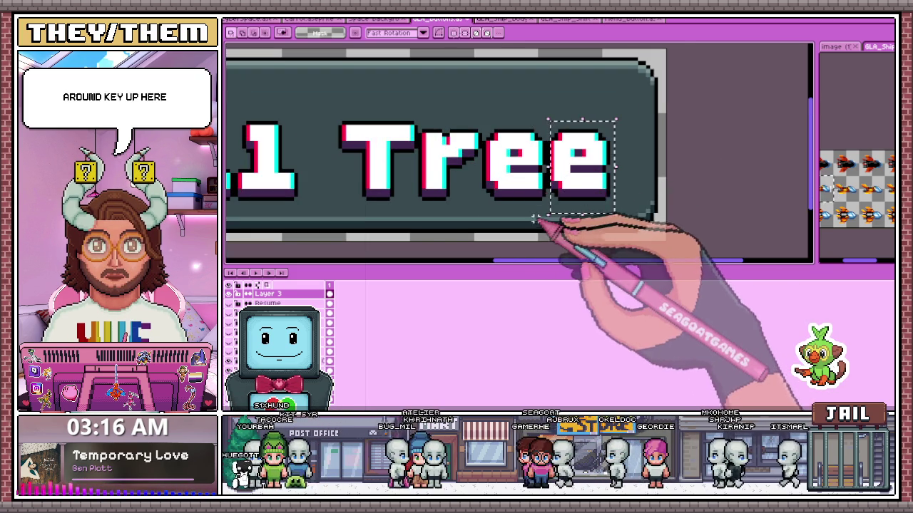
Nudge the last e up slightly, then marquee-select both e letters and drop the selection.
{"action": "scroll", "coordinate": [536, 219], "scroll_direction": "up", "scroll_amount": 1}
{"action": "left_click_drag", "start_coordinate": [536, 219], "coordinate": [553, 214]}
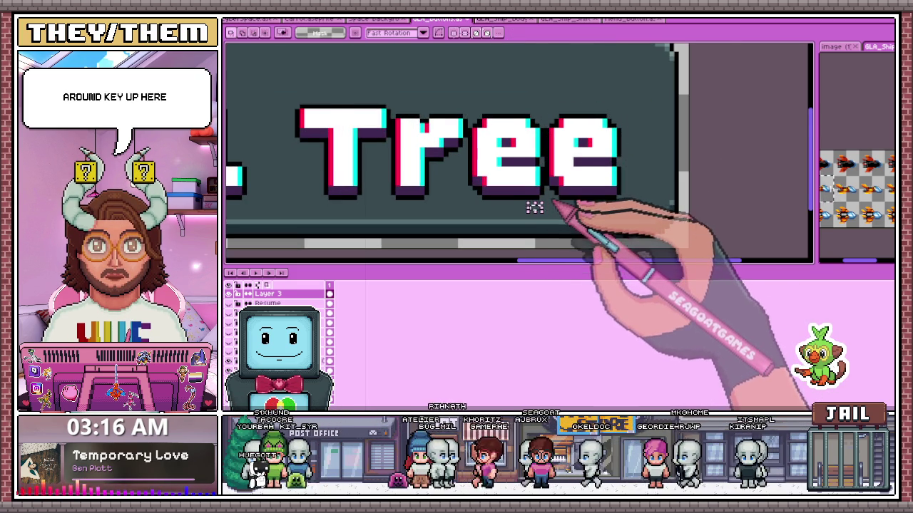
{"action": "scroll", "coordinate": [535, 207], "scroll_direction": "up", "scroll_amount": 1}
{"action": "left_click_drag", "start_coordinate": [545, 209], "coordinate": [642, 86]}
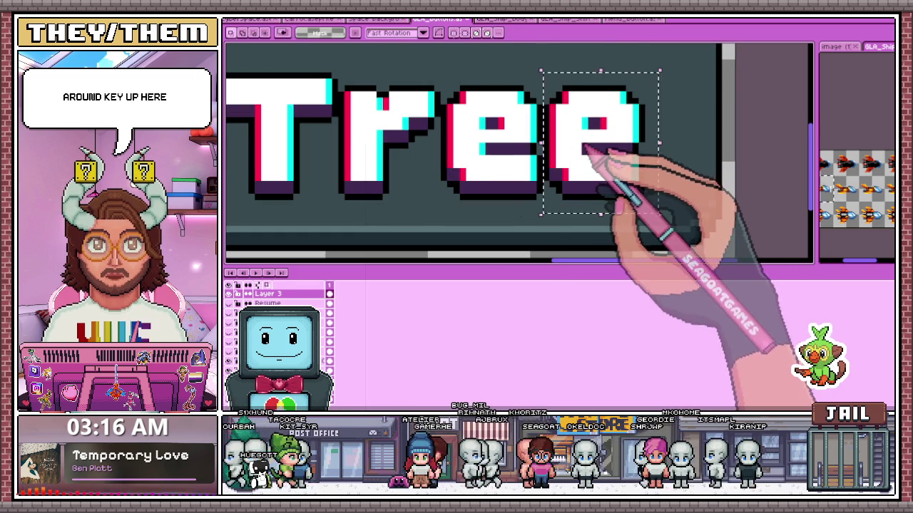
{"action": "scroll", "coordinate": [510, 190], "scroll_direction": "down", "scroll_amount": 1}
{"action": "left_click_drag", "start_coordinate": [477, 78], "coordinate": [649, 207]}
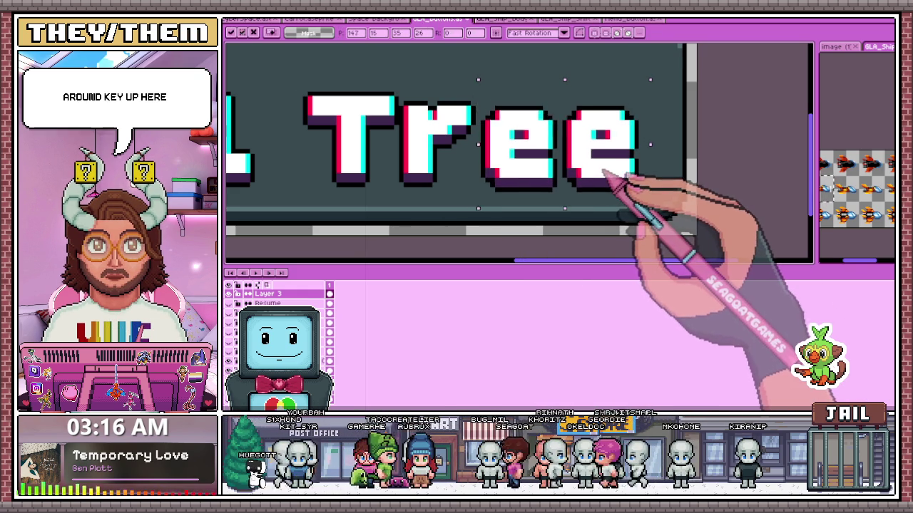
{"action": "scroll", "coordinate": [604, 172], "scroll_direction": "down", "scroll_amount": 2}
{"action": "scroll", "coordinate": [460, 125], "scroll_direction": "up", "scroll_amount": 1}
{"action": "left_click", "coordinate": [460, 124]}
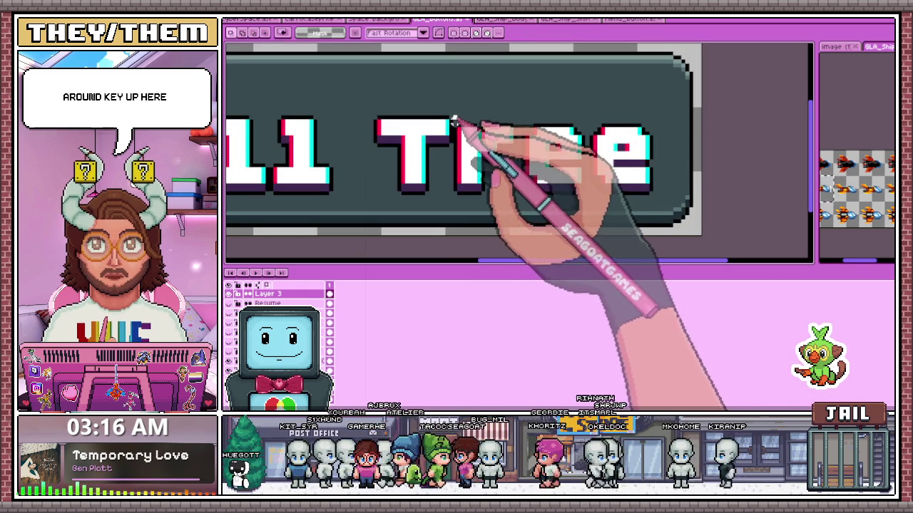
Marquee-select the Tree letters, then the S, clearing each selection.
{"action": "left_click_drag", "start_coordinate": [454, 122], "coordinate": [662, 211]}
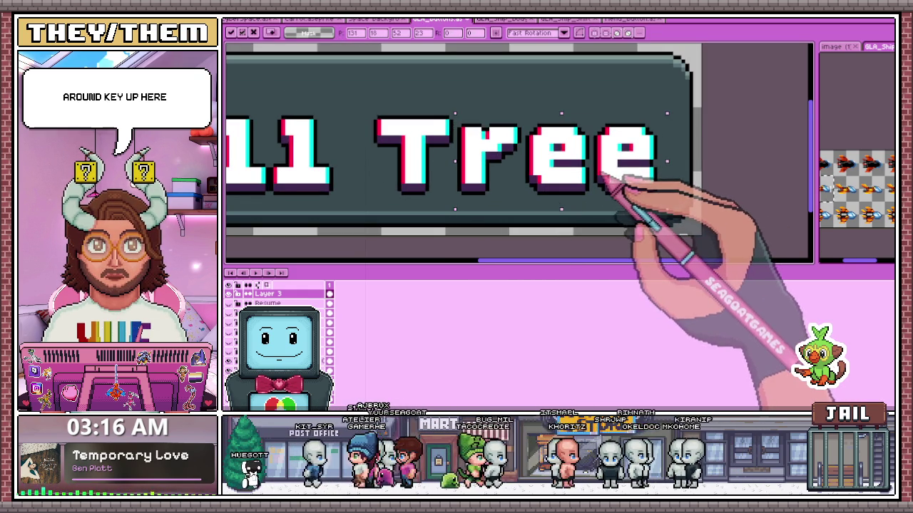
{"action": "scroll", "coordinate": [603, 177], "scroll_direction": "down", "scroll_amount": 1}
{"action": "scroll", "coordinate": [581, 197], "scroll_direction": "down", "scroll_amount": 2}
{"action": "left_click", "coordinate": [515, 230]}
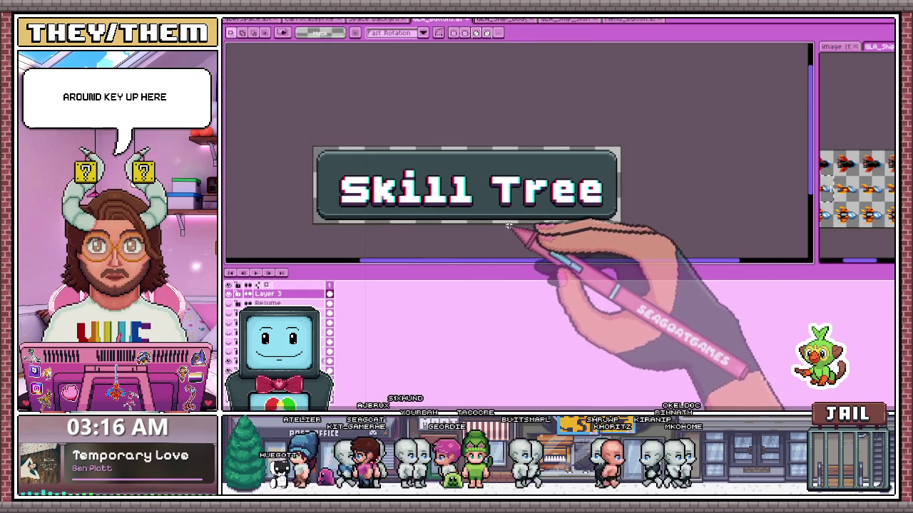
{"action": "scroll", "coordinate": [444, 179], "scroll_direction": "up", "scroll_amount": 2}
{"action": "scroll", "coordinate": [482, 179], "scroll_direction": "down", "scroll_amount": 1}
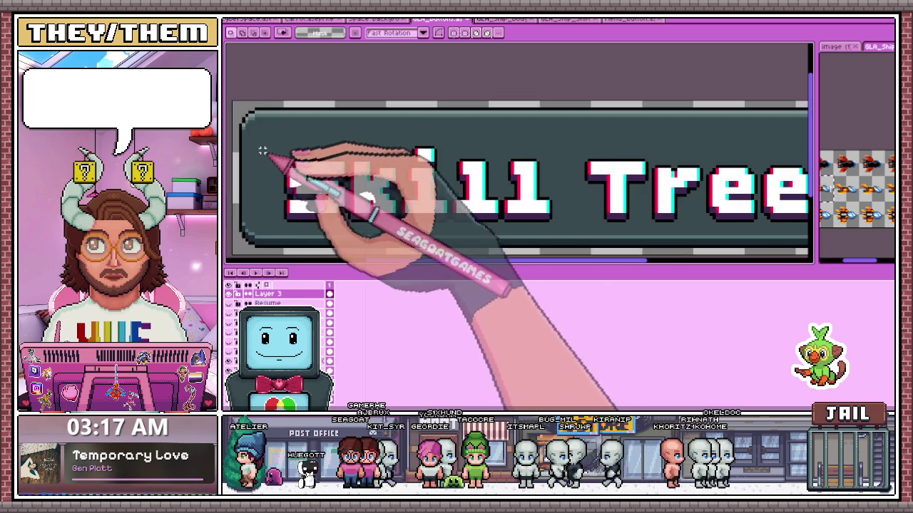
{"action": "scroll", "coordinate": [286, 164], "scroll_direction": "up", "scroll_amount": 2}
{"action": "left_click_drag", "start_coordinate": [228, 102], "coordinate": [360, 226]}
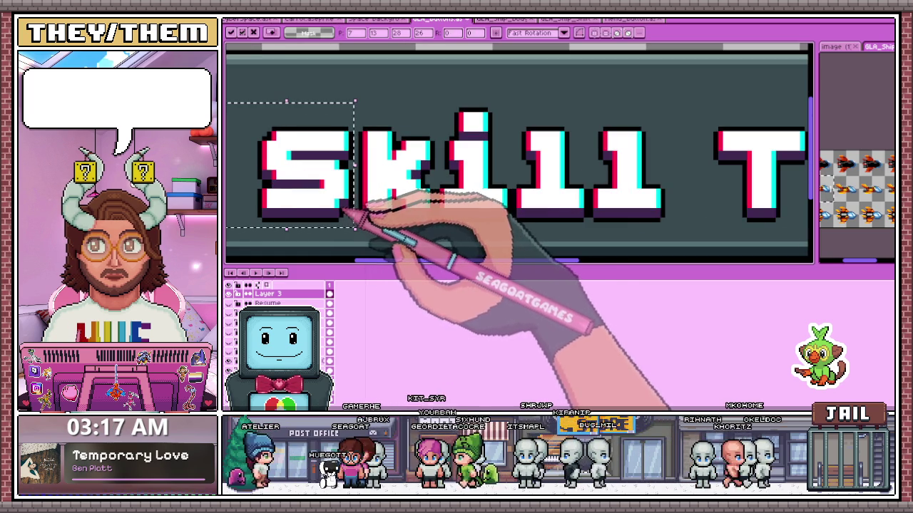
{"action": "scroll", "coordinate": [353, 221], "scroll_direction": "up", "scroll_amount": 2}
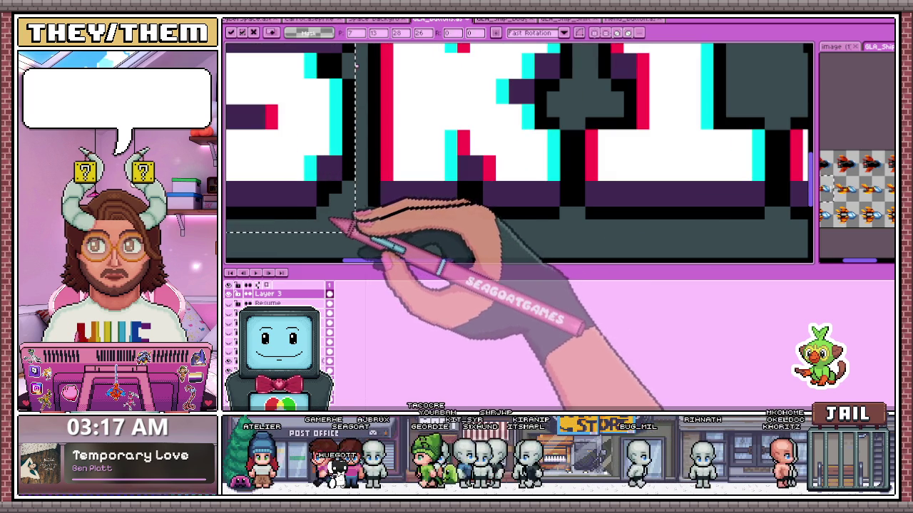
{"action": "left_click", "coordinate": [342, 214]}
{"action": "scroll", "coordinate": [400, 171], "scroll_direction": "down", "scroll_amount": 2}
Select the word Skill to shift it slightly left, then raise the whole label a few pixels.
{"action": "left_click_drag", "start_coordinate": [284, 114], "coordinate": [445, 221]}
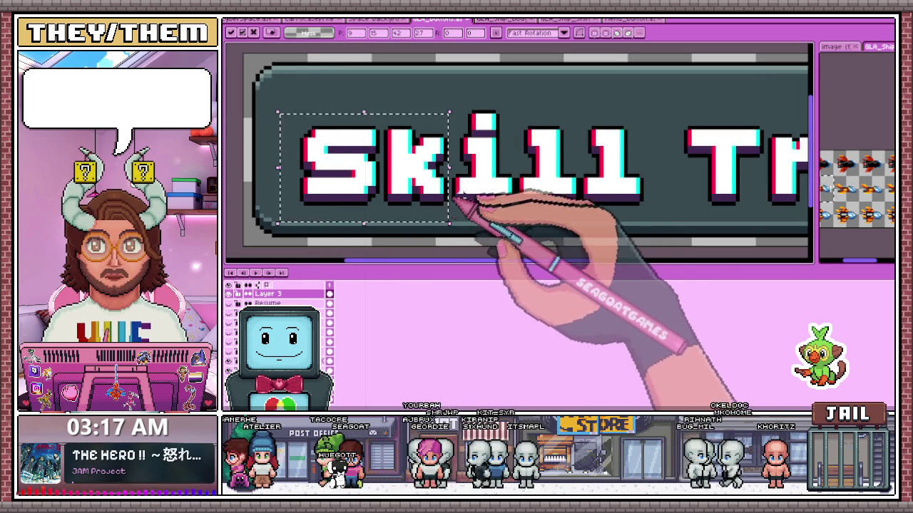
{"action": "left_click_drag", "start_coordinate": [297, 104], "coordinate": [515, 218]}
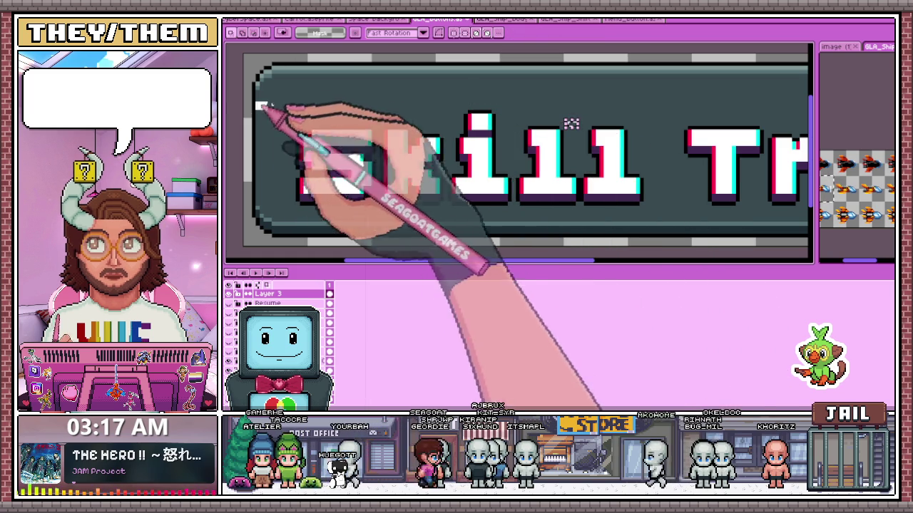
{"action": "left_click_drag", "start_coordinate": [257, 104], "coordinate": [578, 212]}
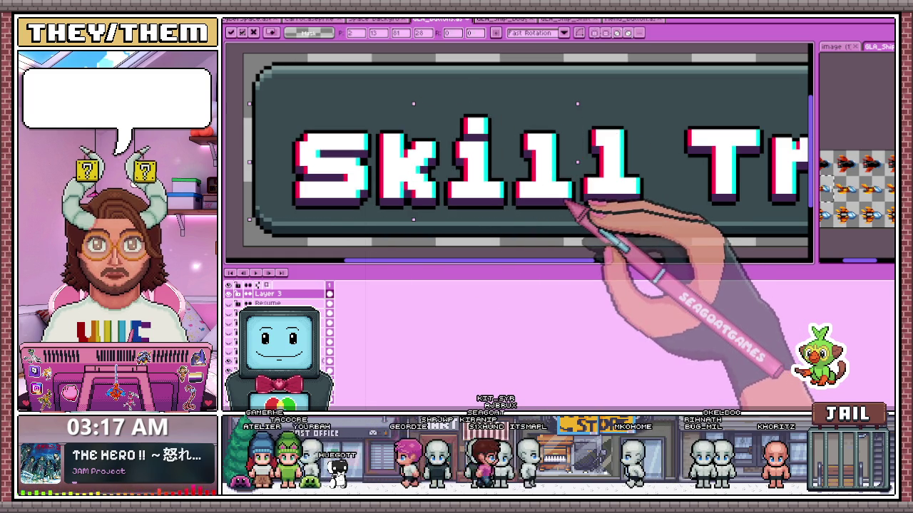
{"action": "scroll", "coordinate": [585, 210], "scroll_direction": "down", "scroll_amount": 3}
{"action": "key", "text": "ctrl+d"}
{"action": "scroll", "coordinate": [535, 230], "scroll_direction": "up", "scroll_amount": 2}
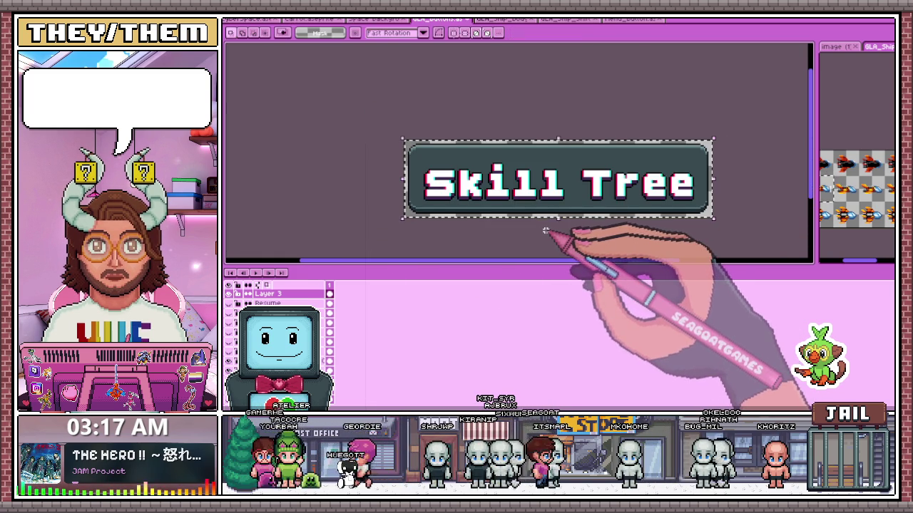
{"action": "key", "text": "Up"}
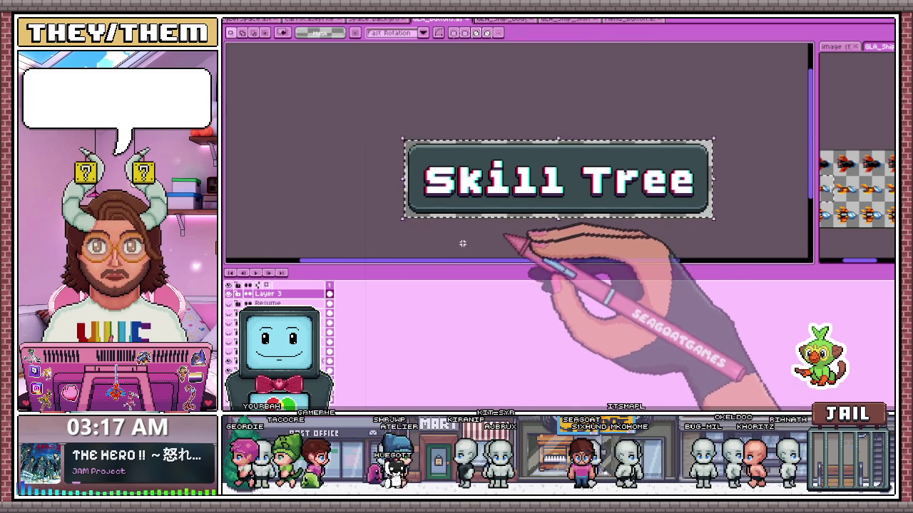
Paste the copied pixels onto the canvas.
{"action": "key", "text": "ctrl+v"}
{"action": "scroll", "coordinate": [513, 214], "scroll_direction": "up", "scroll_amount": 2}
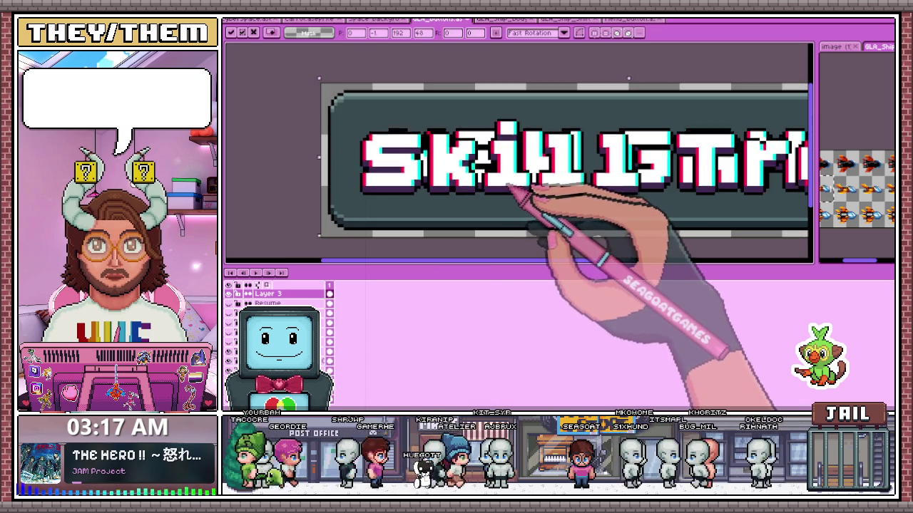
{"action": "scroll", "coordinate": [494, 200], "scroll_direction": "down", "scroll_amount": 2}
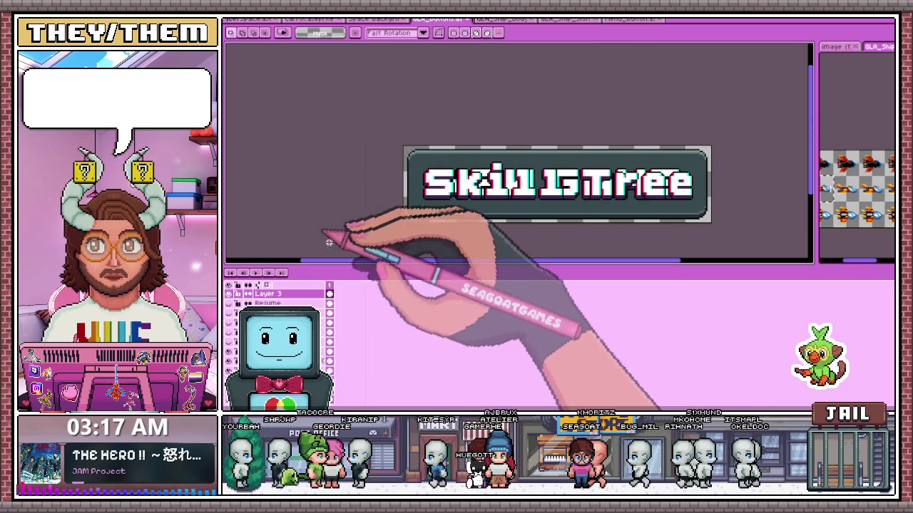
Rename Layer 3 to 'Skill Tree' and switch to the New Game button layer.
{"action": "double_click", "coordinate": [299, 294]}
{"action": "type", "text": "Skill Tree"}
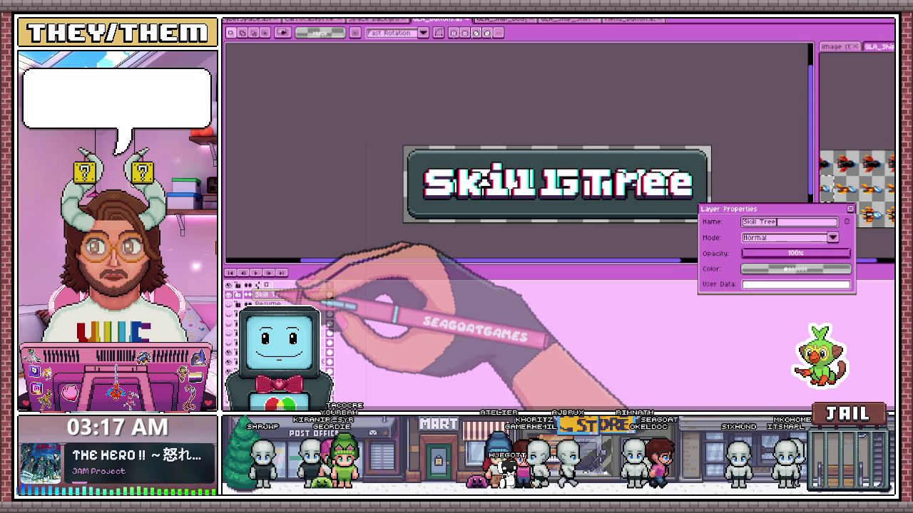
{"action": "key", "text": "Return"}
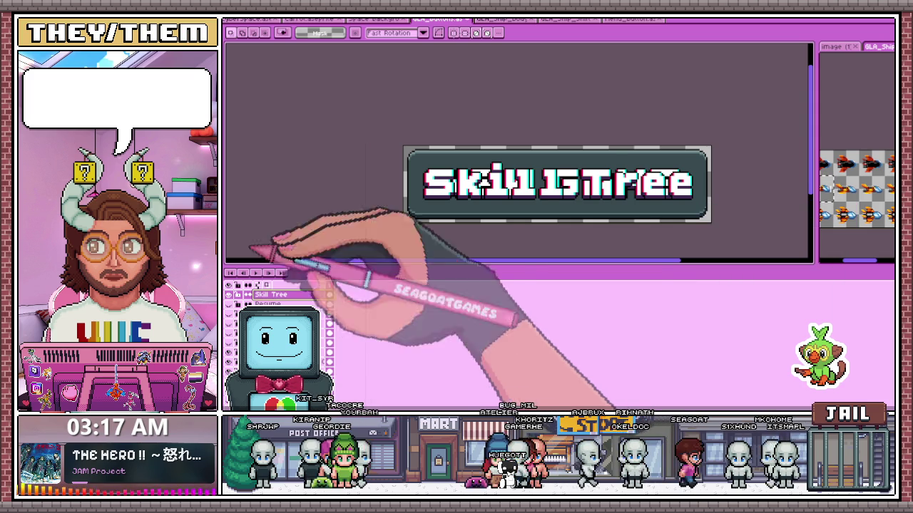
{"action": "scroll", "coordinate": [490, 148], "scroll_direction": "down", "scroll_amount": 2}
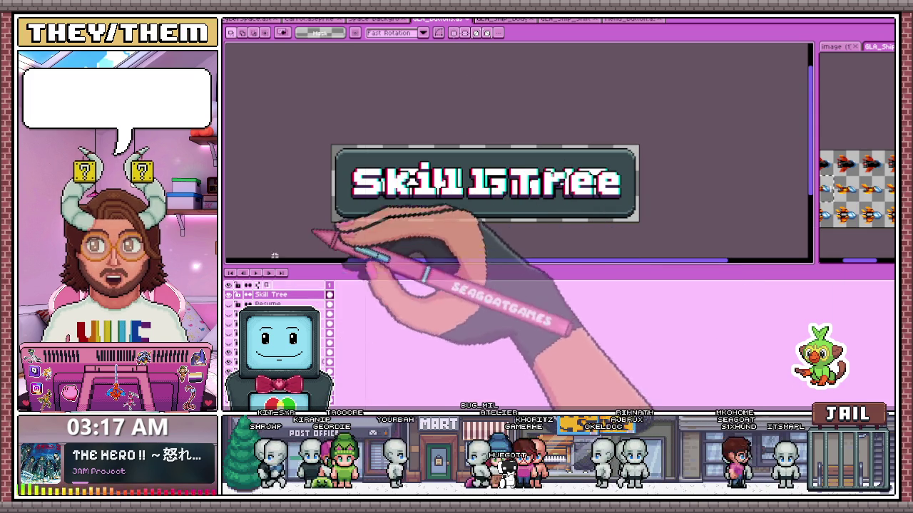
{"action": "left_click", "coordinate": [254, 292]}
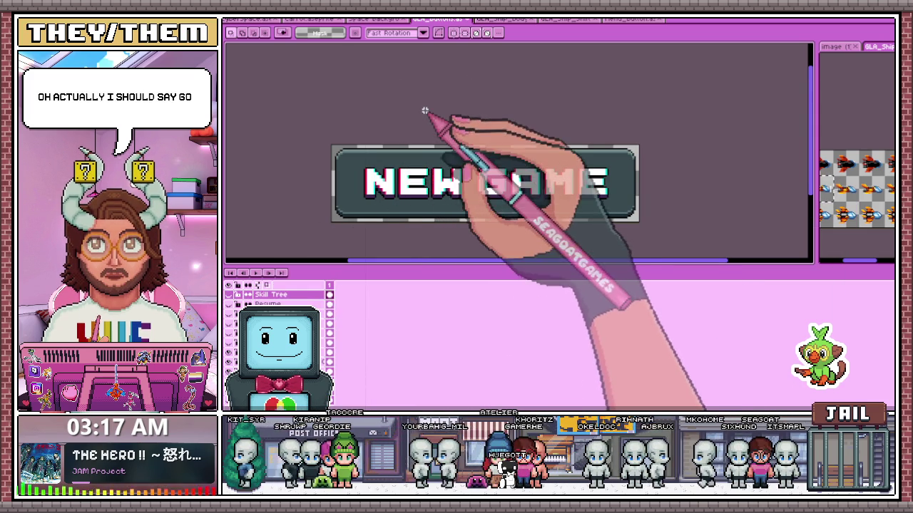
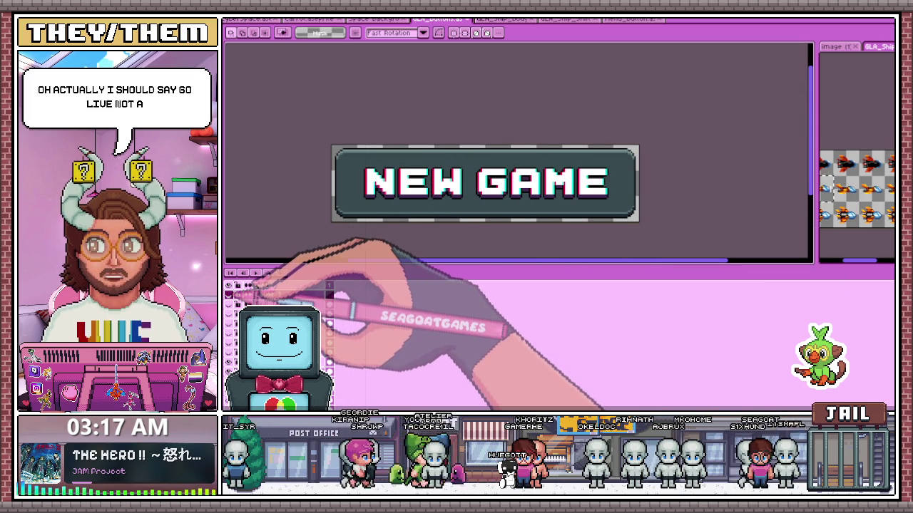
Hide the NEW GAME text and place 'GO LIVE!' in white BoldPixels size 32 on the button.
{"action": "left_click", "coordinate": [252, 292]}
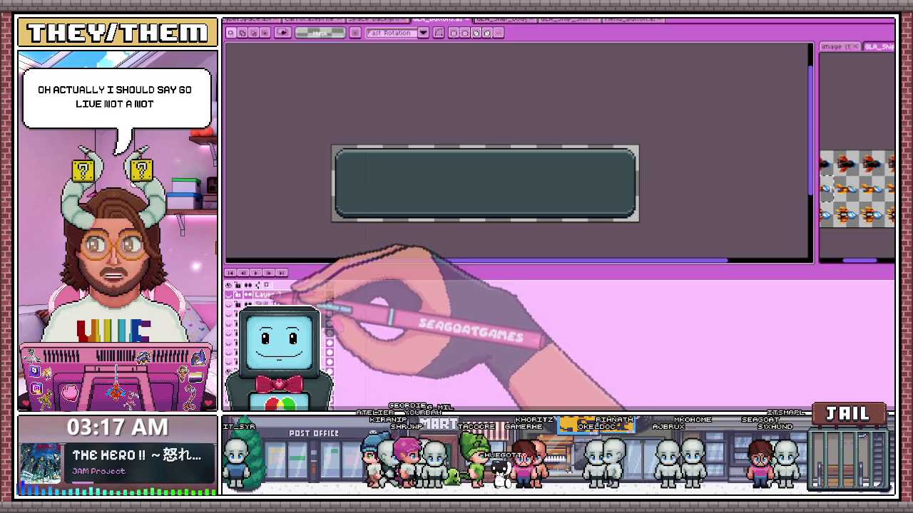
{"action": "key", "text": "ctrl+t"}
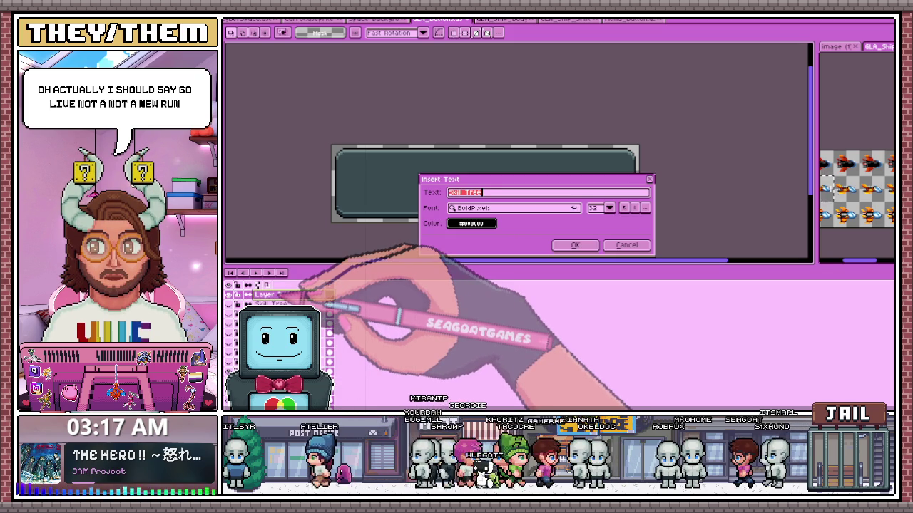
{"action": "left_click", "coordinate": [626, 245]}
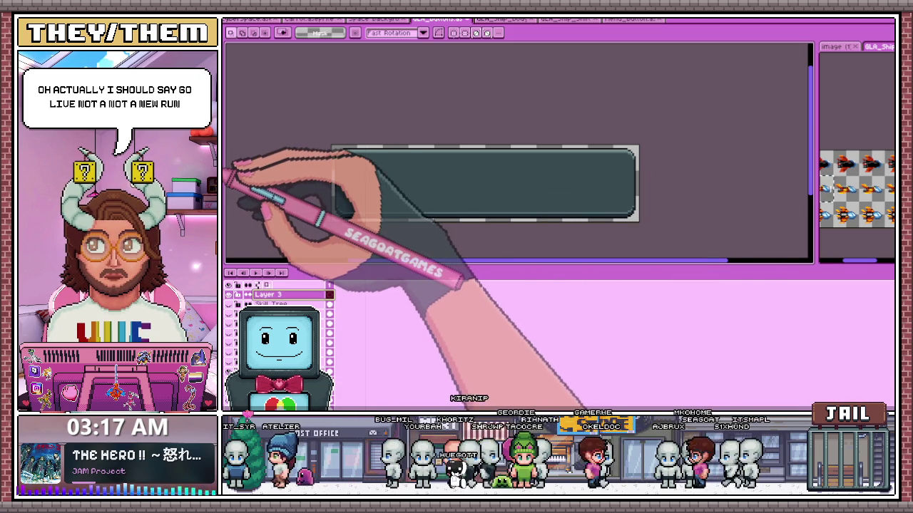
{"action": "key", "text": "ctrl+t"}
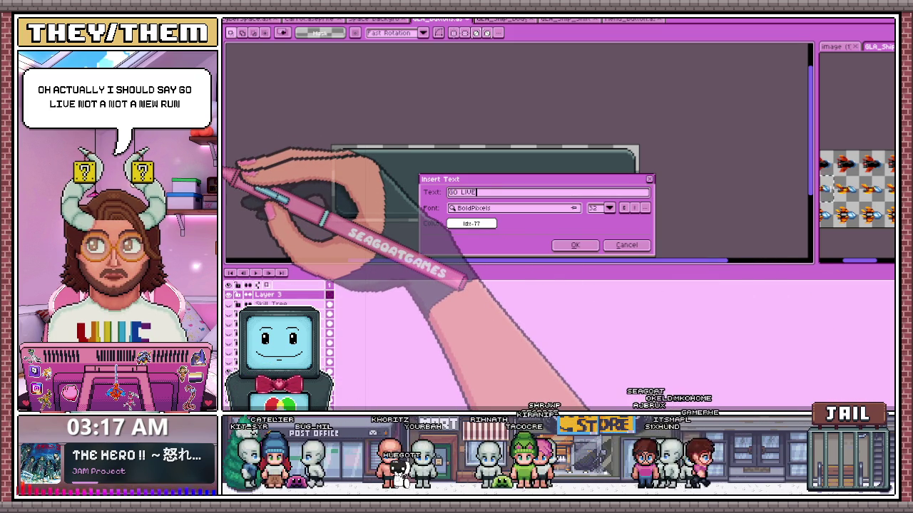
{"action": "left_click", "coordinate": [574, 244]}
{"action": "key", "text": "Return"}
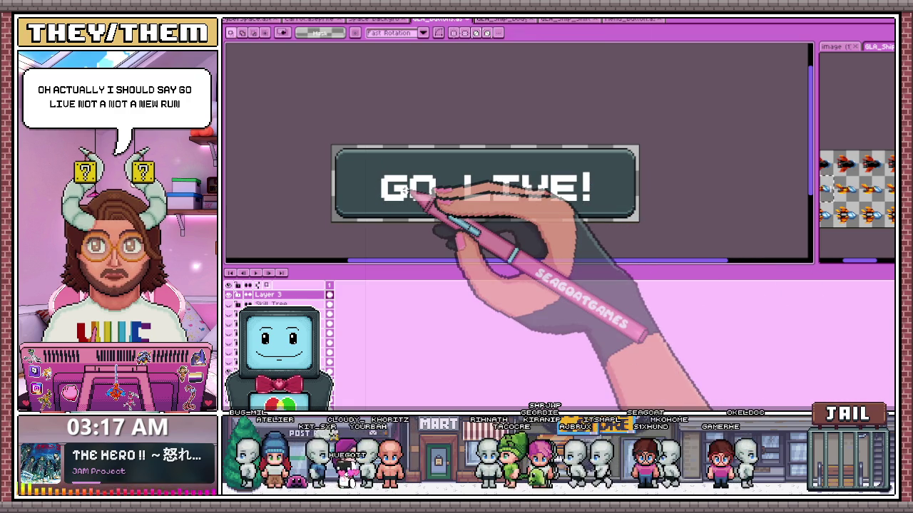
Pencil one-pixel red strips along the G's outer and inner left edges and beside the O.
{"action": "key", "text": "b"}
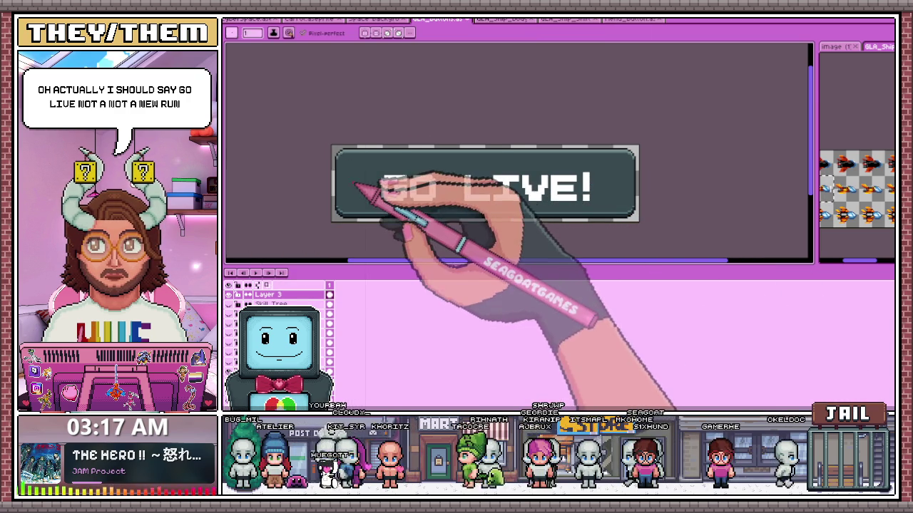
{"action": "scroll", "coordinate": [384, 193], "scroll_direction": "up", "scroll_amount": 3}
{"action": "scroll", "coordinate": [385, 193], "scroll_direction": "up", "scroll_amount": 1}
{"action": "scroll", "coordinate": [384, 196], "scroll_direction": "up", "scroll_amount": 1}
{"action": "scroll", "coordinate": [381, 200], "scroll_direction": "down", "scroll_amount": 1}
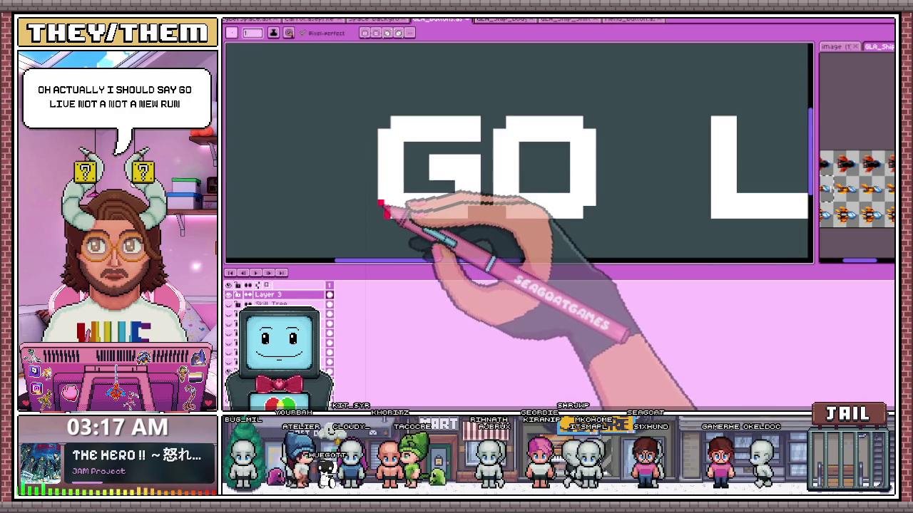
{"action": "scroll", "coordinate": [378, 196], "scroll_direction": "up", "scroll_amount": 2}
{"action": "left_click_drag", "start_coordinate": [373, 239], "coordinate": [375, 103]}
{"action": "scroll", "coordinate": [382, 122], "scroll_direction": "down", "scroll_amount": 2}
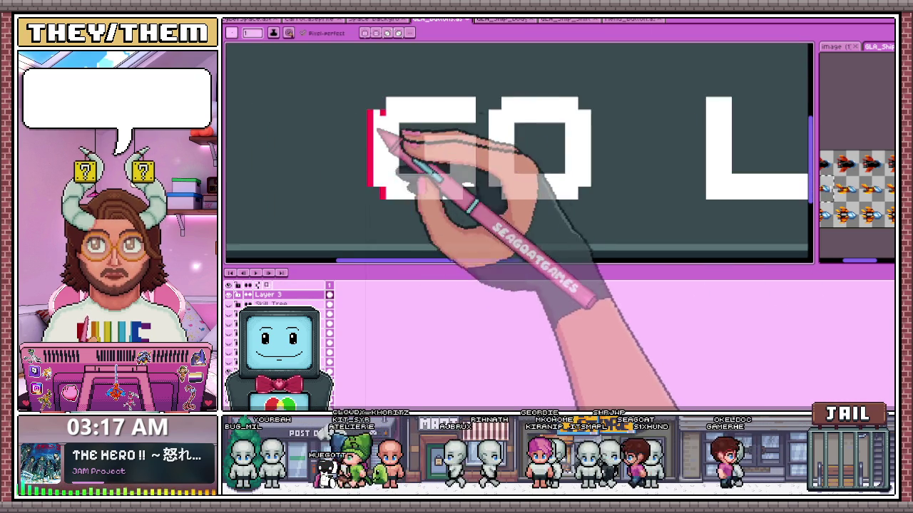
{"action": "scroll", "coordinate": [381, 114], "scroll_direction": "up", "scroll_amount": 1}
{"action": "scroll", "coordinate": [400, 128], "scroll_direction": "down", "scroll_amount": 1}
{"action": "scroll", "coordinate": [410, 139], "scroll_direction": "up", "scroll_amount": 2}
{"action": "left_click_drag", "start_coordinate": [397, 117], "coordinate": [397, 158]}
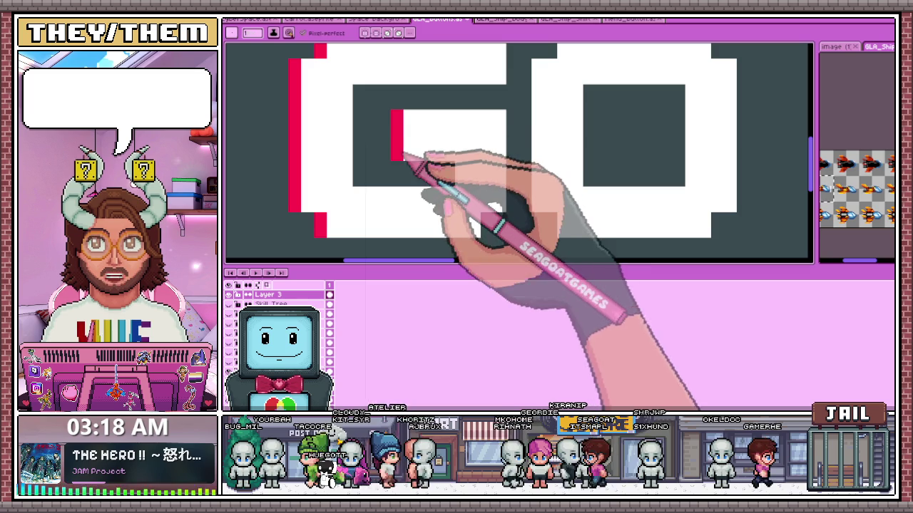
{"action": "scroll", "coordinate": [449, 173], "scroll_direction": "down", "scroll_amount": 2}
{"action": "scroll", "coordinate": [442, 189], "scroll_direction": "down", "scroll_amount": 1}
{"action": "scroll", "coordinate": [456, 185], "scroll_direction": "up", "scroll_amount": 2}
{"action": "left_click", "coordinate": [462, 181]}
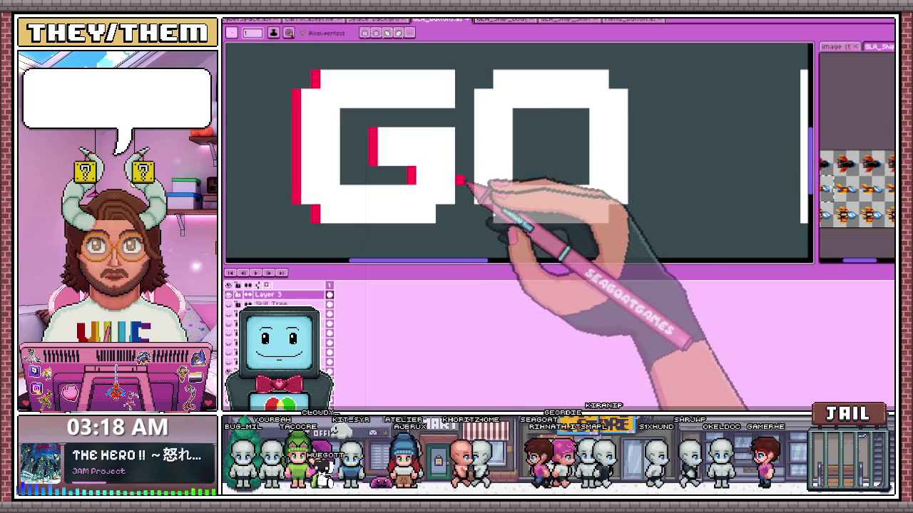
{"action": "left_click", "coordinate": [499, 207]}
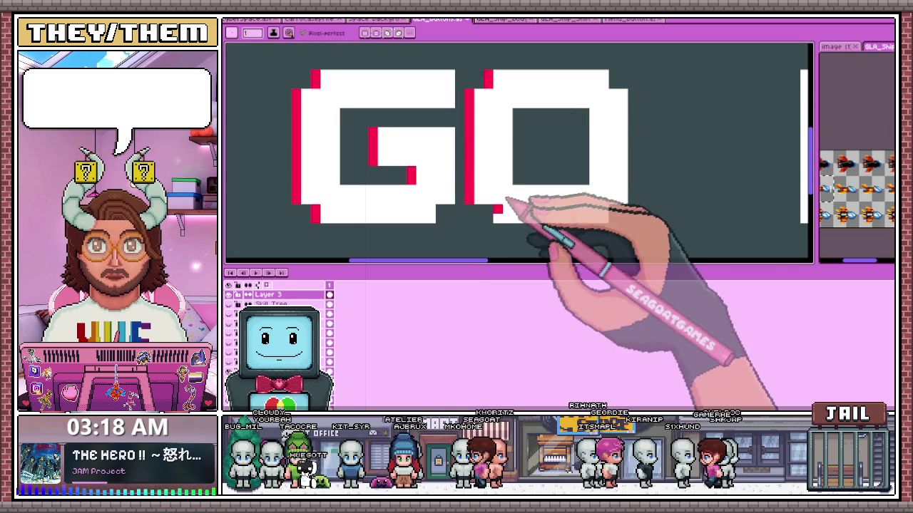
Draw red strips along the left edges of the V and E.
{"action": "scroll", "coordinate": [591, 172], "scroll_direction": "down", "scroll_amount": 2}
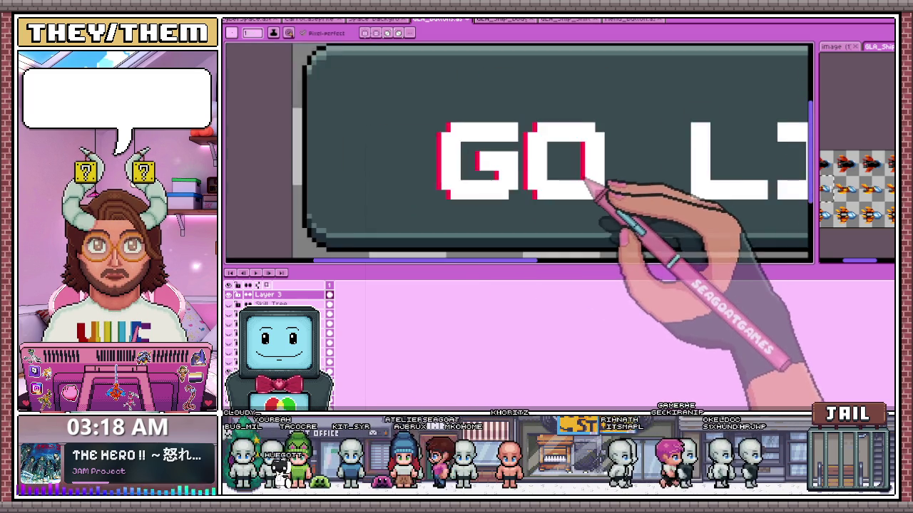
{"action": "scroll", "coordinate": [581, 175], "scroll_direction": "down", "scroll_amount": 1}
{"action": "scroll", "coordinate": [581, 180], "scroll_direction": "up", "scroll_amount": 1}
{"action": "scroll", "coordinate": [499, 200], "scroll_direction": "down", "scroll_amount": 2}
{"action": "scroll", "coordinate": [499, 214], "scroll_direction": "down", "scroll_amount": 1}
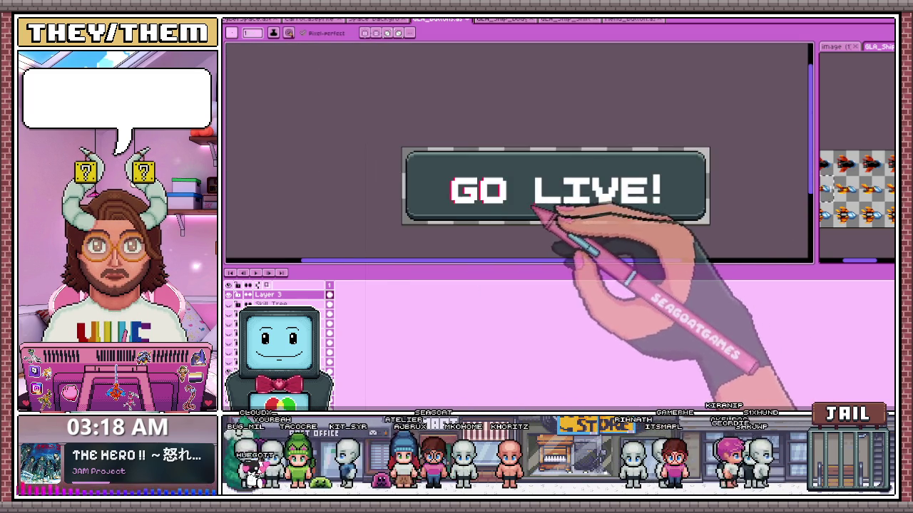
{"action": "scroll", "coordinate": [535, 212], "scroll_direction": "up", "scroll_amount": 3}
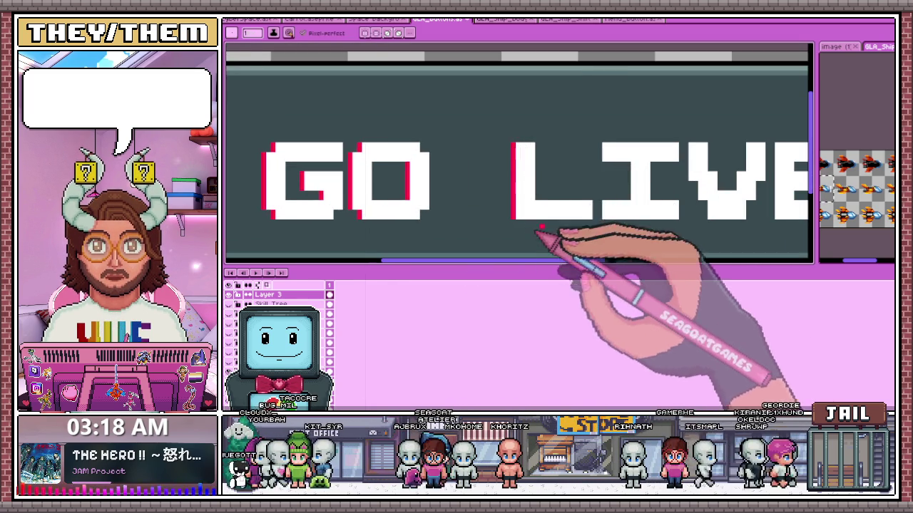
{"action": "scroll", "coordinate": [564, 222], "scroll_direction": "up", "scroll_amount": 2}
{"action": "scroll", "coordinate": [599, 212], "scroll_direction": "up", "scroll_amount": 1}
{"action": "scroll", "coordinate": [578, 221], "scroll_direction": "down", "scroll_amount": 3}
{"action": "scroll", "coordinate": [563, 228], "scroll_direction": "up", "scroll_amount": 3}
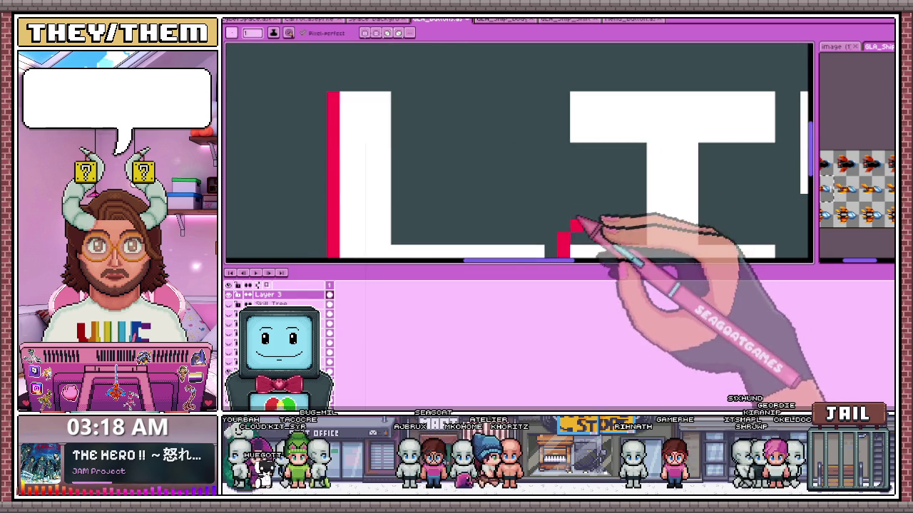
{"action": "scroll", "coordinate": [570, 214], "scroll_direction": "down", "scroll_amount": 3}
{"action": "scroll", "coordinate": [585, 207], "scroll_direction": "up", "scroll_amount": 2}
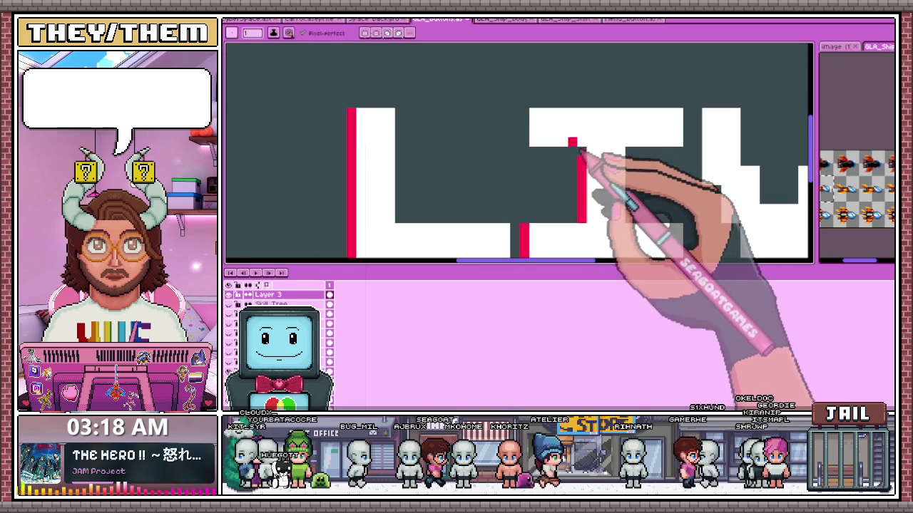
{"action": "scroll", "coordinate": [535, 143], "scroll_direction": "down", "scroll_amount": 3}
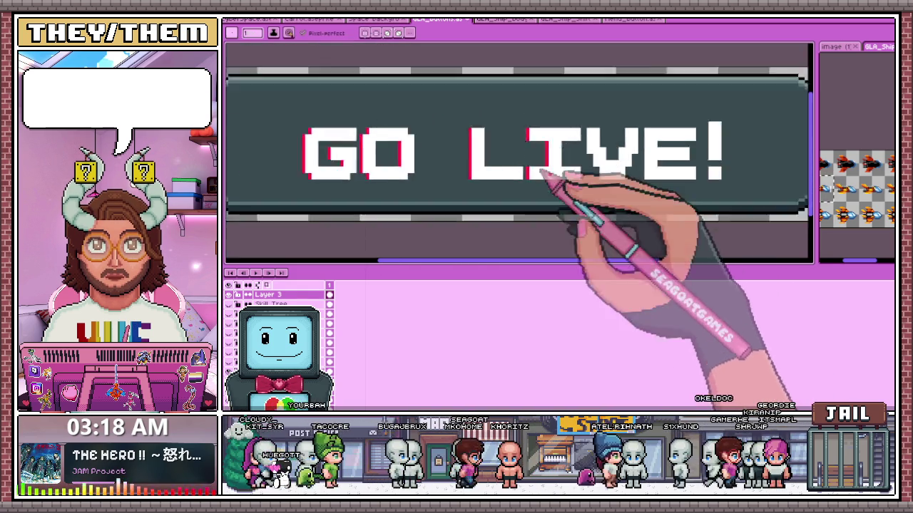
{"action": "scroll", "coordinate": [563, 181], "scroll_direction": "up", "scroll_amount": 1}
{"action": "scroll", "coordinate": [567, 183], "scroll_direction": "up", "scroll_amount": 2}
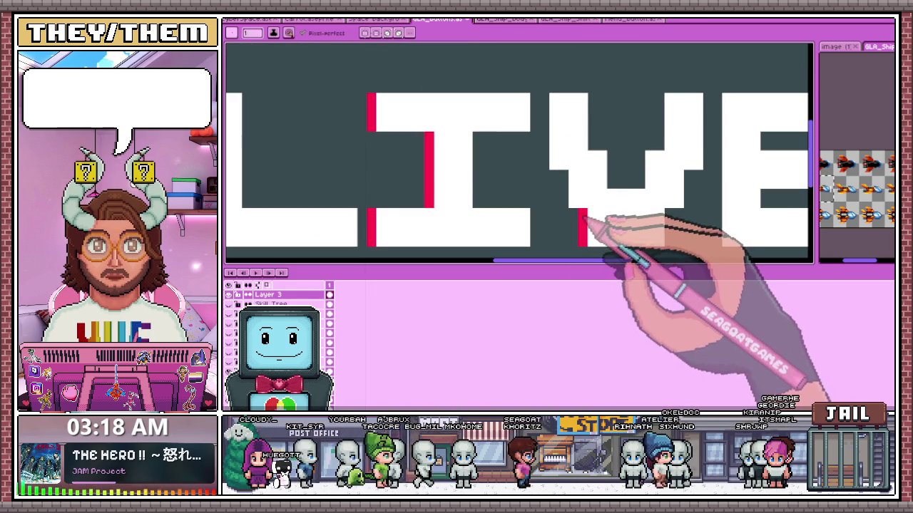
{"action": "left_click_drag", "start_coordinate": [564, 203], "coordinate": [553, 164]}
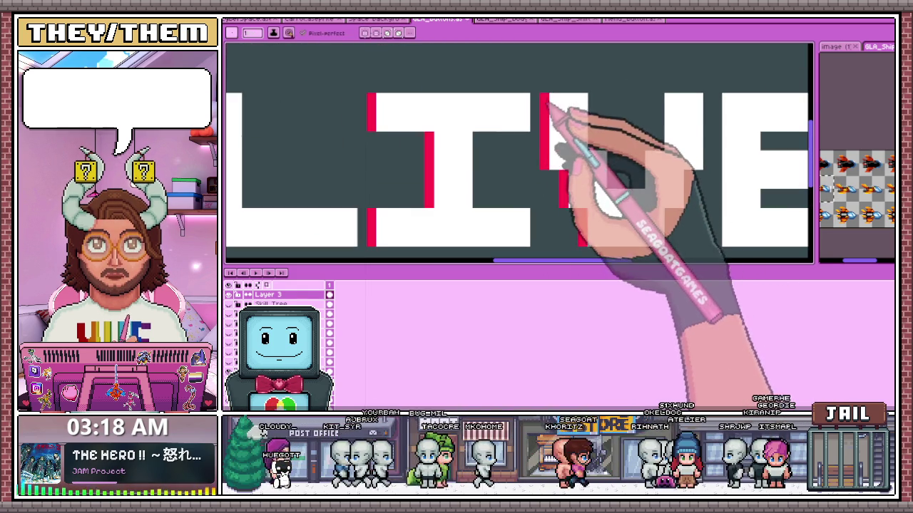
{"action": "scroll", "coordinate": [551, 101], "scroll_direction": "down", "scroll_amount": 2}
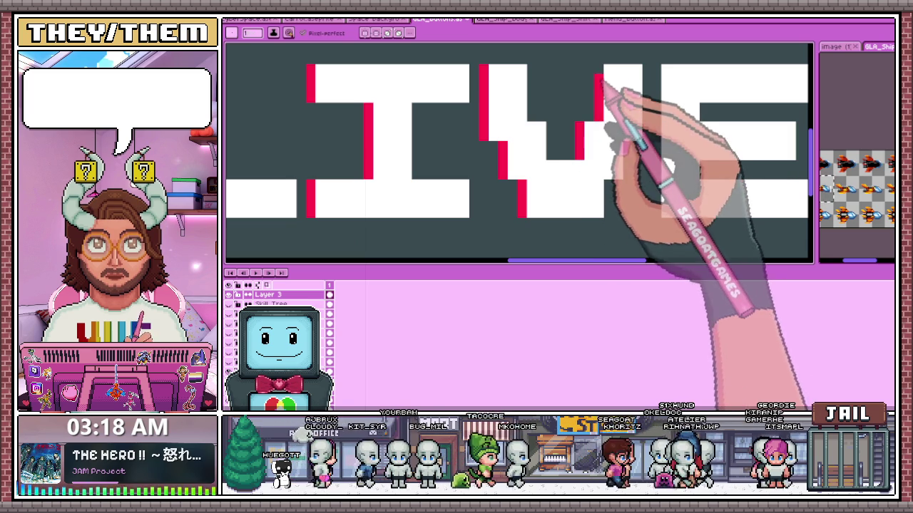
{"action": "scroll", "coordinate": [554, 122], "scroll_direction": "down", "scroll_amount": 2}
{"action": "scroll", "coordinate": [591, 152], "scroll_direction": "up", "scroll_amount": 1}
{"action": "scroll", "coordinate": [533, 196], "scroll_direction": "up", "scroll_amount": 1}
{"action": "left_click_drag", "start_coordinate": [524, 191], "coordinate": [524, 112]}
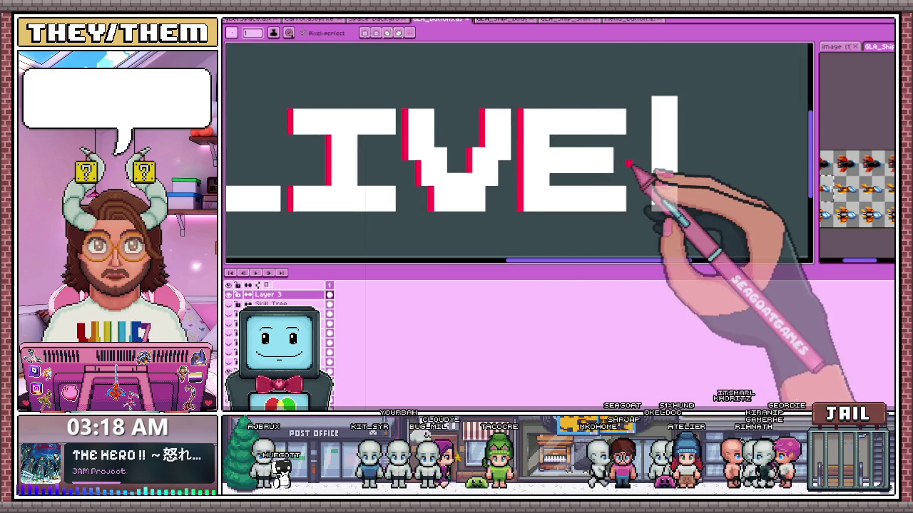
{"action": "scroll", "coordinate": [646, 212], "scroll_direction": "up", "scroll_amount": 1}
{"action": "scroll", "coordinate": [645, 154], "scroll_direction": "down", "scroll_amount": 2}
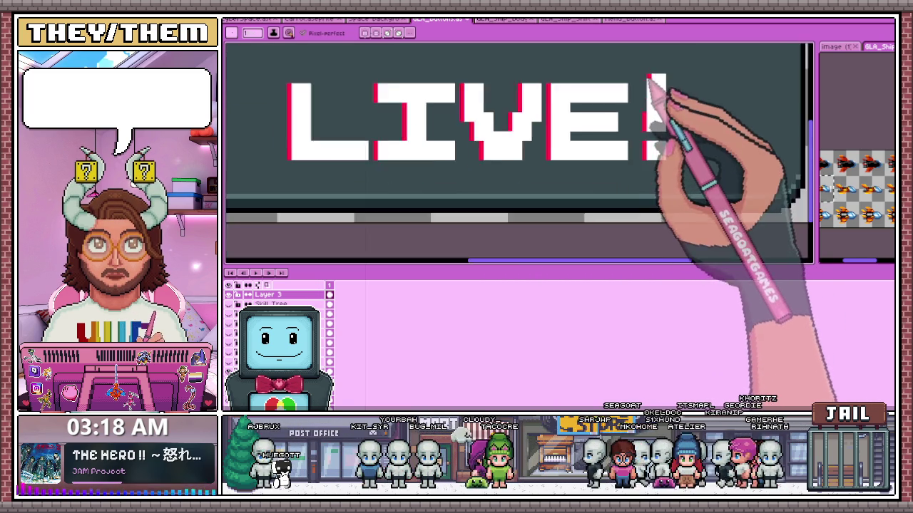
{"action": "scroll", "coordinate": [659, 92], "scroll_direction": "up", "scroll_amount": 2}
{"action": "scroll", "coordinate": [620, 185], "scroll_direction": "down", "scroll_amount": 3}
{"action": "scroll", "coordinate": [583, 166], "scroll_direction": "down", "scroll_amount": 1}
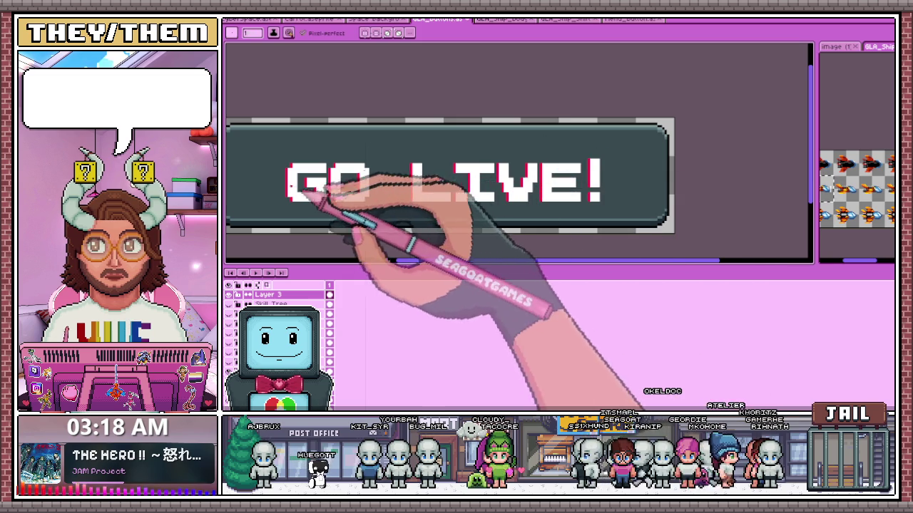
{"action": "scroll", "coordinate": [296, 179], "scroll_direction": "up", "scroll_amount": 1}
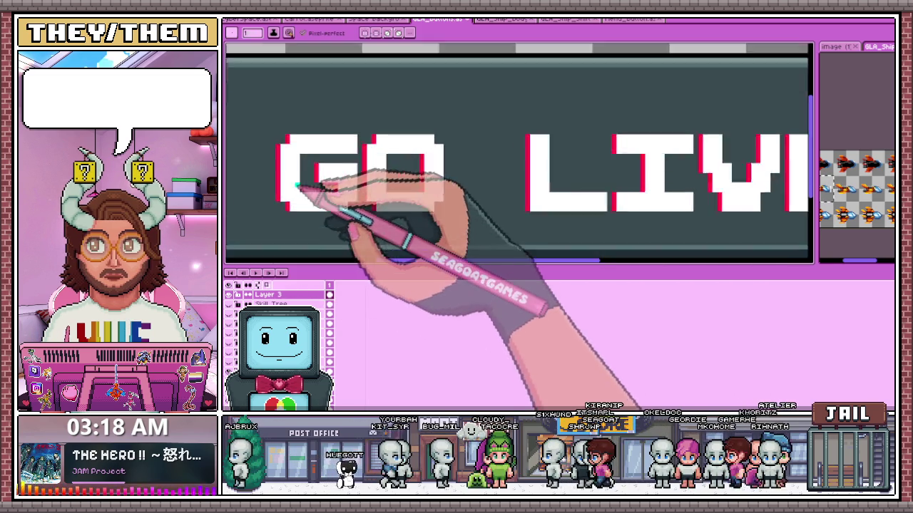
Draw a cyan strip down the G's right edge with a cyan pixel at its notch.
{"action": "scroll", "coordinate": [305, 193], "scroll_direction": "up", "scroll_amount": 2}
{"action": "scroll", "coordinate": [306, 143], "scroll_direction": "up", "scroll_amount": 1}
{"action": "left_click_drag", "start_coordinate": [457, 52], "coordinate": [465, 214]}
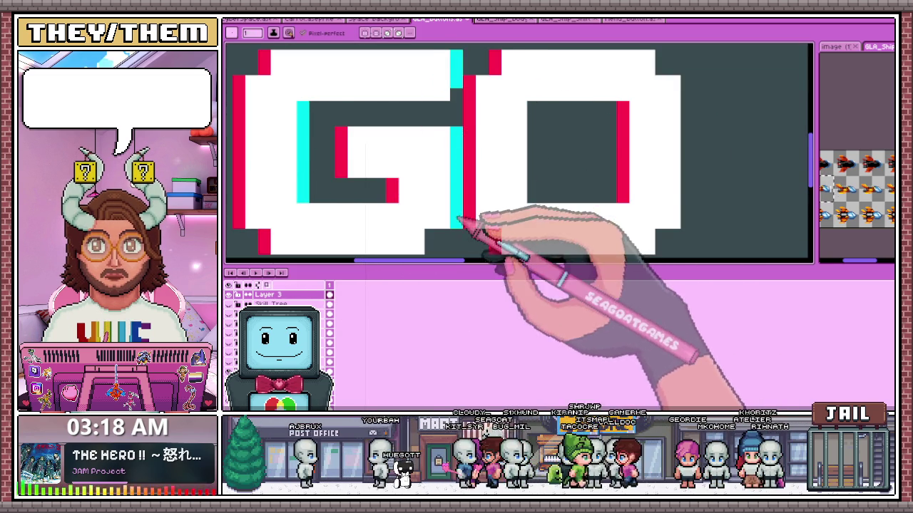
{"action": "scroll", "coordinate": [438, 210], "scroll_direction": "down", "scroll_amount": 1}
{"action": "scroll", "coordinate": [438, 235], "scroll_direction": "up", "scroll_amount": 1}
{"action": "left_click", "coordinate": [439, 234]}
{"action": "scroll", "coordinate": [533, 245], "scroll_direction": "down", "scroll_amount": 1}
{"action": "scroll", "coordinate": [546, 214], "scroll_direction": "up", "scroll_amount": 1}
Add cyan pixels along the O's right edge, top-right corner and inner top-left corner.
{"action": "mouse_move", "coordinate": [630, 217]}
{"action": "left_mouse_down"}
{"action": "mouse_move", "coordinate": [630, 232]}
{"action": "mouse_move", "coordinate": [651, 113]}
{"action": "left_mouse_up"}
{"action": "left_click", "coordinate": [656, 205]}
{"action": "scroll", "coordinate": [659, 206], "scroll_direction": "down", "scroll_amount": 2}
{"action": "scroll", "coordinate": [672, 127], "scroll_direction": "up", "scroll_amount": 1}
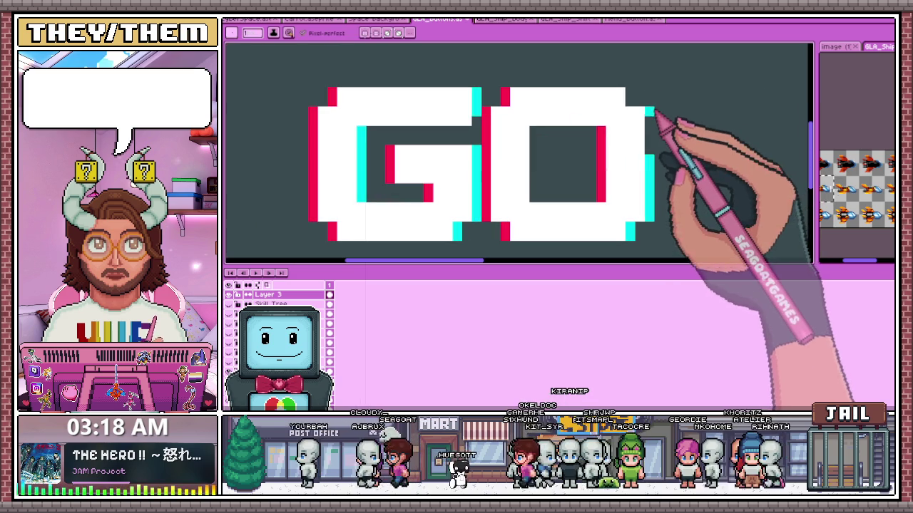
{"action": "left_click", "coordinate": [630, 97]}
{"action": "key", "text": "i"}
{"action": "key", "text": "b"}
{"action": "left_click", "coordinate": [554, 132]}
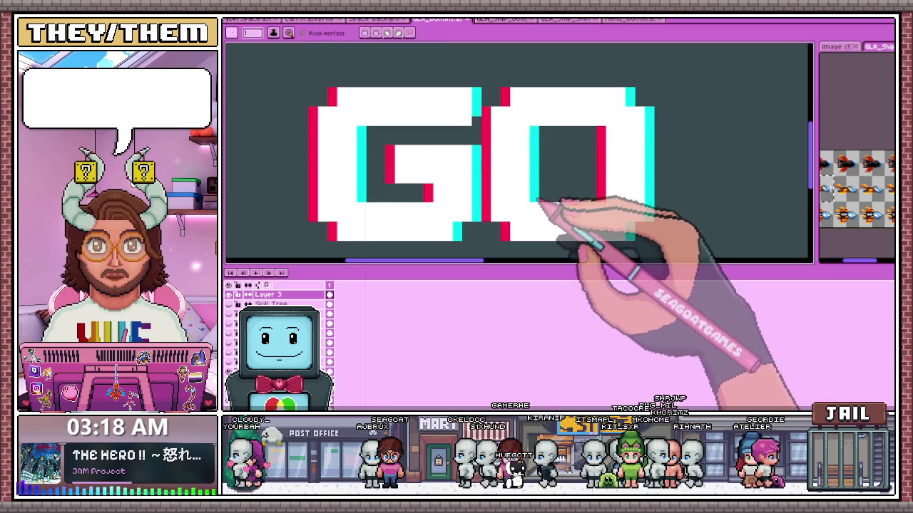
{"action": "scroll", "coordinate": [499, 214], "scroll_direction": "down", "scroll_amount": 2}
{"action": "scroll", "coordinate": [473, 220], "scroll_direction": "up", "scroll_amount": 1}
{"action": "scroll", "coordinate": [571, 204], "scroll_direction": "up", "scroll_amount": 2}
{"action": "scroll", "coordinate": [546, 209], "scroll_direction": "down", "scroll_amount": 2}
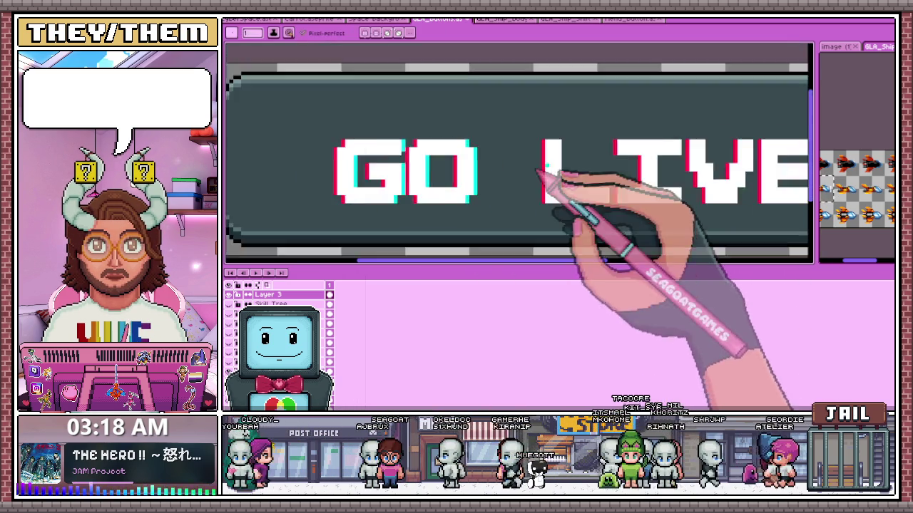
{"action": "scroll", "coordinate": [547, 166], "scroll_direction": "up", "scroll_amount": 2}
{"action": "scroll", "coordinate": [554, 112], "scroll_direction": "down", "scroll_amount": 1}
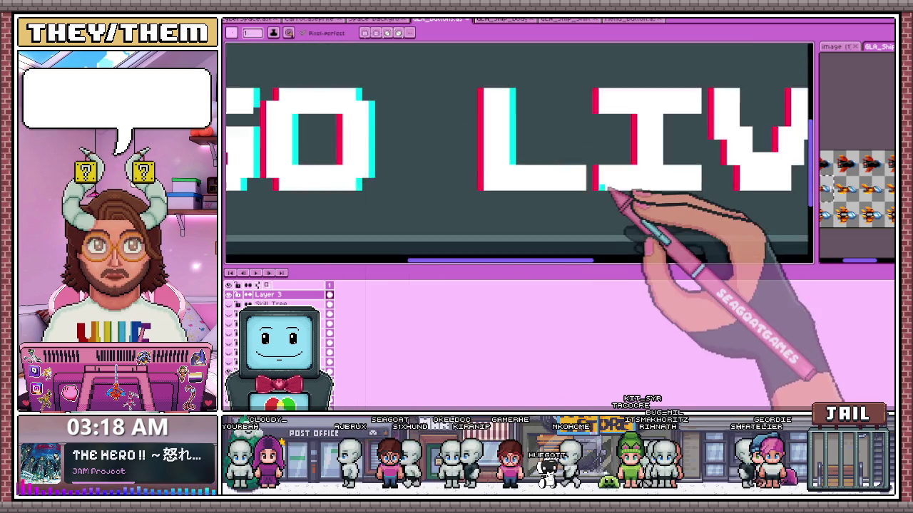
{"action": "scroll", "coordinate": [591, 193], "scroll_direction": "up", "scroll_amount": 1}
{"action": "scroll", "coordinate": [526, 204], "scroll_direction": "down", "scroll_amount": 3}
{"action": "scroll", "coordinate": [629, 127], "scroll_direction": "up", "scroll_amount": 1}
{"action": "scroll", "coordinate": [629, 128], "scroll_direction": "up", "scroll_amount": 1}
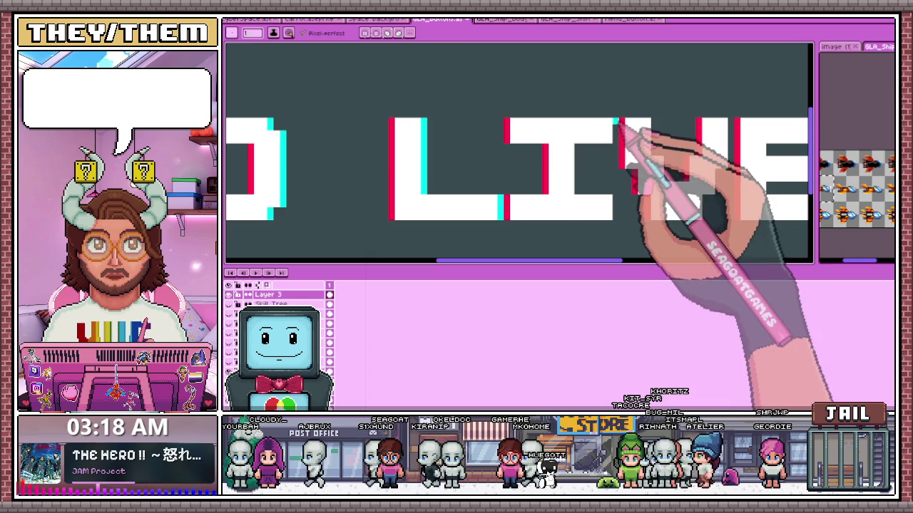
{"action": "scroll", "coordinate": [621, 149], "scroll_direction": "up", "scroll_amount": 2}
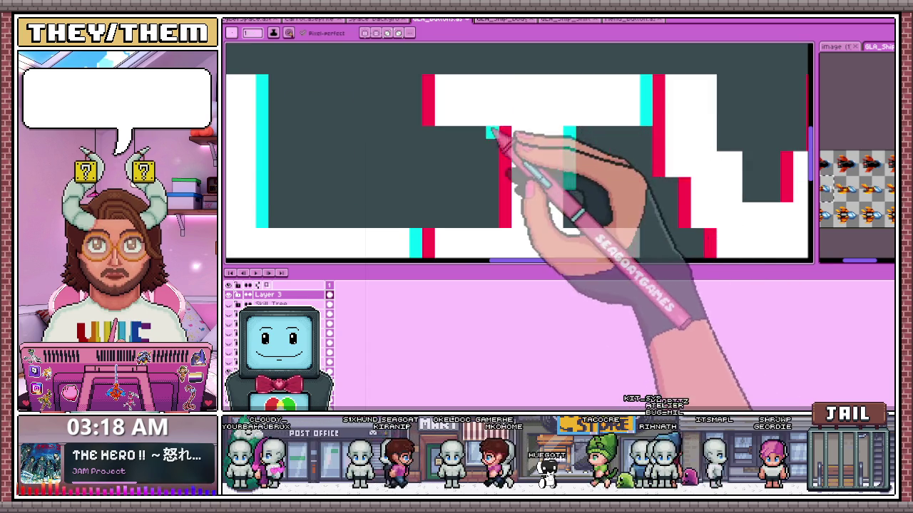
{"action": "scroll", "coordinate": [491, 130], "scroll_direction": "down", "scroll_amount": 3}
{"action": "scroll", "coordinate": [502, 164], "scroll_direction": "up", "scroll_amount": 4}
{"action": "scroll", "coordinate": [477, 186], "scroll_direction": "down", "scroll_amount": 2}
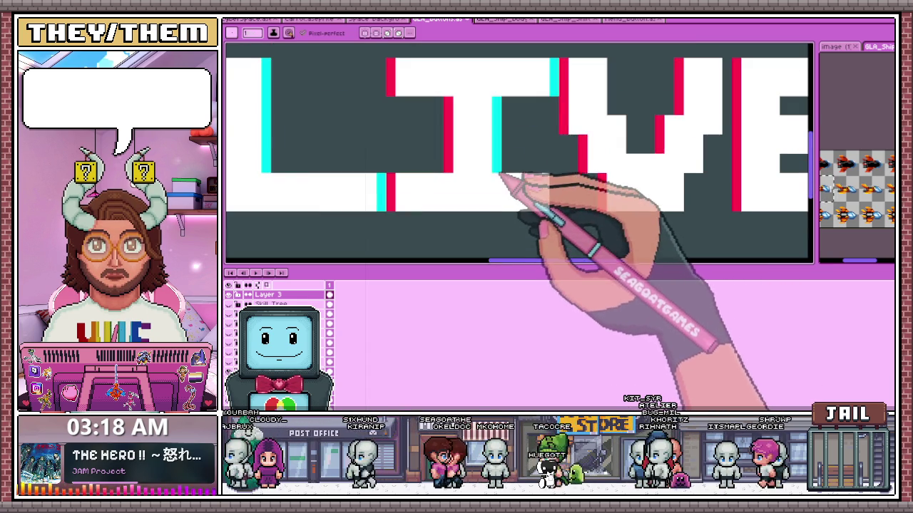
{"action": "scroll", "coordinate": [520, 193], "scroll_direction": "down", "scroll_amount": 3}
{"action": "scroll", "coordinate": [597, 183], "scroll_direction": "up", "scroll_amount": 1}
{"action": "scroll", "coordinate": [467, 206], "scroll_direction": "up", "scroll_amount": 2}
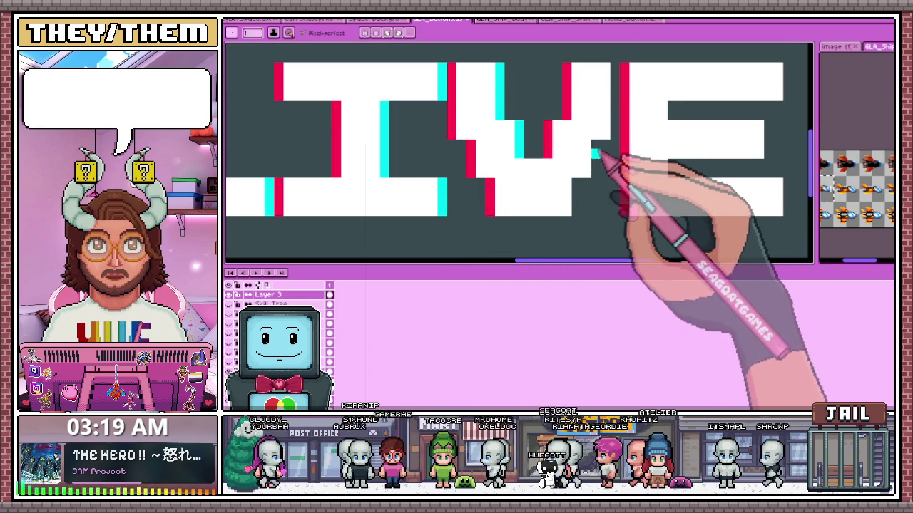
{"action": "scroll", "coordinate": [581, 211], "scroll_direction": "down", "scroll_amount": 1}
{"action": "scroll", "coordinate": [599, 158], "scroll_direction": "up", "scroll_amount": 1}
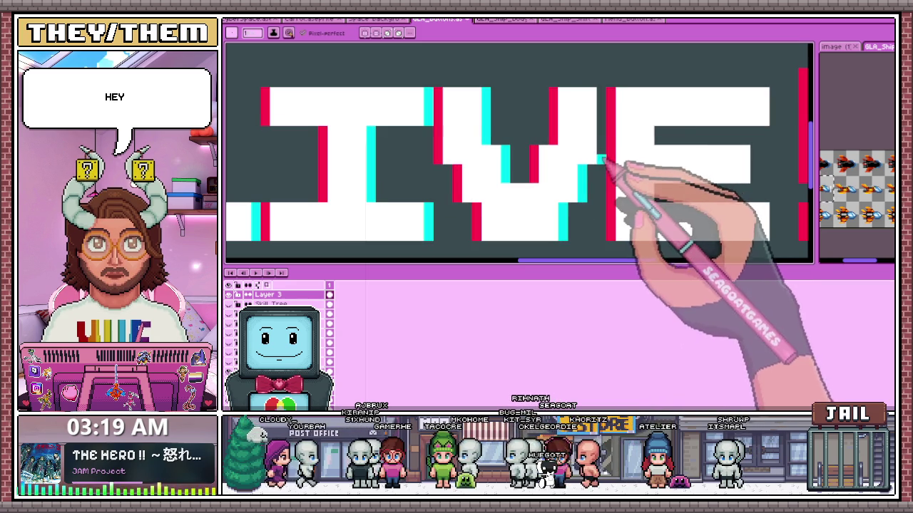
{"action": "scroll", "coordinate": [605, 107], "scroll_direction": "down", "scroll_amount": 2}
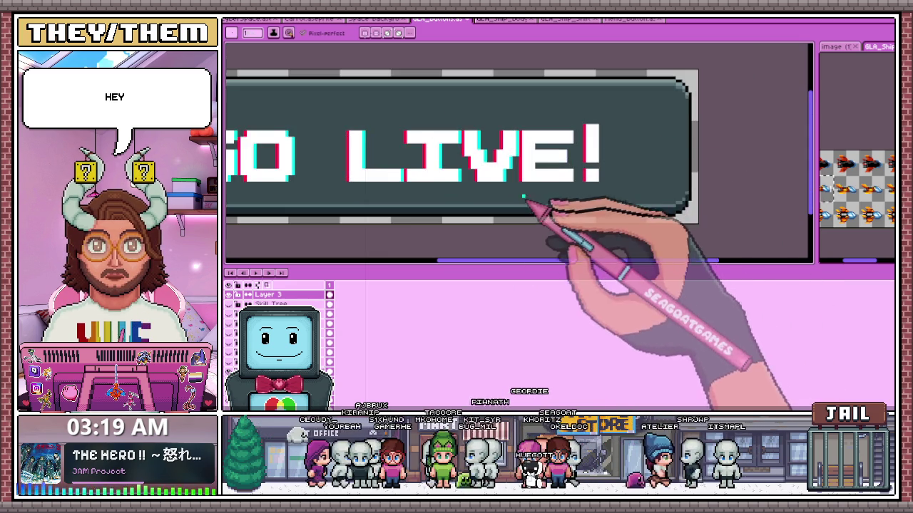
{"action": "scroll", "coordinate": [610, 139], "scroll_direction": "down", "scroll_amount": 1}
{"action": "scroll", "coordinate": [542, 170], "scroll_direction": "up", "scroll_amount": 2}
{"action": "scroll", "coordinate": [521, 184], "scroll_direction": "up", "scroll_amount": 2}
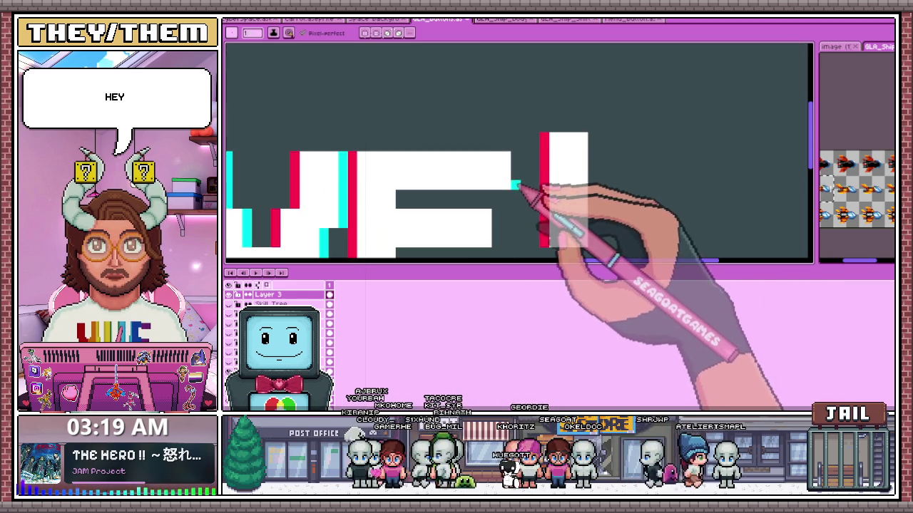
{"action": "scroll", "coordinate": [438, 153], "scroll_direction": "down", "scroll_amount": 1}
{"action": "scroll", "coordinate": [456, 242], "scroll_direction": "up", "scroll_amount": 1}
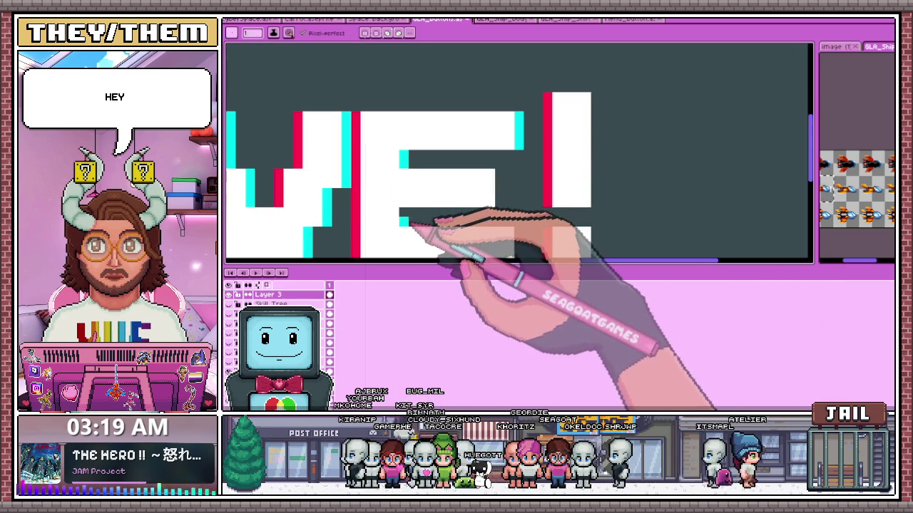
{"action": "scroll", "coordinate": [509, 200], "scroll_direction": "down", "scroll_amount": 1}
{"action": "scroll", "coordinate": [531, 217], "scroll_direction": "up", "scroll_amount": 1}
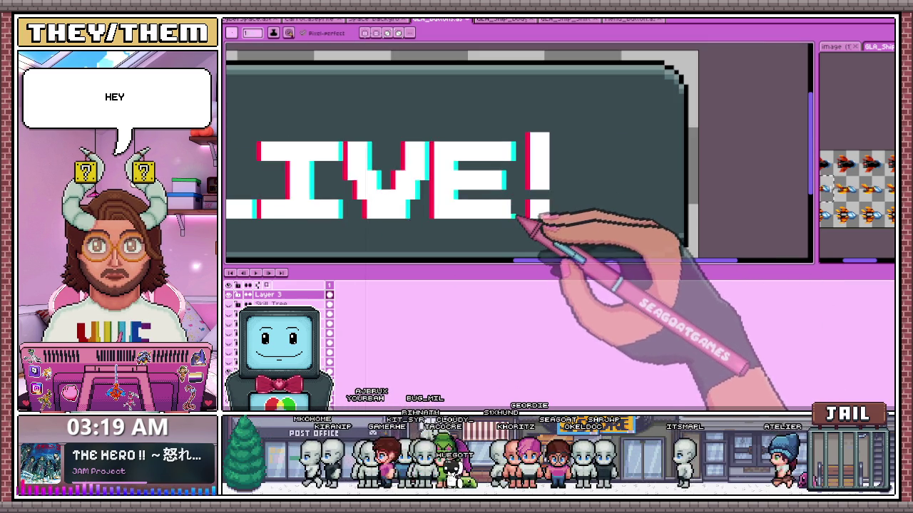
{"action": "scroll", "coordinate": [545, 210], "scroll_direction": "up", "scroll_amount": 2}
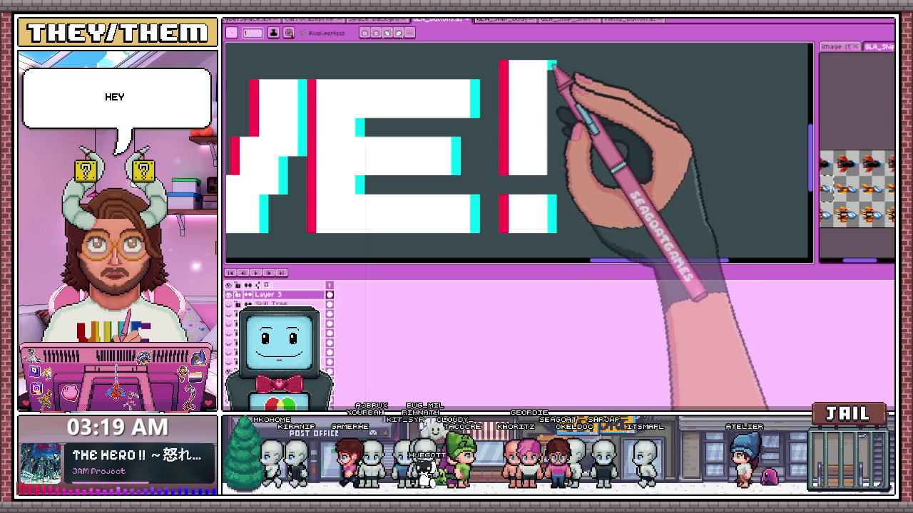
Draw a cyan edge on the exclamation mark's bar and undo an accidental change.
{"action": "left_click_drag", "start_coordinate": [552, 64], "coordinate": [552, 173]}
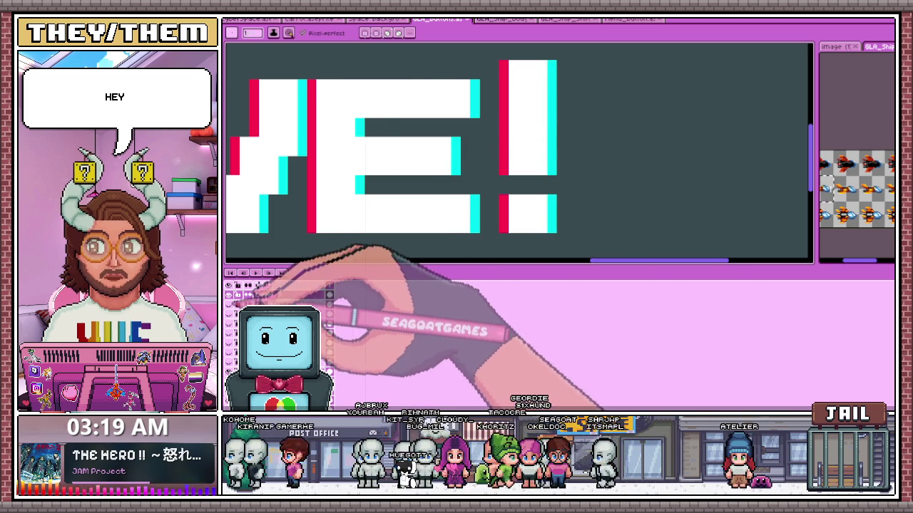
{"action": "left_click", "coordinate": [255, 309]}
{"action": "key", "text": "ctrl+z"}
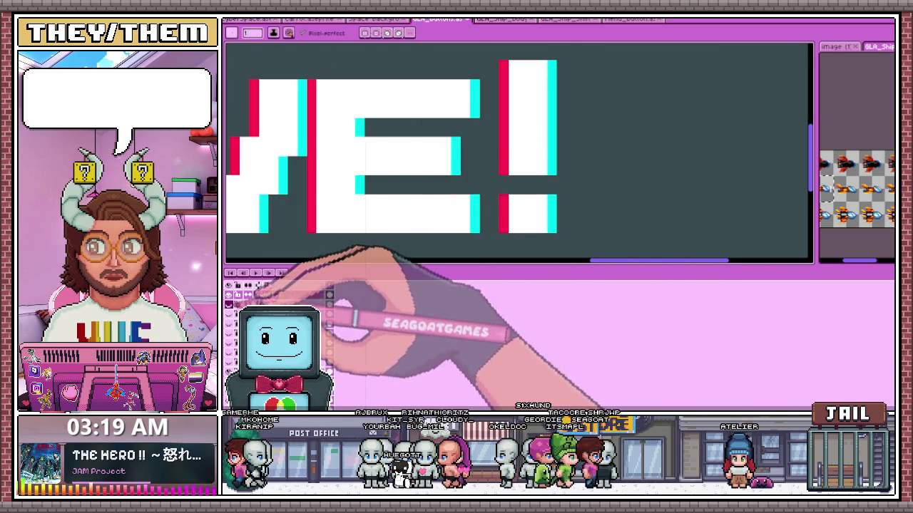
{"action": "scroll", "coordinate": [499, 171], "scroll_direction": "down", "scroll_amount": 2}
{"action": "scroll", "coordinate": [513, 161], "scroll_direction": "up", "scroll_amount": 3}
{"action": "scroll", "coordinate": [526, 126], "scroll_direction": "up", "scroll_amount": 1}
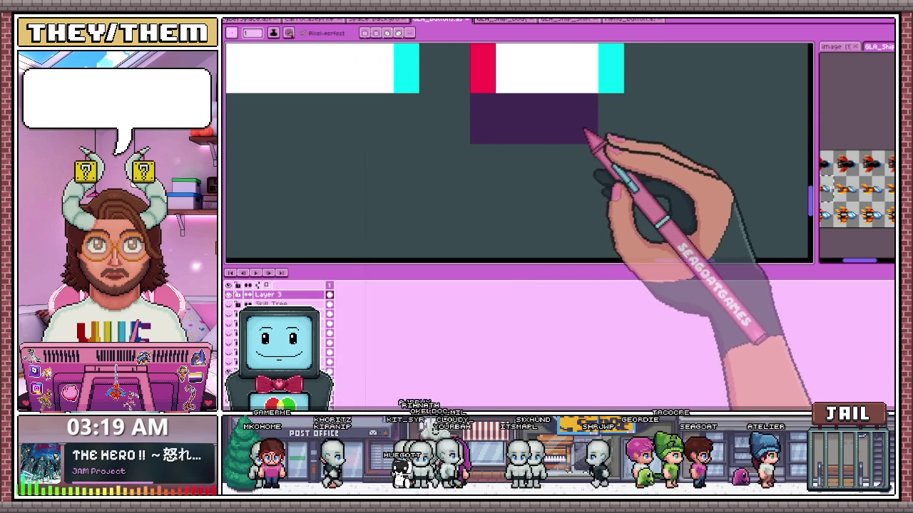
{"action": "scroll", "coordinate": [583, 130], "scroll_direction": "down", "scroll_amount": 3}
{"action": "scroll", "coordinate": [585, 118], "scroll_direction": "up", "scroll_amount": 3}
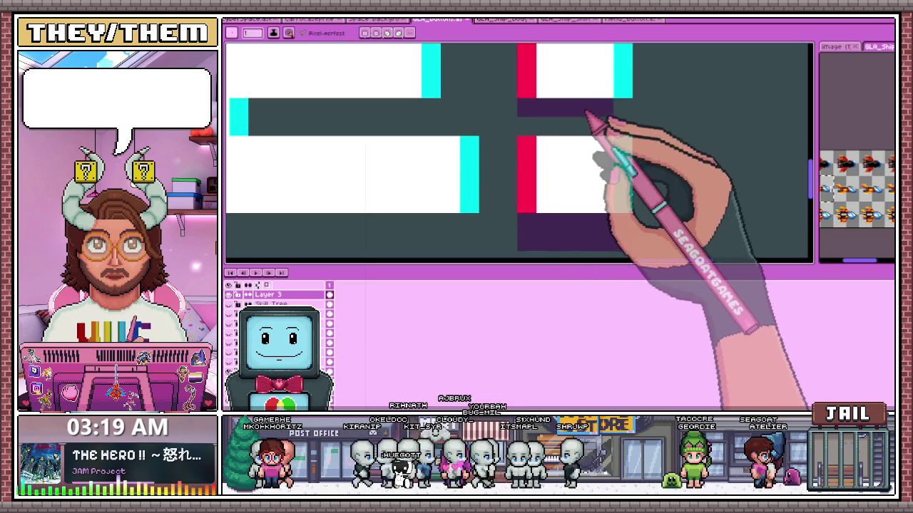
{"action": "scroll", "coordinate": [550, 153], "scroll_direction": "down", "scroll_amount": 2}
{"action": "scroll", "coordinate": [499, 187], "scroll_direction": "down", "scroll_amount": 1}
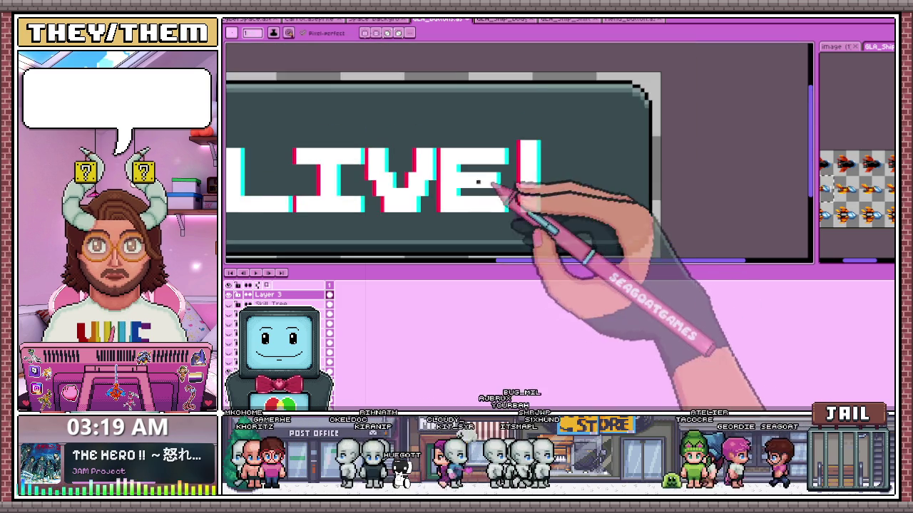
{"action": "scroll", "coordinate": [478, 182], "scroll_direction": "up", "scroll_amount": 1}
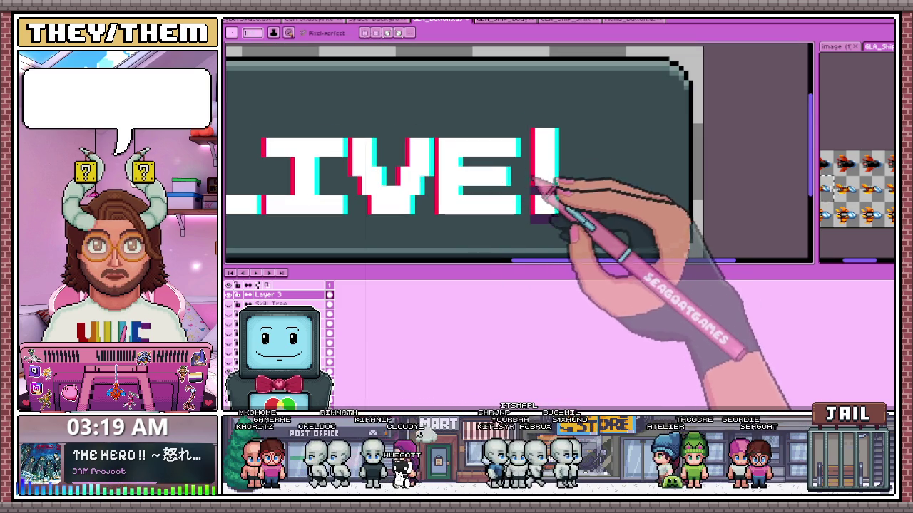
{"action": "scroll", "coordinate": [569, 152], "scroll_direction": "down", "scroll_amount": 1}
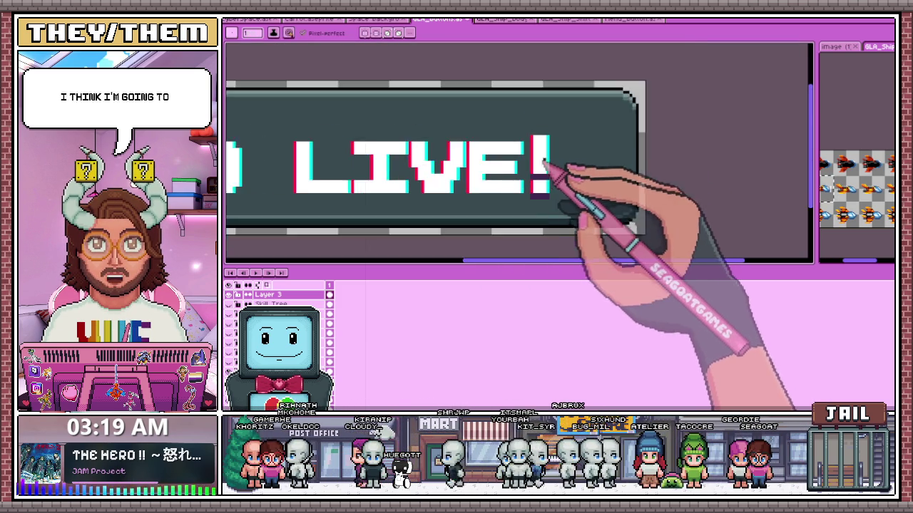
{"action": "scroll", "coordinate": [550, 174], "scroll_direction": "up", "scroll_amount": 1}
Marquee-select the exclamation mark and shift it slightly to the right.
{"action": "key", "text": "m"}
{"action": "left_click_drag", "start_coordinate": [508, 105], "coordinate": [563, 212]}
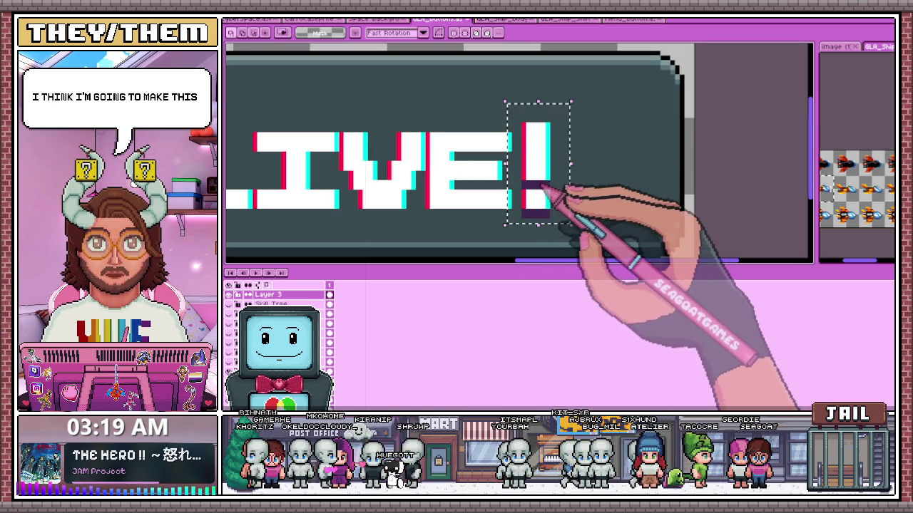
{"action": "left_click", "coordinate": [562, 140]}
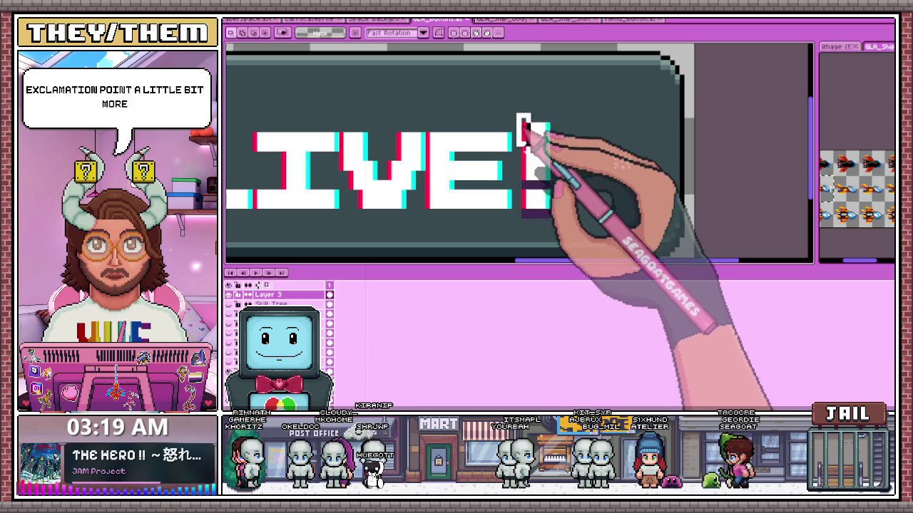
{"action": "left_click_drag", "start_coordinate": [520, 114], "coordinate": [570, 205]}
{"action": "left_click_drag", "start_coordinate": [546, 157], "coordinate": [571, 157]}
{"action": "scroll", "coordinate": [543, 118], "scroll_direction": "up", "scroll_amount": 2}
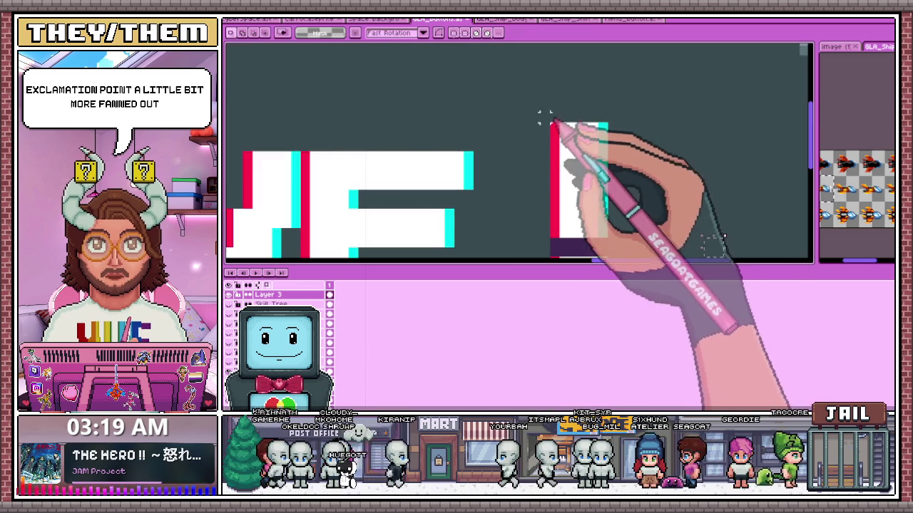
{"action": "scroll", "coordinate": [540, 119], "scroll_direction": "down", "scroll_amount": 2}
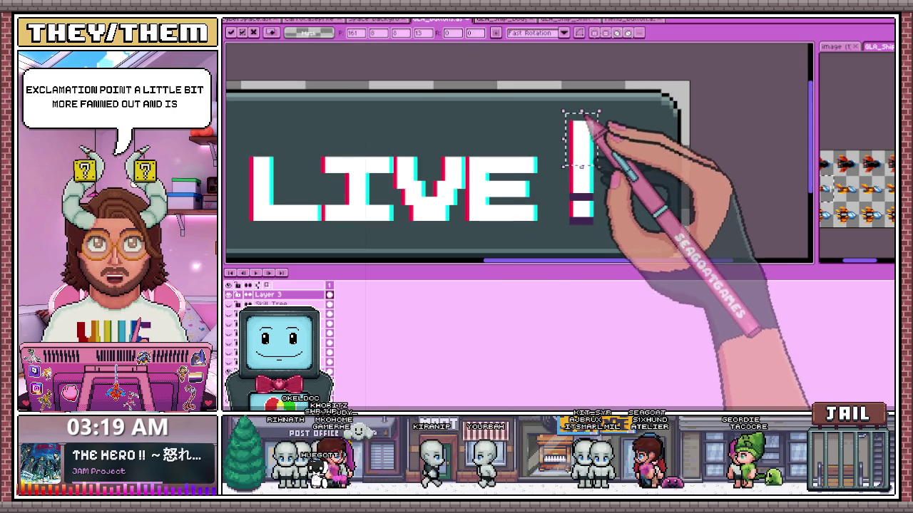
{"action": "key", "text": "Return"}
{"action": "scroll", "coordinate": [578, 142], "scroll_direction": "up", "scroll_amount": 1}
{"action": "scroll", "coordinate": [577, 160], "scroll_direction": "up", "scroll_amount": 2}
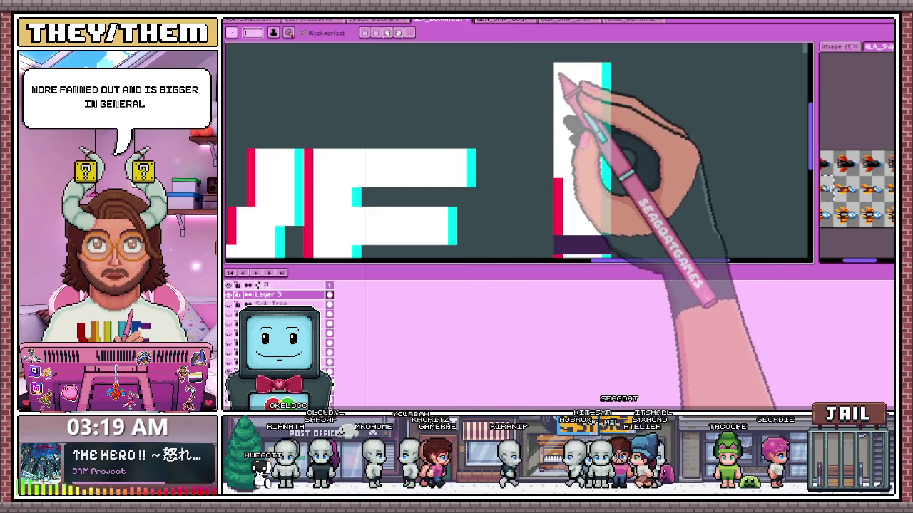
Paint the bar's cyan strip white and widen the exclamation mark's top into a flare.
{"action": "left_click_drag", "start_coordinate": [610, 173], "coordinate": [609, 81]}
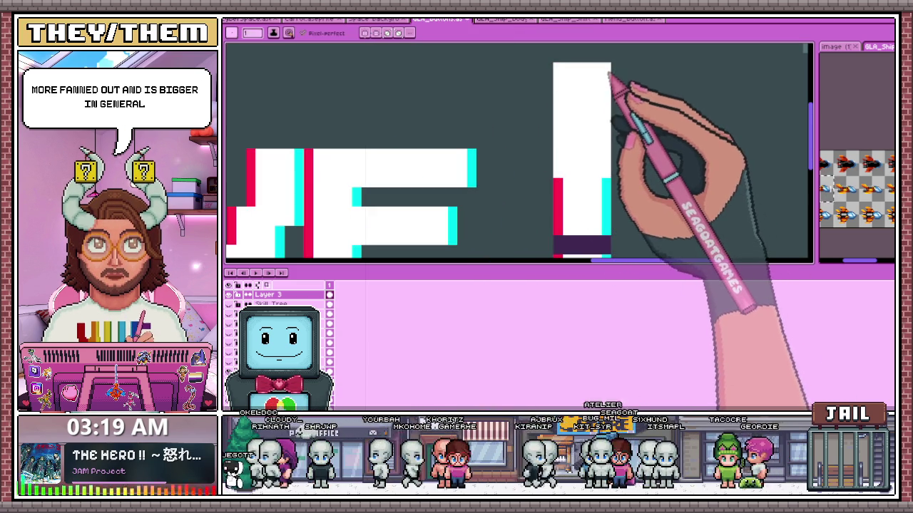
{"action": "left_click", "coordinate": [549, 134]}
{"action": "left_click_drag", "start_coordinate": [549, 100], "coordinate": [601, 71]}
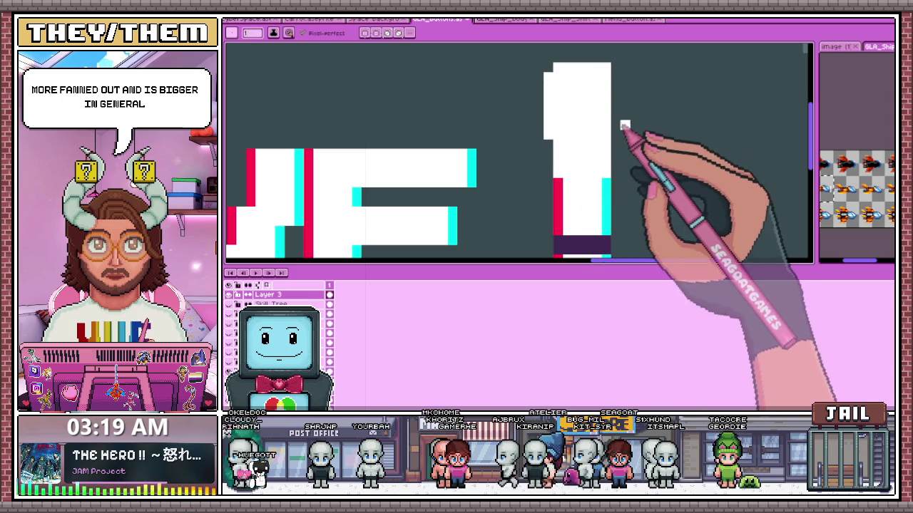
{"action": "left_click_drag", "start_coordinate": [621, 135], "coordinate": [619, 79]}
{"action": "scroll", "coordinate": [580, 188], "scroll_direction": "down", "scroll_amount": 3}
{"action": "scroll", "coordinate": [611, 204], "scroll_direction": "down", "scroll_amount": 2}
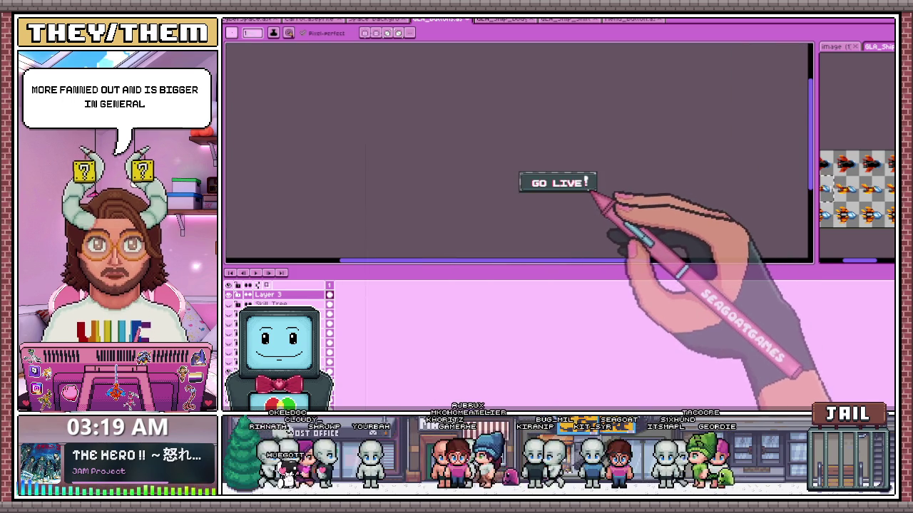
Extend the top of the '!' on the GO LIVE! button to the right.
{"action": "scroll", "coordinate": [593, 199], "scroll_direction": "up", "scroll_amount": 1}
{"action": "scroll", "coordinate": [586, 151], "scroll_direction": "up", "scroll_amount": 2}
{"action": "scroll", "coordinate": [611, 198], "scroll_direction": "up", "scroll_amount": 1}
{"action": "scroll", "coordinate": [621, 193], "scroll_direction": "up", "scroll_amount": 1}
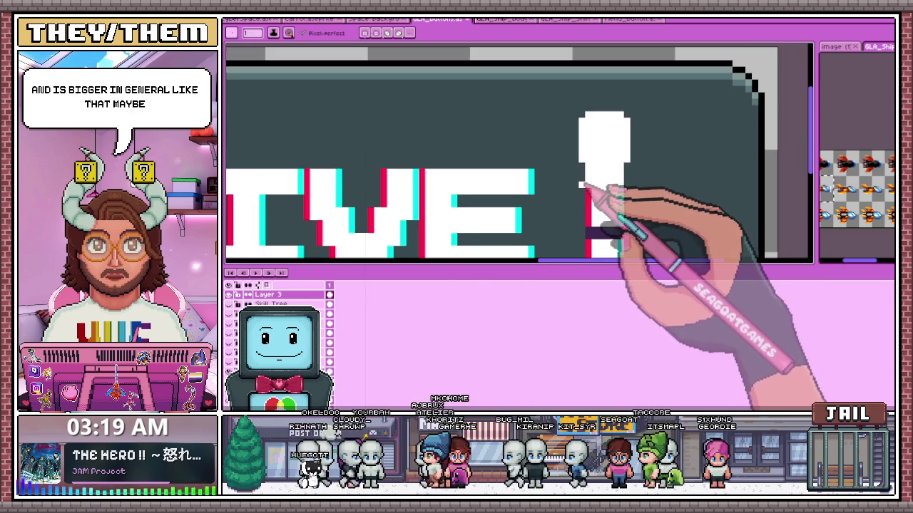
{"action": "scroll", "coordinate": [624, 184], "scroll_direction": "up", "scroll_amount": 1}
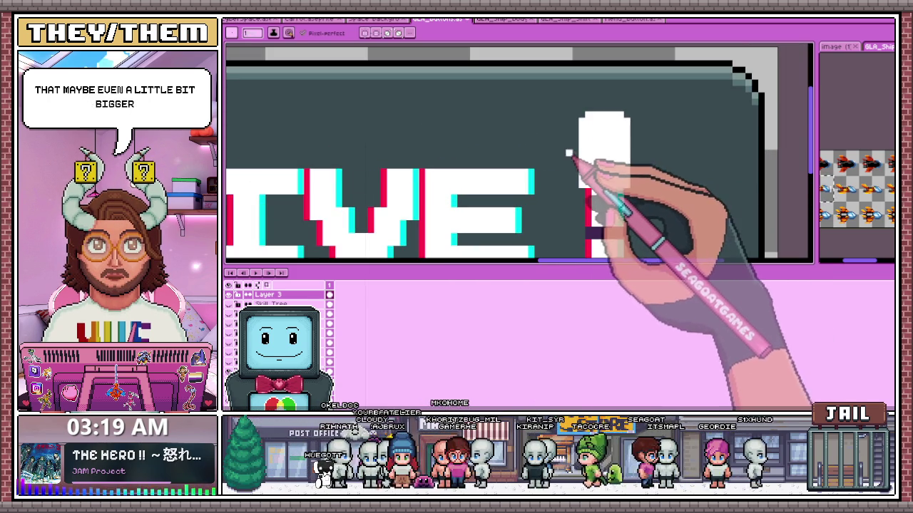
{"action": "left_click_drag", "start_coordinate": [586, 120], "coordinate": [635, 118]}
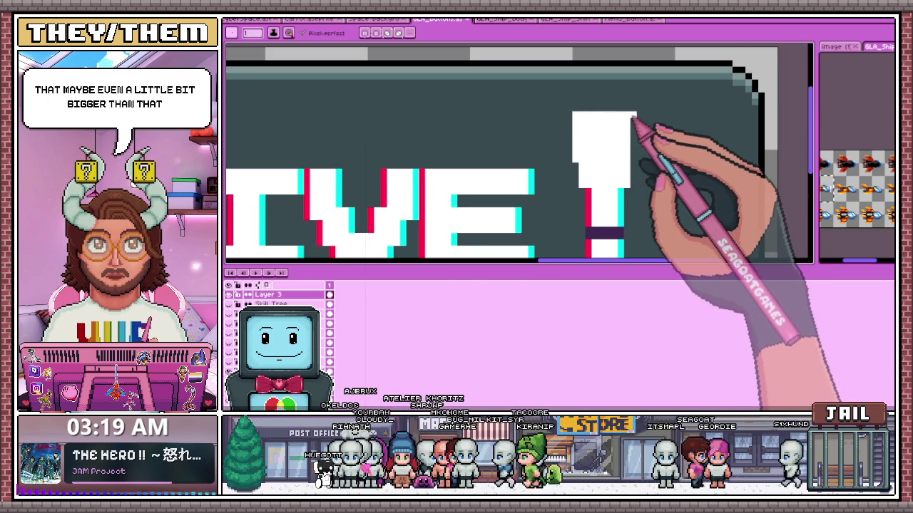
{"action": "scroll", "coordinate": [628, 168], "scroll_direction": "down", "scroll_amount": 2}
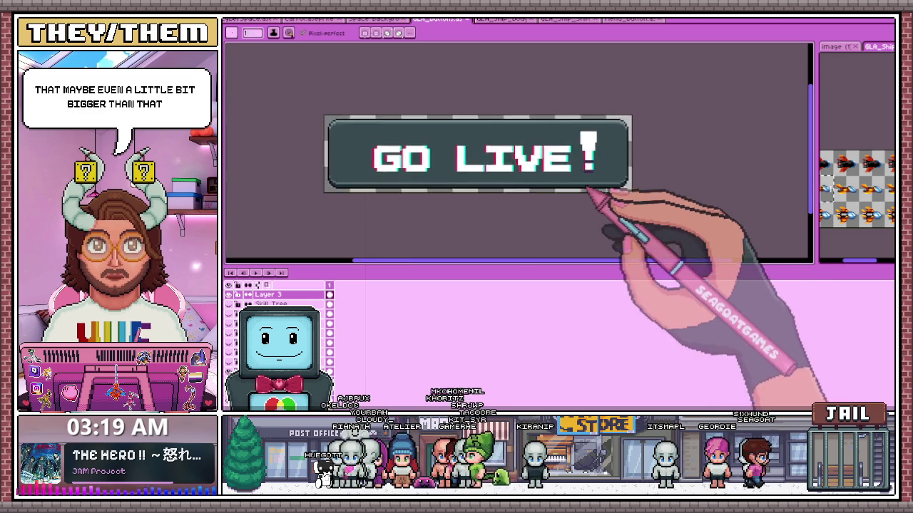
{"action": "scroll", "coordinate": [599, 196], "scroll_direction": "down", "scroll_amount": 1}
Paint a red edge down the left side of the '!' and zoom to check it.
{"action": "scroll", "coordinate": [602, 194], "scroll_direction": "up", "scroll_amount": 3}
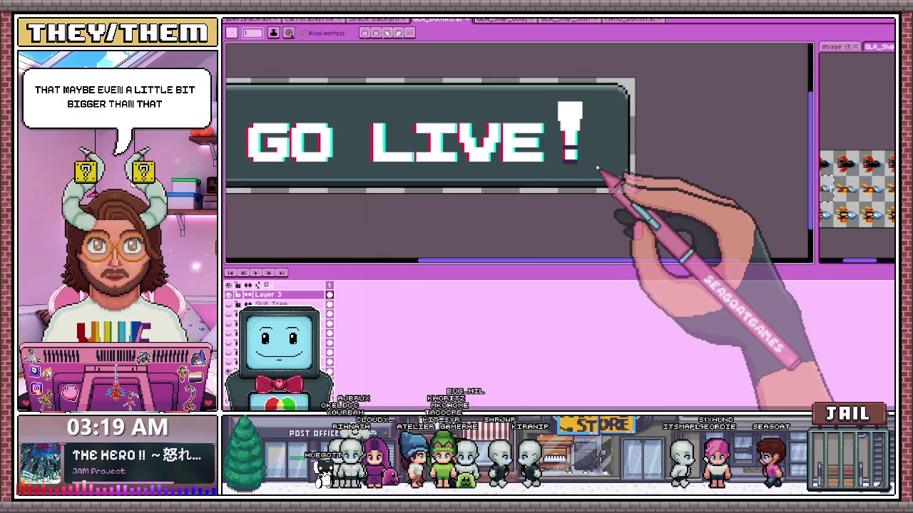
{"action": "scroll", "coordinate": [598, 162], "scroll_direction": "up", "scroll_amount": 1}
{"action": "scroll", "coordinate": [604, 131], "scroll_direction": "up", "scroll_amount": 3}
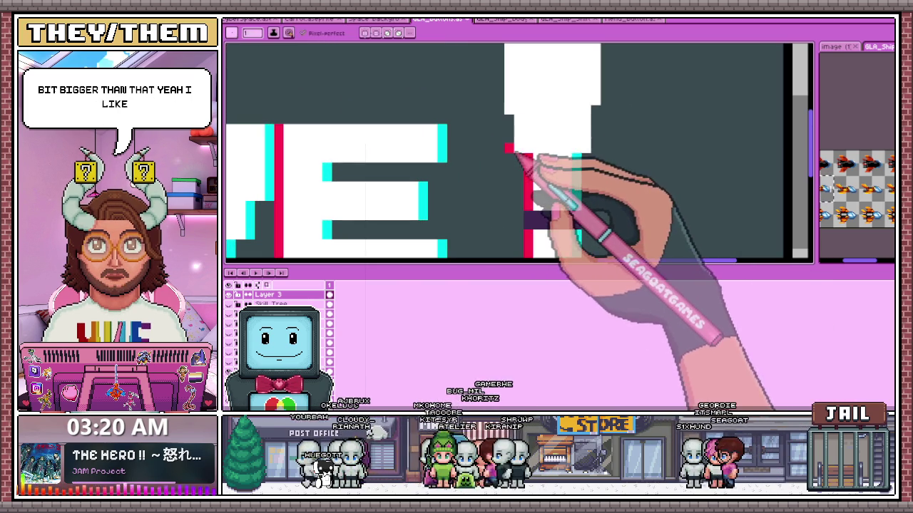
{"action": "scroll", "coordinate": [531, 159], "scroll_direction": "down", "scroll_amount": 1}
{"action": "scroll", "coordinate": [517, 157], "scroll_direction": "up", "scroll_amount": 1}
{"action": "left_click_drag", "start_coordinate": [505, 155], "coordinate": [505, 94]}
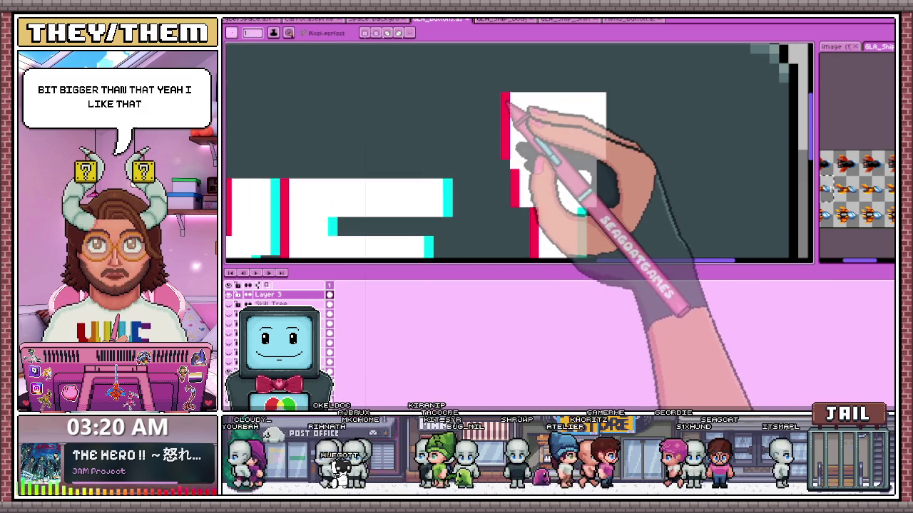
{"action": "scroll", "coordinate": [576, 204], "scroll_direction": "down", "scroll_amount": 1}
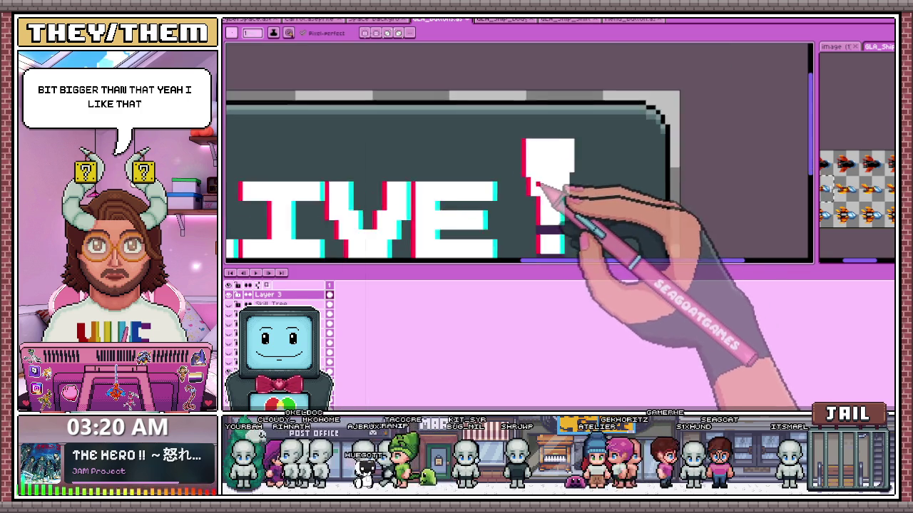
{"action": "scroll", "coordinate": [563, 202], "scroll_direction": "up", "scroll_amount": 1}
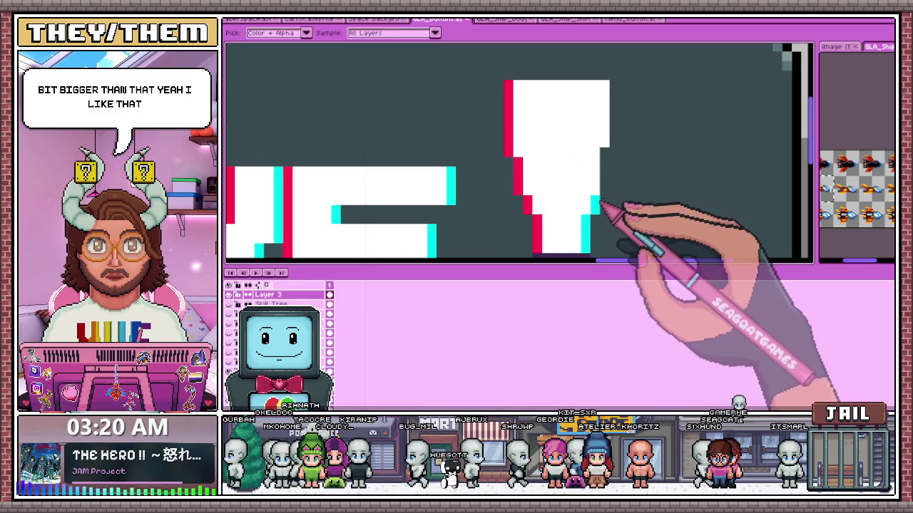
{"action": "scroll", "coordinate": [591, 128], "scroll_direction": "down", "scroll_amount": 1}
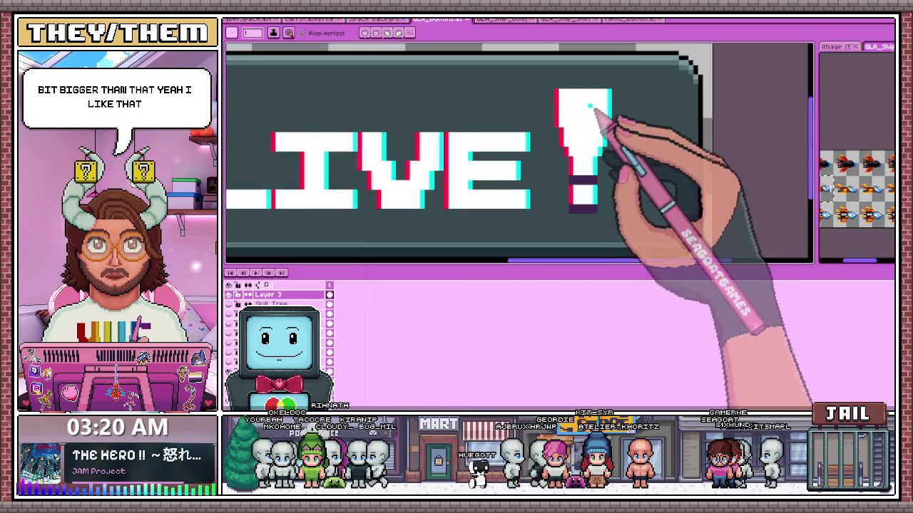
{"action": "scroll", "coordinate": [605, 207], "scroll_direction": "down", "scroll_amount": 1}
{"action": "scroll", "coordinate": [604, 206], "scroll_direction": "down", "scroll_amount": 1}
{"action": "scroll", "coordinate": [604, 207], "scroll_direction": "up", "scroll_amount": 1}
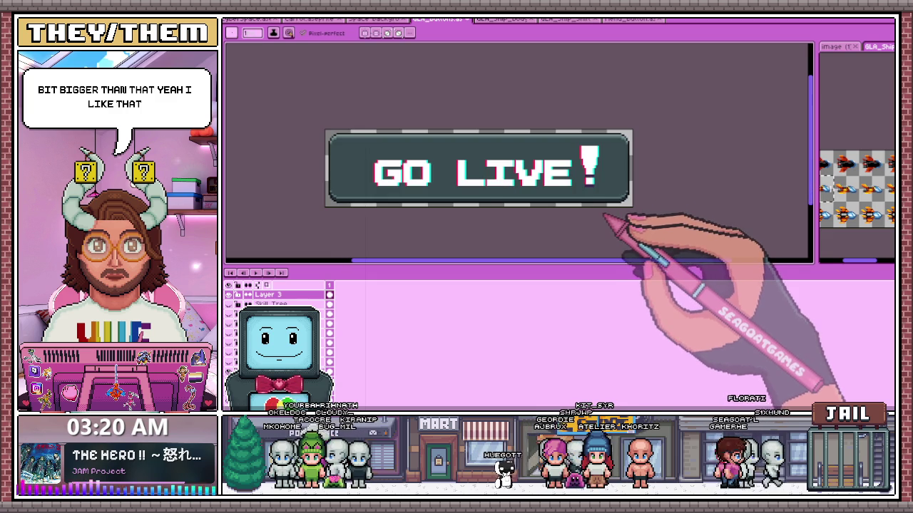
{"action": "scroll", "coordinate": [602, 187], "scroll_direction": "up", "scroll_amount": 1}
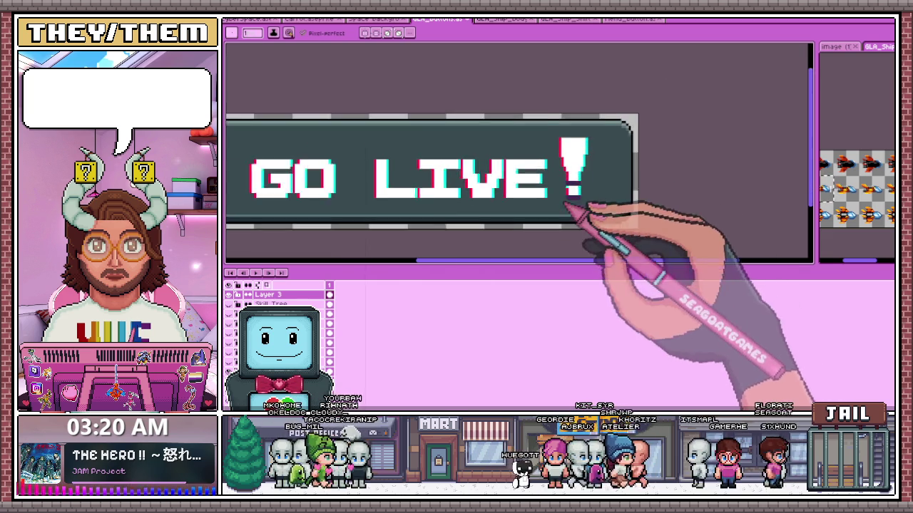
{"action": "scroll", "coordinate": [591, 192], "scroll_direction": "up", "scroll_amount": 1}
{"action": "scroll", "coordinate": [587, 184], "scroll_direction": "down", "scroll_amount": 2}
{"action": "scroll", "coordinate": [578, 183], "scroll_direction": "up", "scroll_amount": 2}
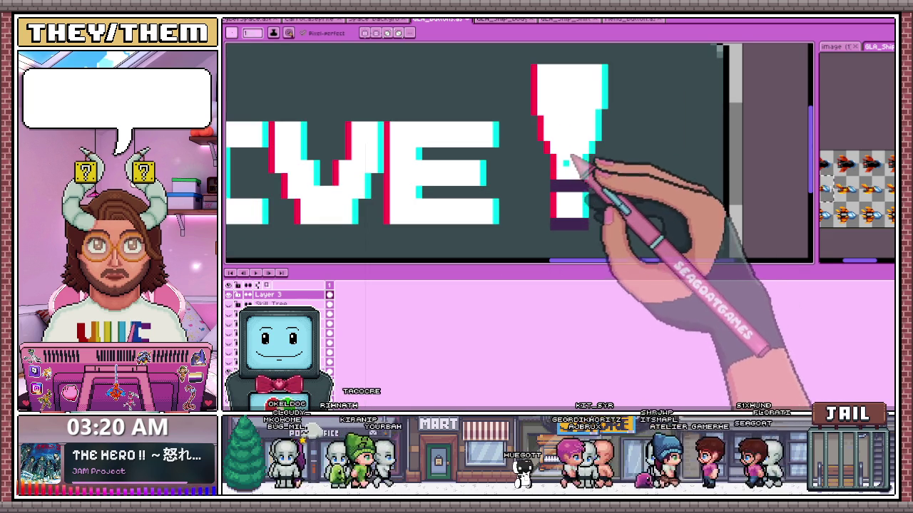
{"action": "scroll", "coordinate": [568, 191], "scroll_direction": "up", "scroll_amount": 1}
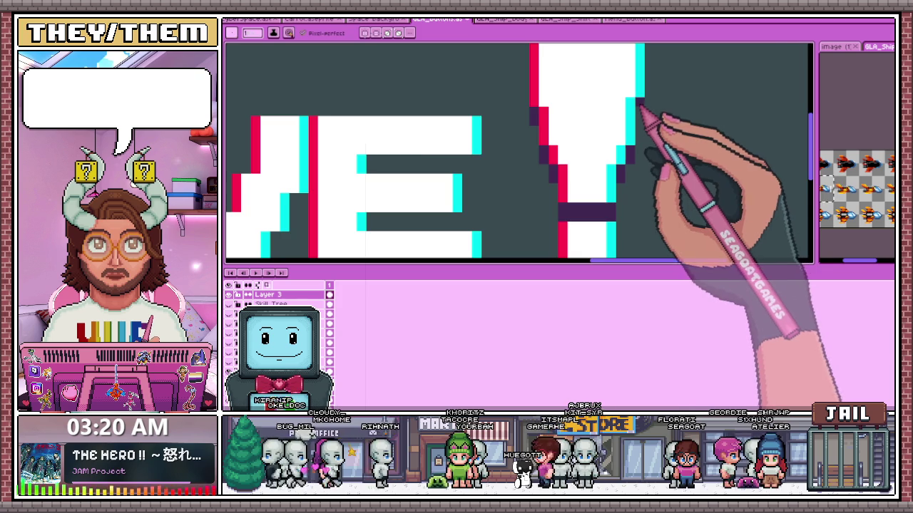
{"action": "scroll", "coordinate": [613, 160], "scroll_direction": "down", "scroll_amount": 2}
{"action": "scroll", "coordinate": [589, 176], "scroll_direction": "down", "scroll_amount": 1}
{"action": "scroll", "coordinate": [549, 192], "scroll_direction": "down", "scroll_amount": 1}
{"action": "scroll", "coordinate": [531, 184], "scroll_direction": "up", "scroll_amount": 1}
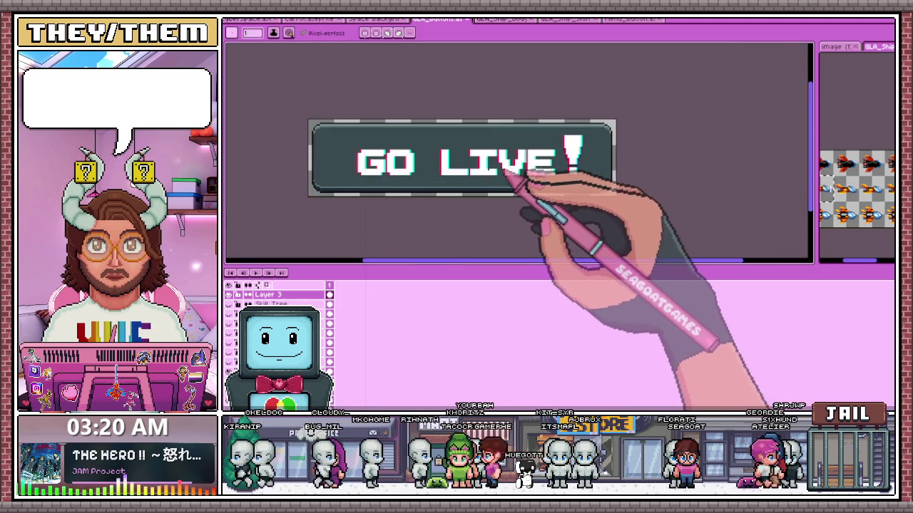
{"action": "scroll", "coordinate": [549, 188], "scroll_direction": "up", "scroll_amount": 1}
{"action": "scroll", "coordinate": [581, 193], "scroll_direction": "up", "scroll_amount": 2}
{"action": "scroll", "coordinate": [569, 187], "scroll_direction": "up", "scroll_amount": 1}
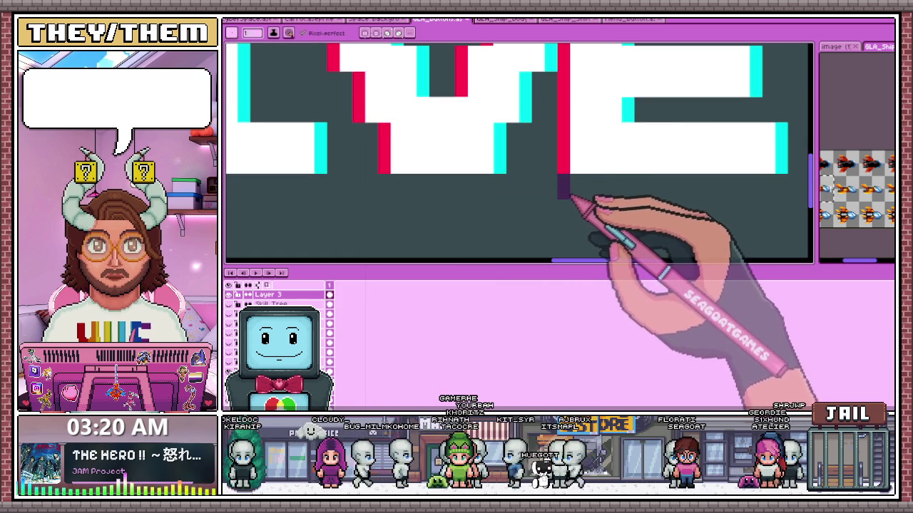
Draw dark purple shadow pixels under the E's bottom bar and beneath its other bars.
{"action": "left_click_drag", "start_coordinate": [563, 187], "coordinate": [784, 187]}
{"action": "scroll", "coordinate": [708, 196], "scroll_direction": "down", "scroll_amount": 2}
{"action": "scroll", "coordinate": [641, 179], "scroll_direction": "up", "scroll_amount": 2}
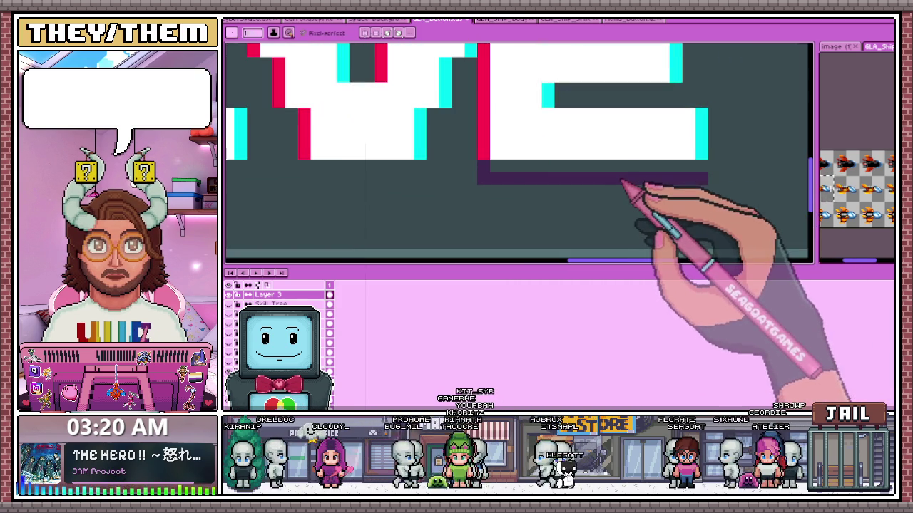
{"action": "left_click_drag", "start_coordinate": [703, 165], "coordinate": [555, 168]}
{"action": "scroll", "coordinate": [493, 176], "scroll_direction": "down", "scroll_amount": 2}
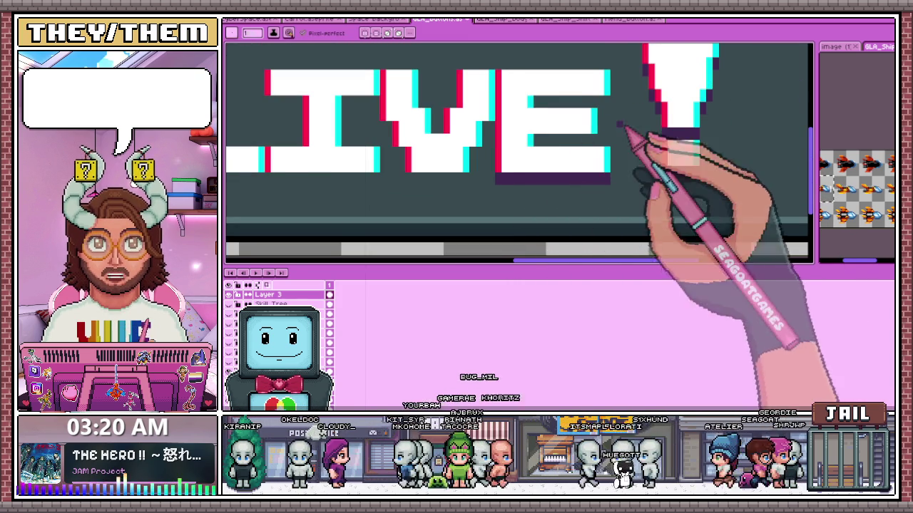
{"action": "scroll", "coordinate": [534, 169], "scroll_direction": "up", "scroll_amount": 2}
{"action": "left_click_drag", "start_coordinate": [509, 153], "coordinate": [514, 149]}
{"action": "scroll", "coordinate": [585, 130], "scroll_direction": "up", "scroll_amount": 2}
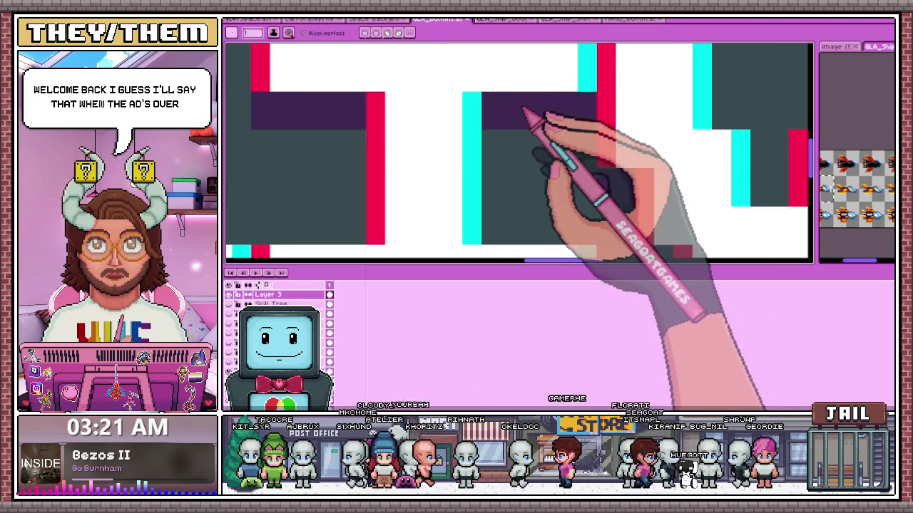
{"action": "scroll", "coordinate": [563, 150], "scroll_direction": "down", "scroll_amount": 2}
{"action": "scroll", "coordinate": [464, 175], "scroll_direction": "down", "scroll_amount": 1}
{"action": "scroll", "coordinate": [365, 165], "scroll_direction": "up", "scroll_amount": 3}
{"action": "scroll", "coordinate": [365, 166], "scroll_direction": "up", "scroll_amount": 1}
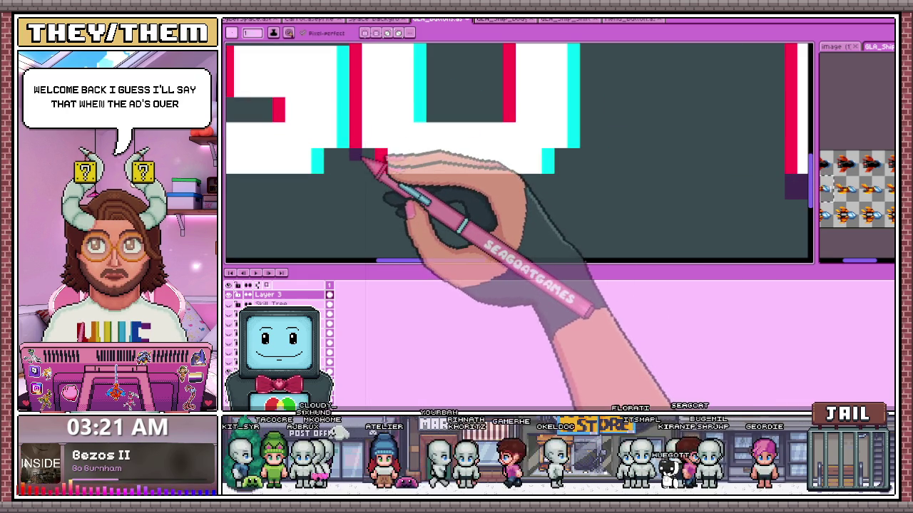
Paint a thick dark purple shadow band along the bottom of the G and O.
{"action": "left_click_drag", "start_coordinate": [418, 152], "coordinate": [357, 173]}
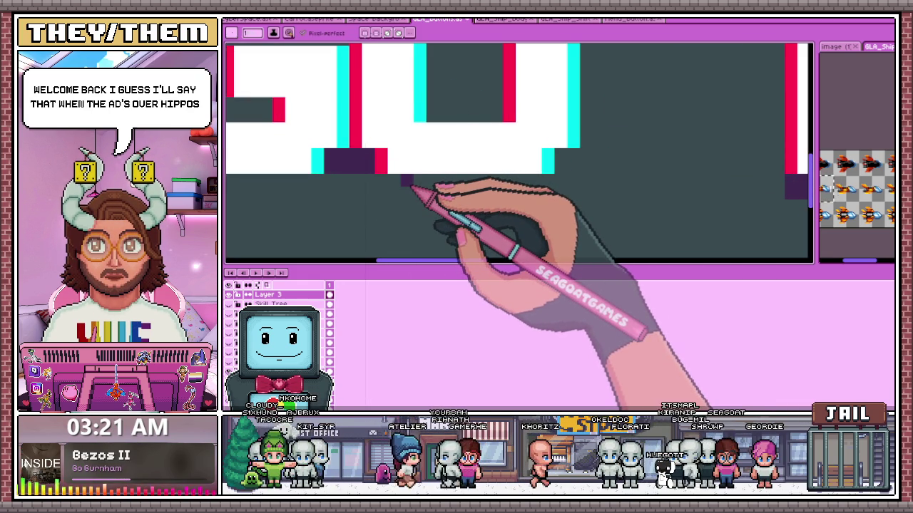
{"action": "left_click_drag", "start_coordinate": [403, 193], "coordinate": [551, 198]}
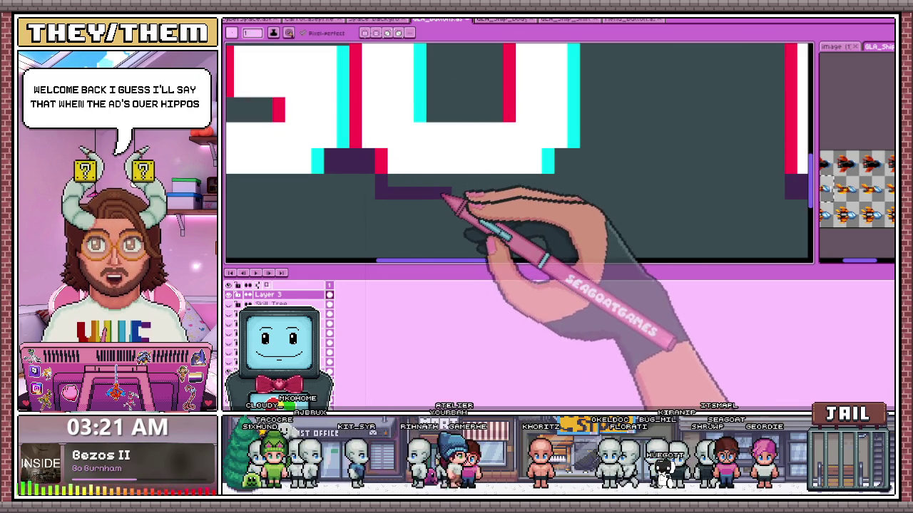
{"action": "mouse_move", "coordinate": [544, 198]}
{"action": "left_mouse_down"}
{"action": "mouse_move", "coordinate": [408, 187]}
{"action": "mouse_move", "coordinate": [571, 164]}
{"action": "left_mouse_up"}
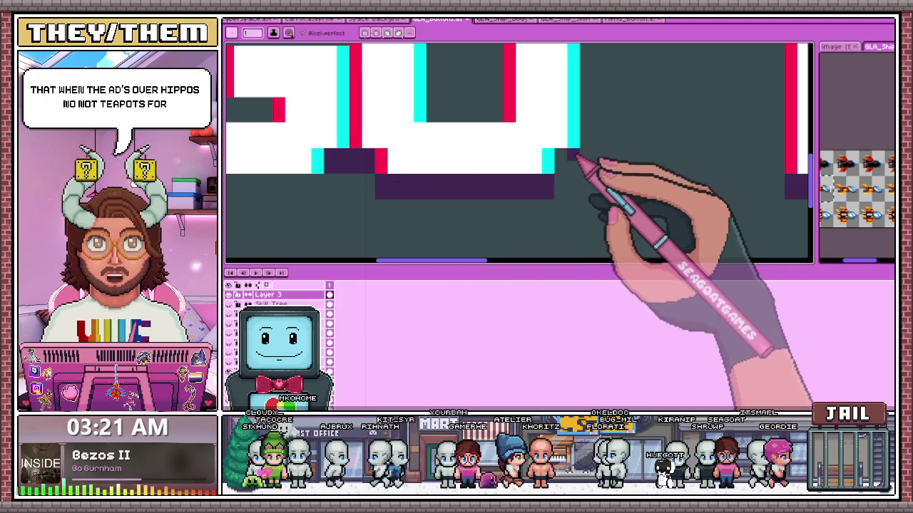
{"action": "scroll", "coordinate": [573, 163], "scroll_direction": "down", "scroll_amount": 2}
{"action": "scroll", "coordinate": [554, 118], "scroll_direction": "up", "scroll_amount": 3}
{"action": "scroll", "coordinate": [485, 79], "scroll_direction": "up", "scroll_amount": 1}
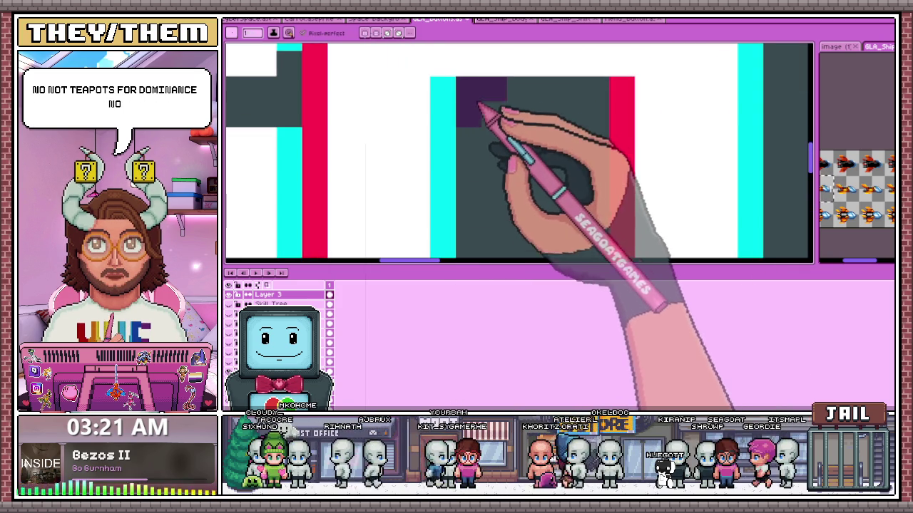
Fill shadow into the letter's inner gap, eyedropping a colour from the canvas with Alt.
{"action": "mouse_move", "coordinate": [512, 130]}
{"action": "left_mouse_down"}
{"action": "mouse_move", "coordinate": [554, 96]}
{"action": "mouse_move", "coordinate": [601, 118]}
{"action": "left_mouse_up"}
{"action": "scroll", "coordinate": [611, 122], "scroll_direction": "down", "scroll_amount": 1}
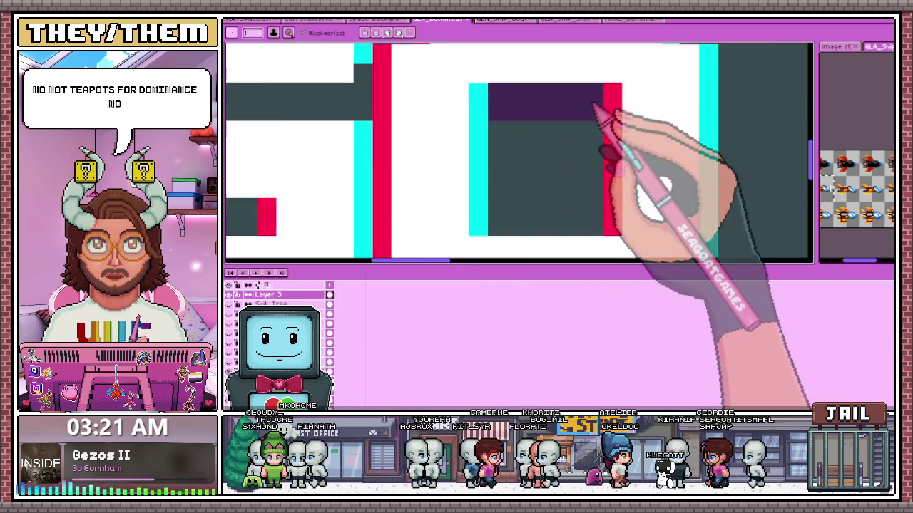
{"action": "scroll", "coordinate": [386, 120], "scroll_direction": "down", "scroll_amount": 1}
{"action": "scroll", "coordinate": [367, 116], "scroll_direction": "up", "scroll_amount": 1}
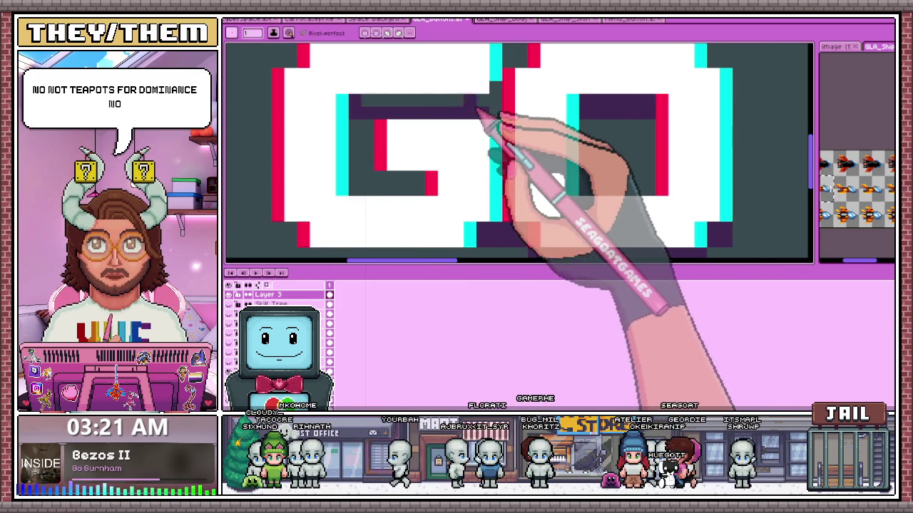
{"action": "key", "text": "alt"}
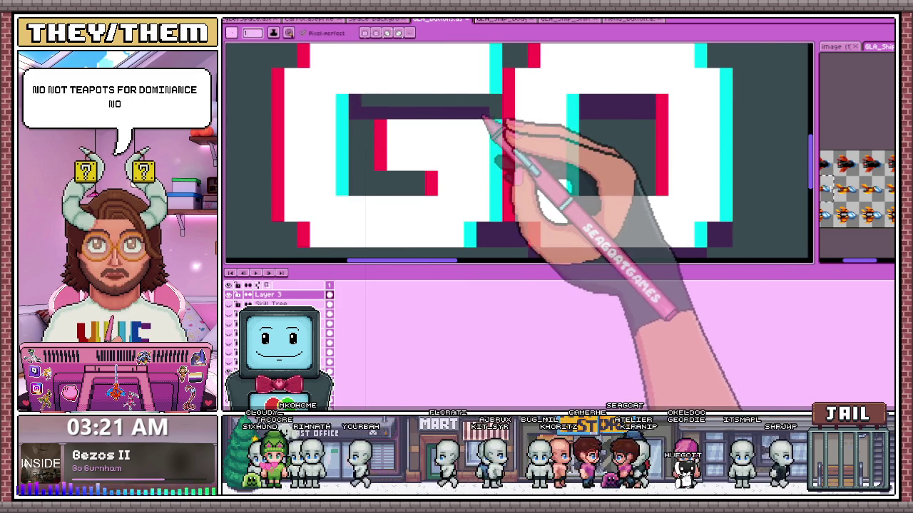
{"action": "scroll", "coordinate": [373, 143], "scroll_direction": "down", "scroll_amount": 1}
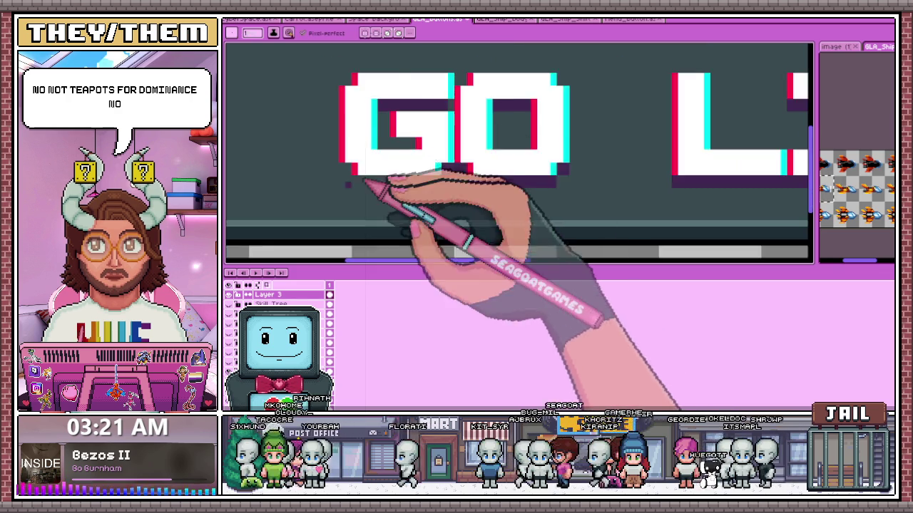
{"action": "scroll", "coordinate": [356, 153], "scroll_direction": "up", "scroll_amount": 2}
{"action": "scroll", "coordinate": [692, 235], "scroll_direction": "down", "scroll_amount": 1}
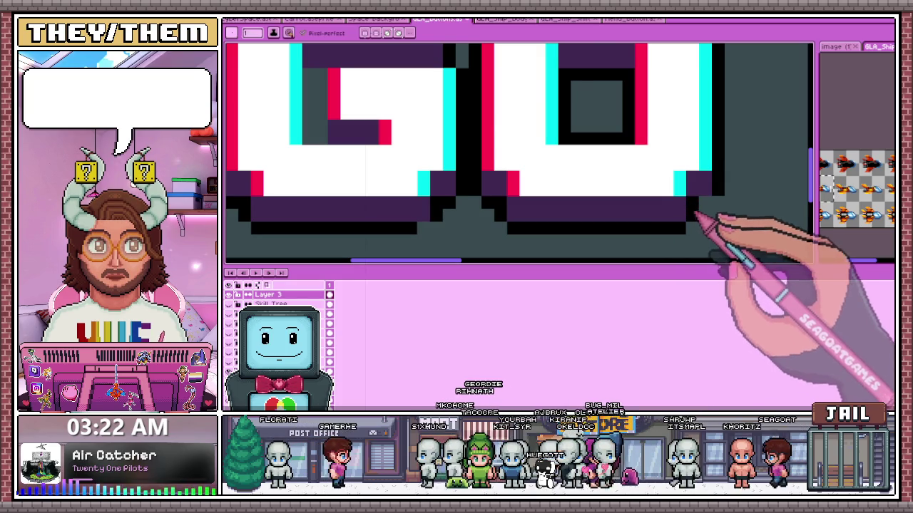
{"action": "scroll", "coordinate": [452, 209], "scroll_direction": "down", "scroll_amount": 2}
{"action": "scroll", "coordinate": [519, 197], "scroll_direction": "down", "scroll_amount": 1}
{"action": "scroll", "coordinate": [464, 193], "scroll_direction": "up", "scroll_amount": 1}
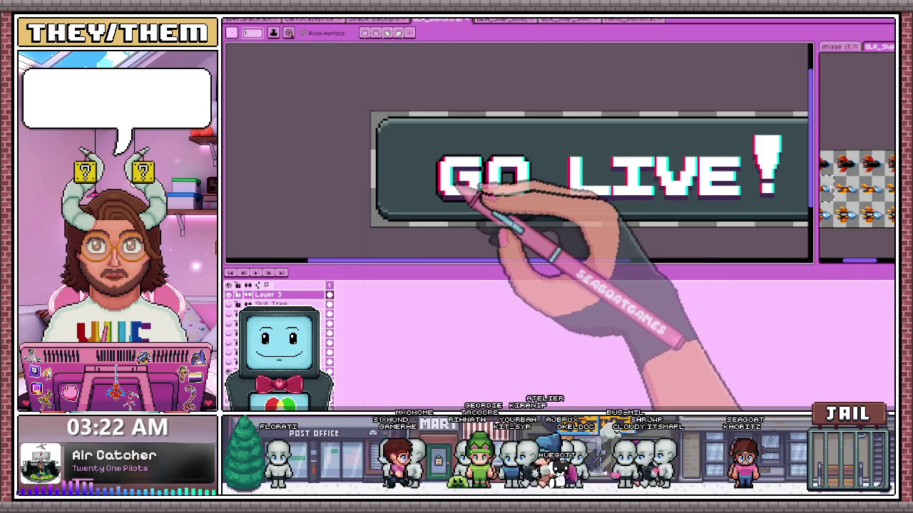
{"action": "scroll", "coordinate": [428, 187], "scroll_direction": "up", "scroll_amount": 1}
{"action": "scroll", "coordinate": [428, 179], "scroll_direction": "up", "scroll_amount": 1}
{"action": "scroll", "coordinate": [427, 164], "scroll_direction": "down", "scroll_amount": 1}
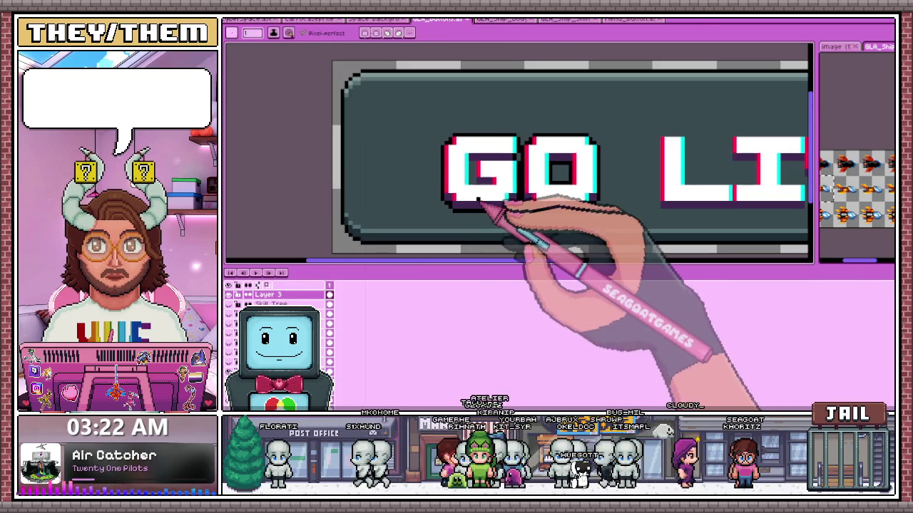
{"action": "scroll", "coordinate": [428, 139], "scroll_direction": "up", "scroll_amount": 1}
Try rectangular marquee selections around the G and then the L.
{"action": "scroll", "coordinate": [432, 130], "scroll_direction": "down", "scroll_amount": 1}
{"action": "left_click_drag", "start_coordinate": [456, 153], "coordinate": [525, 244]}
{"action": "scroll", "coordinate": [525, 245], "scroll_direction": "up", "scroll_amount": 1}
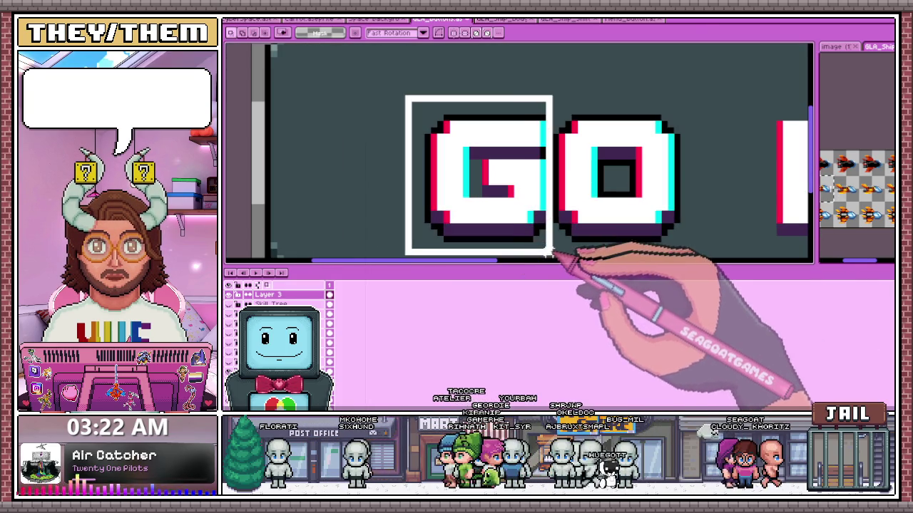
{"action": "scroll", "coordinate": [532, 214], "scroll_direction": "down", "scroll_amount": 1}
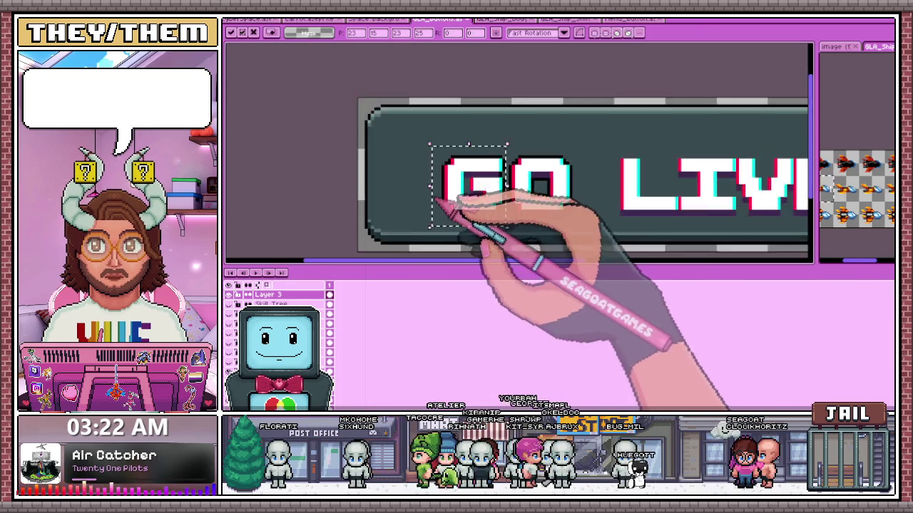
{"action": "scroll", "coordinate": [531, 207], "scroll_direction": "down", "scroll_amount": 1}
{"action": "scroll", "coordinate": [532, 196], "scroll_direction": "up", "scroll_amount": 1}
{"action": "scroll", "coordinate": [532, 196], "scroll_direction": "up", "scroll_amount": 1}
{"action": "left_click_drag", "start_coordinate": [493, 100], "coordinate": [600, 219]}
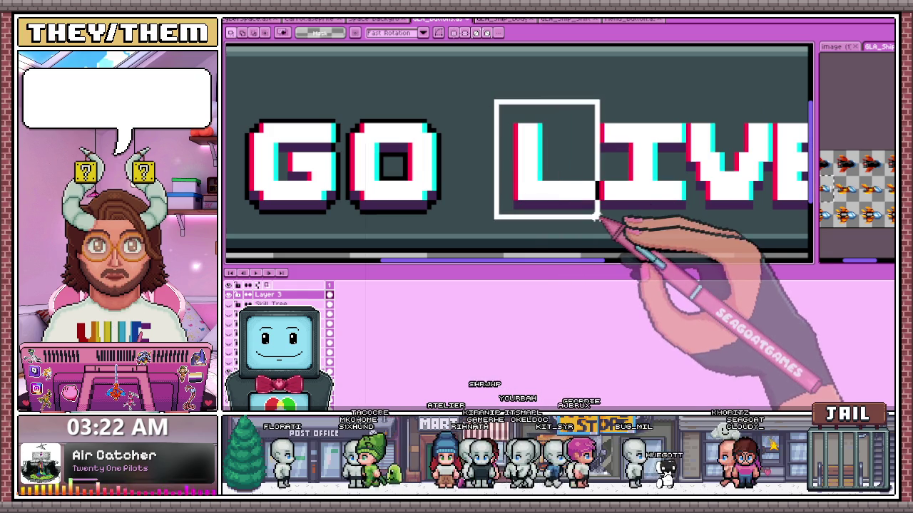
{"action": "scroll", "coordinate": [606, 200], "scroll_direction": "down", "scroll_amount": 1}
{"action": "scroll", "coordinate": [713, 189], "scroll_direction": "down", "scroll_amount": 1}
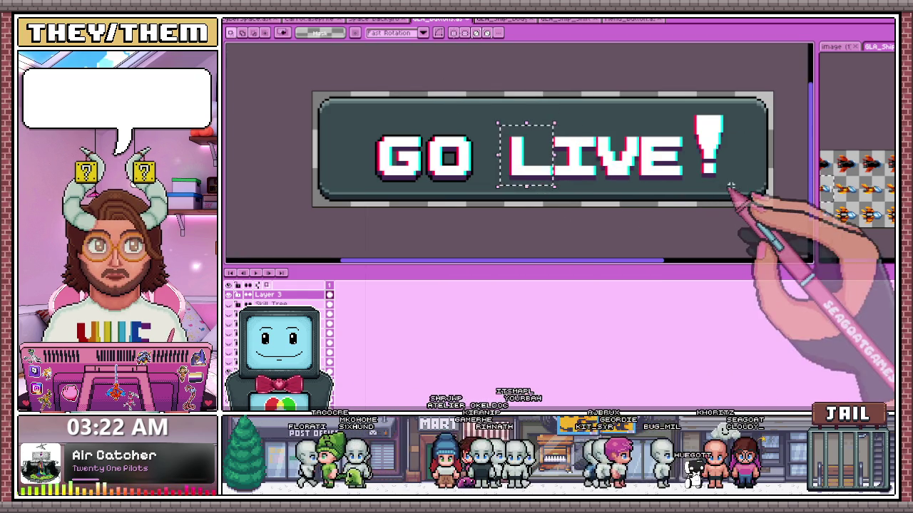
{"action": "scroll", "coordinate": [620, 127], "scroll_direction": "up", "scroll_amount": 1}
Select the VE! letters together and shift them slightly to the right.
{"action": "left_click_drag", "start_coordinate": [609, 73], "coordinate": [728, 187]}
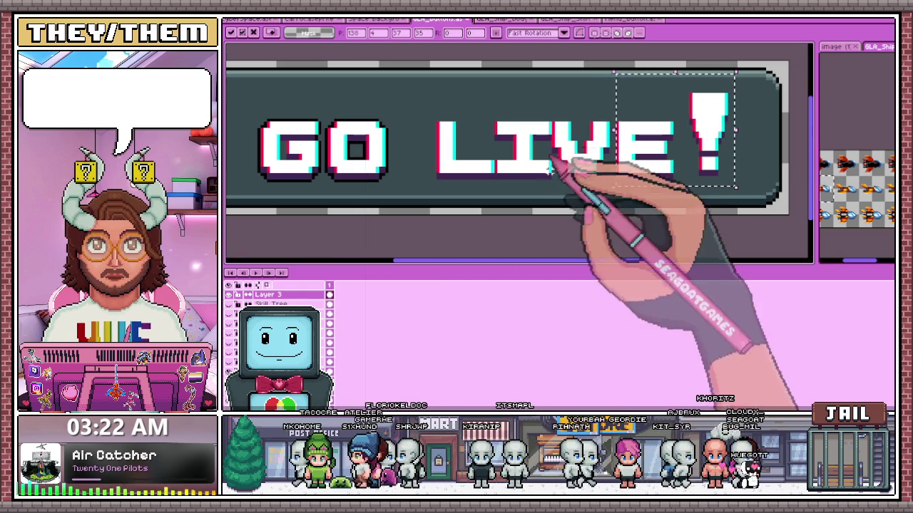
{"action": "mouse_move", "coordinate": [552, 91]}
{"action": "left_mouse_down"}
{"action": "mouse_move", "coordinate": [587, 162]}
{"action": "mouse_move", "coordinate": [756, 187]}
{"action": "left_mouse_up"}
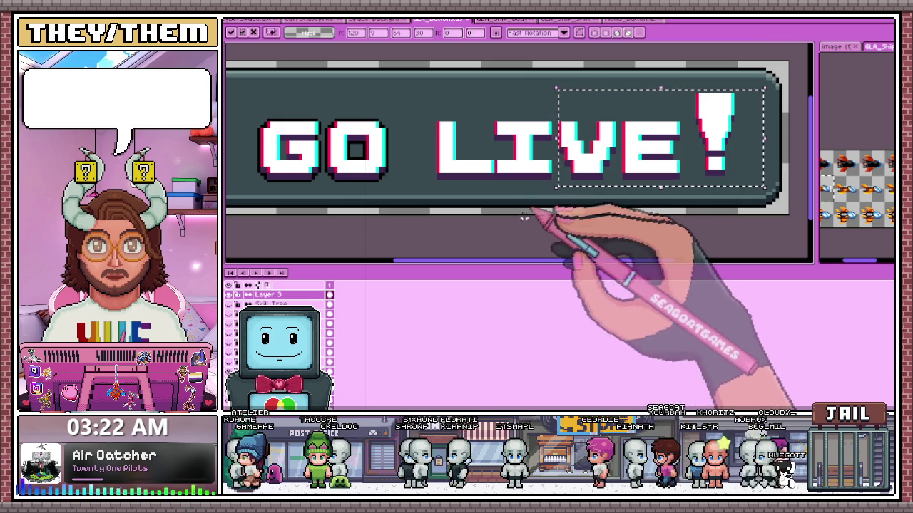
{"action": "left_click_drag", "start_coordinate": [706, 142], "coordinate": [713, 143]}
{"action": "scroll", "coordinate": [473, 228], "scroll_direction": "down", "scroll_amount": 2}
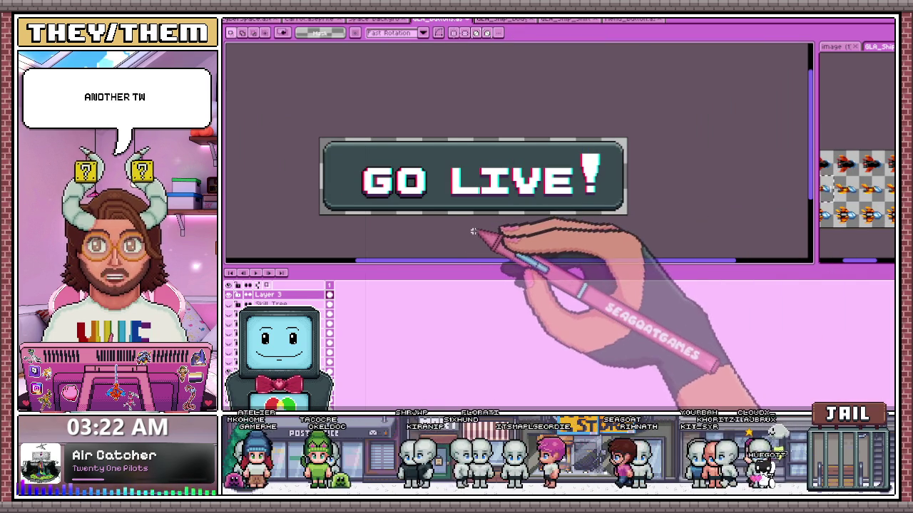
{"action": "scroll", "coordinate": [595, 181], "scroll_direction": "up", "scroll_amount": 1}
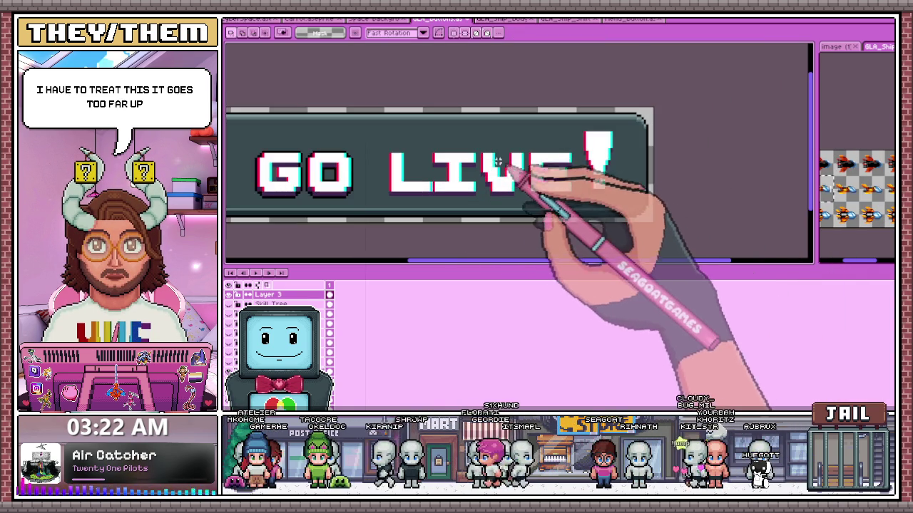
{"action": "scroll", "coordinate": [520, 182], "scroll_direction": "up", "scroll_amount": 2}
Select the whole LIVE! portion of the button text.
{"action": "left_click_drag", "start_coordinate": [405, 227], "coordinate": [734, 101]}
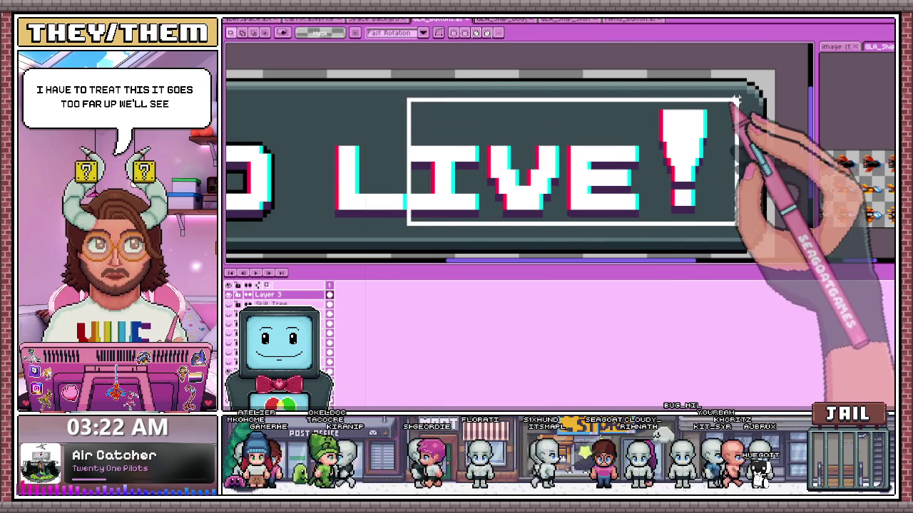
{"action": "scroll", "coordinate": [579, 121], "scroll_direction": "down", "scroll_amount": 1}
{"action": "scroll", "coordinate": [580, 122], "scroll_direction": "down", "scroll_amount": 1}
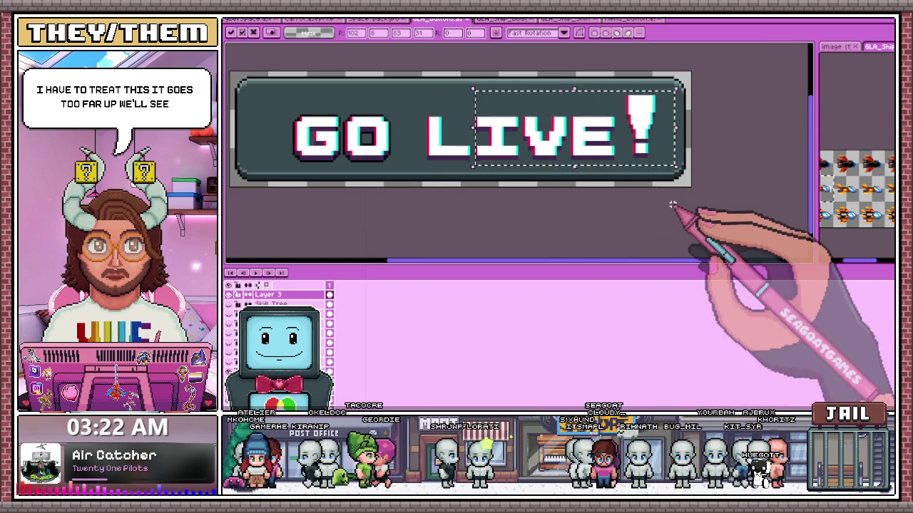
{"action": "scroll", "coordinate": [387, 130], "scroll_direction": "up", "scroll_amount": 1}
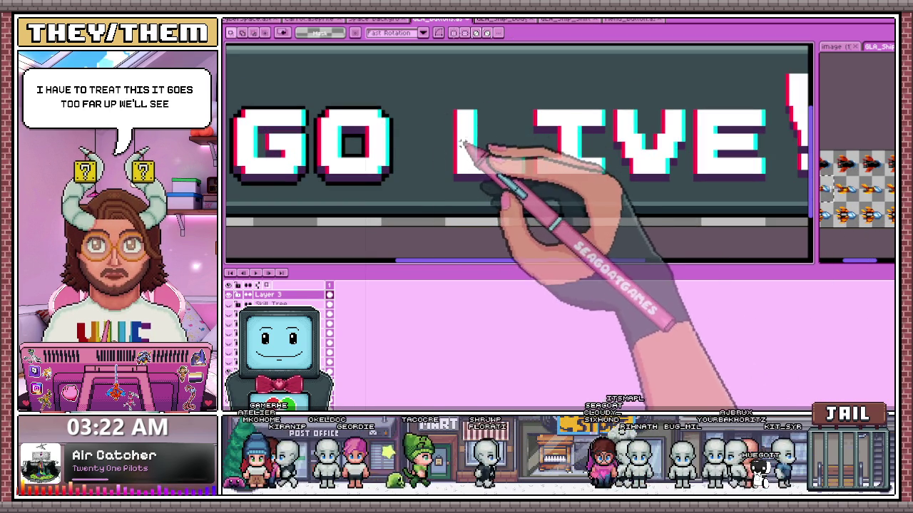
With the Pencil (B), add a dark outline pixel under the I crossbar next to the L.
{"action": "key", "text": "b"}
{"action": "scroll", "coordinate": [455, 178], "scroll_direction": "up", "scroll_amount": 2}
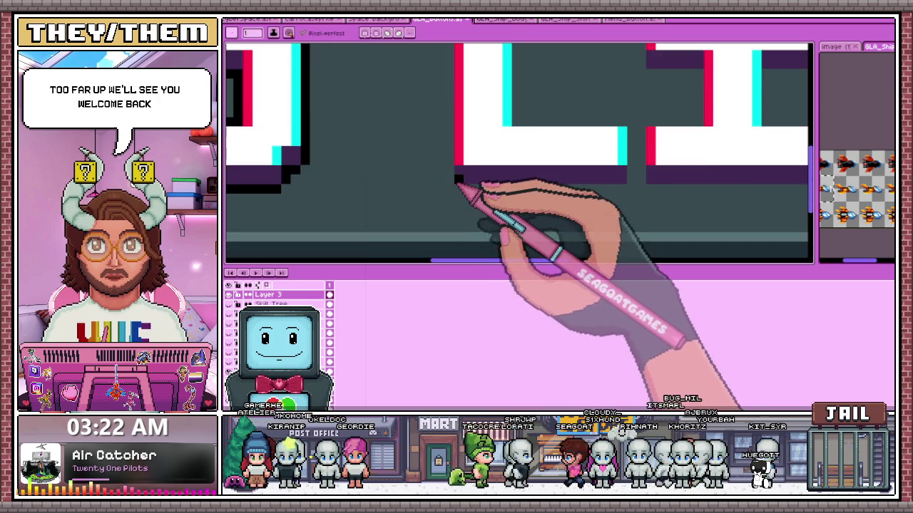
{"action": "scroll", "coordinate": [450, 169], "scroll_direction": "down", "scroll_amount": 1}
{"action": "scroll", "coordinate": [445, 85], "scroll_direction": "down", "scroll_amount": 1}
{"action": "scroll", "coordinate": [465, 179], "scroll_direction": "down", "scroll_amount": 1}
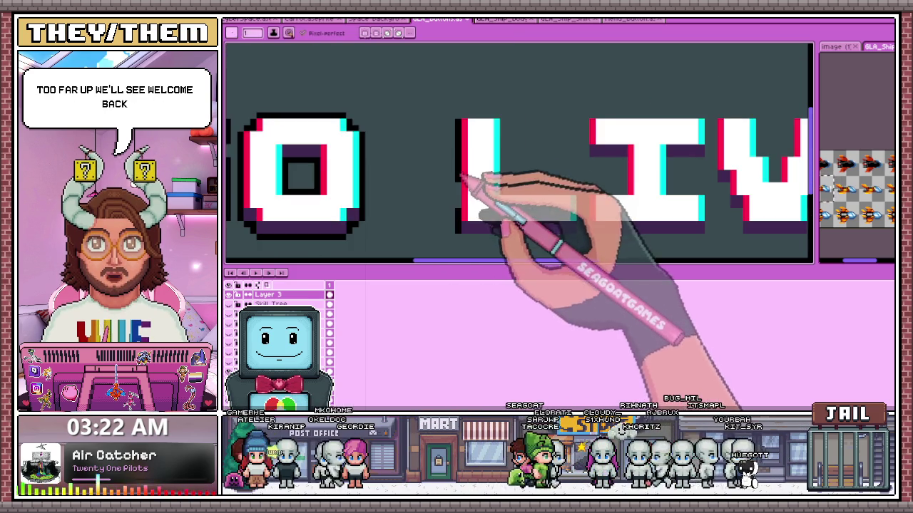
{"action": "scroll", "coordinate": [464, 179], "scroll_direction": "up", "scroll_amount": 3}
{"action": "scroll", "coordinate": [524, 156], "scroll_direction": "down", "scroll_amount": 2}
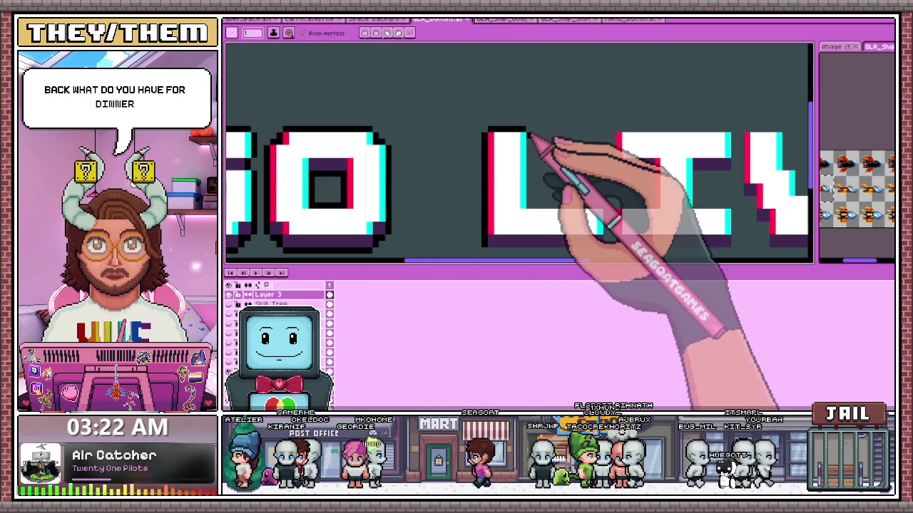
{"action": "scroll", "coordinate": [452, 204], "scroll_direction": "up", "scroll_amount": 1}
{"action": "scroll", "coordinate": [458, 90], "scroll_direction": "down", "scroll_amount": 2}
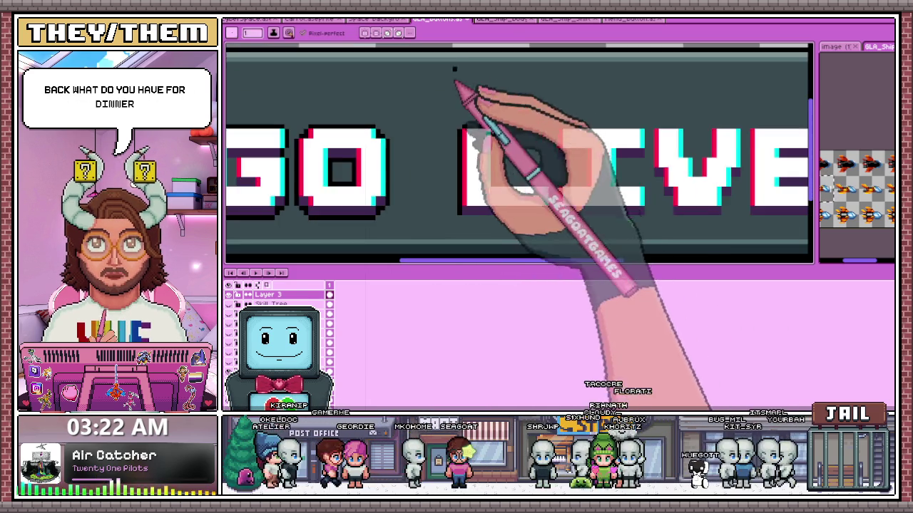
{"action": "scroll", "coordinate": [591, 193], "scroll_direction": "up", "scroll_amount": 2}
{"action": "scroll", "coordinate": [464, 182], "scroll_direction": "up", "scroll_amount": 1}
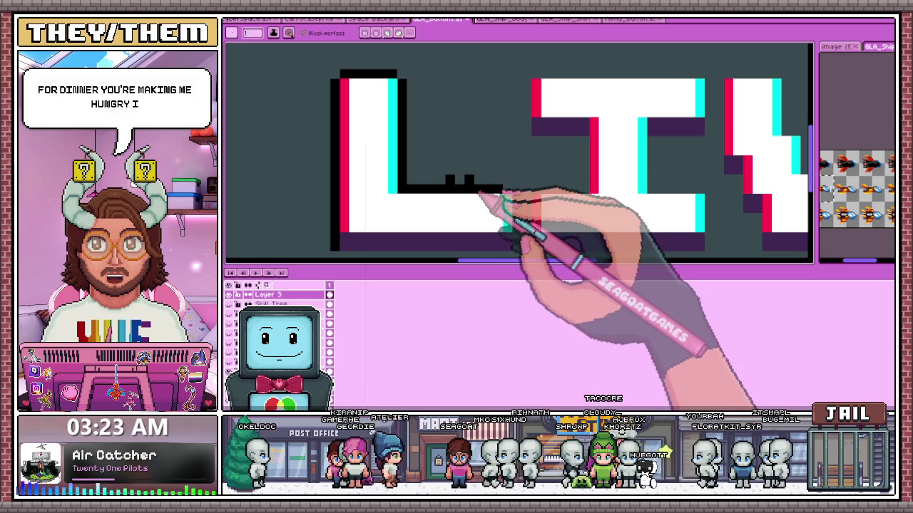
{"action": "scroll", "coordinate": [521, 187], "scroll_direction": "down", "scroll_amount": 2}
{"action": "scroll", "coordinate": [528, 192], "scroll_direction": "up", "scroll_amount": 2}
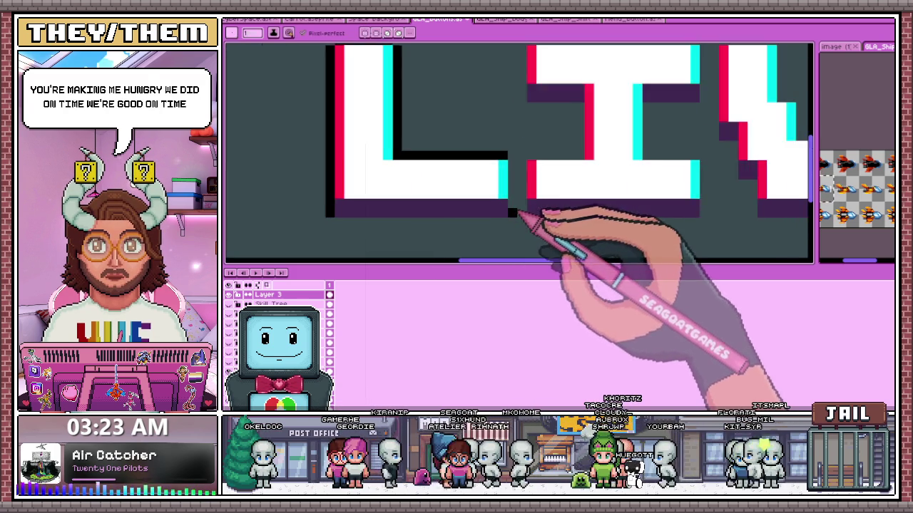
{"action": "scroll", "coordinate": [533, 164], "scroll_direction": "up", "scroll_amount": 1}
{"action": "scroll", "coordinate": [516, 213], "scroll_direction": "down", "scroll_amount": 1}
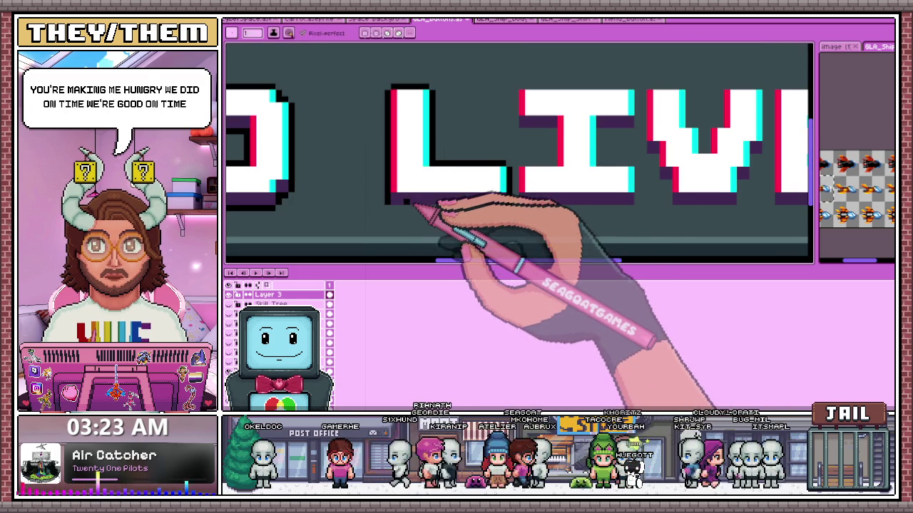
{"action": "scroll", "coordinate": [420, 214], "scroll_direction": "up", "scroll_amount": 1}
{"action": "scroll", "coordinate": [571, 214], "scroll_direction": "down", "scroll_amount": 1}
{"action": "scroll", "coordinate": [514, 217], "scroll_direction": "up", "scroll_amount": 1}
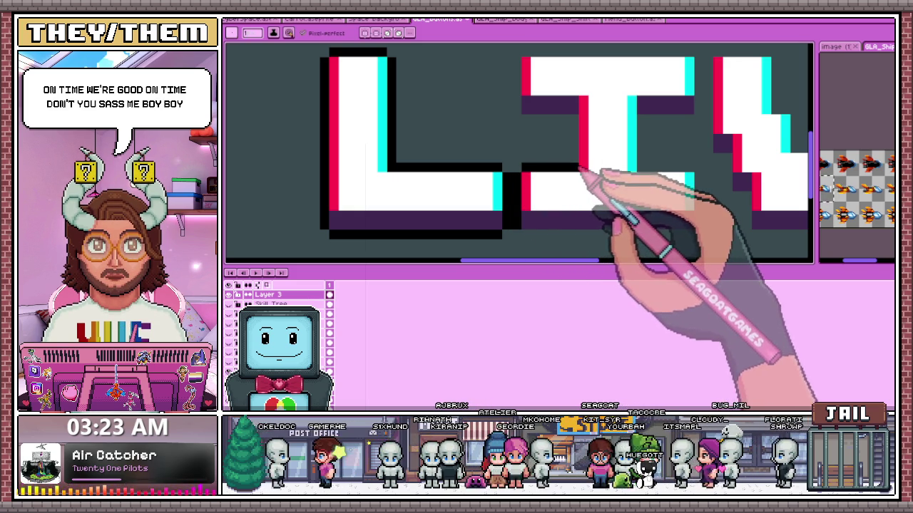
{"action": "left_click", "coordinate": [552, 118]}
{"action": "scroll", "coordinate": [532, 122], "scroll_direction": "down", "scroll_amount": 1}
{"action": "scroll", "coordinate": [526, 98], "scroll_direction": "up", "scroll_amount": 1}
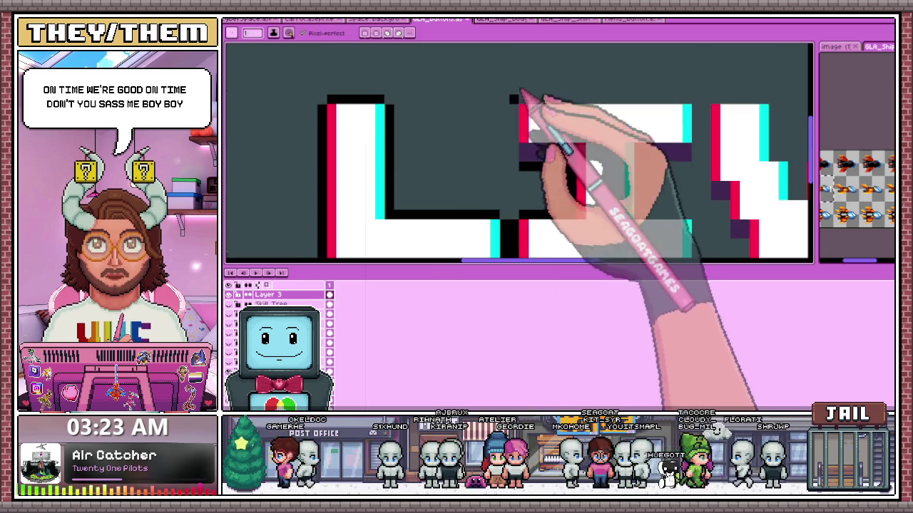
{"action": "scroll", "coordinate": [522, 119], "scroll_direction": "down", "scroll_amount": 2}
{"action": "scroll", "coordinate": [536, 138], "scroll_direction": "up", "scroll_amount": 1}
{"action": "scroll", "coordinate": [517, 90], "scroll_direction": "down", "scroll_amount": 2}
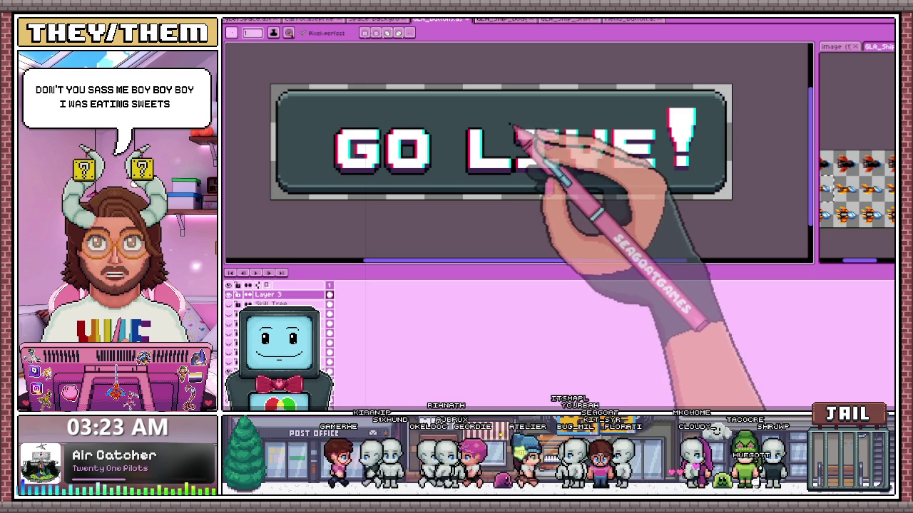
Zoom in on the LIVE! letters and return to pixel-by-pixel drawing.
{"action": "scroll", "coordinate": [549, 126], "scroll_direction": "up", "scroll_amount": 1}
{"action": "scroll", "coordinate": [520, 139], "scroll_direction": "up", "scroll_amount": 2}
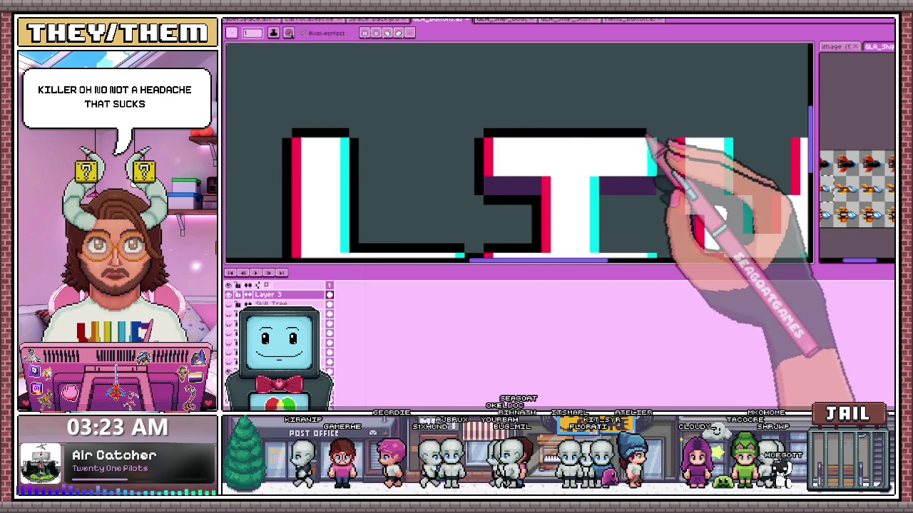
{"action": "scroll", "coordinate": [672, 147], "scroll_direction": "down", "scroll_amount": 1}
{"action": "scroll", "coordinate": [651, 130], "scroll_direction": "up", "scroll_amount": 3}
{"action": "scroll", "coordinate": [650, 132], "scroll_direction": "down", "scroll_amount": 2}
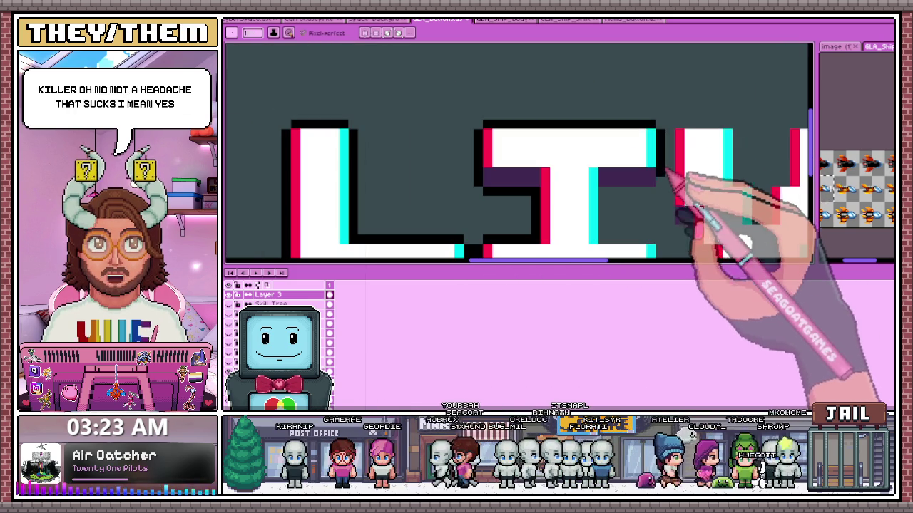
{"action": "scroll", "coordinate": [627, 192], "scroll_direction": "up", "scroll_amount": 1}
{"action": "scroll", "coordinate": [614, 194], "scroll_direction": "down", "scroll_amount": 2}
{"action": "scroll", "coordinate": [627, 228], "scroll_direction": "up", "scroll_amount": 1}
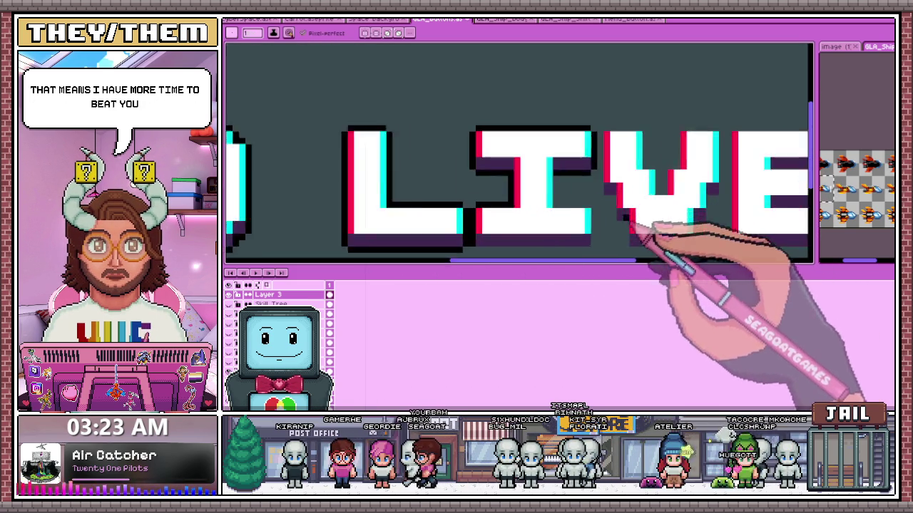
{"action": "scroll", "coordinate": [557, 170], "scroll_direction": "up", "scroll_amount": 1}
{"action": "scroll", "coordinate": [547, 188], "scroll_direction": "down", "scroll_amount": 1}
{"action": "scroll", "coordinate": [542, 185], "scroll_direction": "up", "scroll_amount": 2}
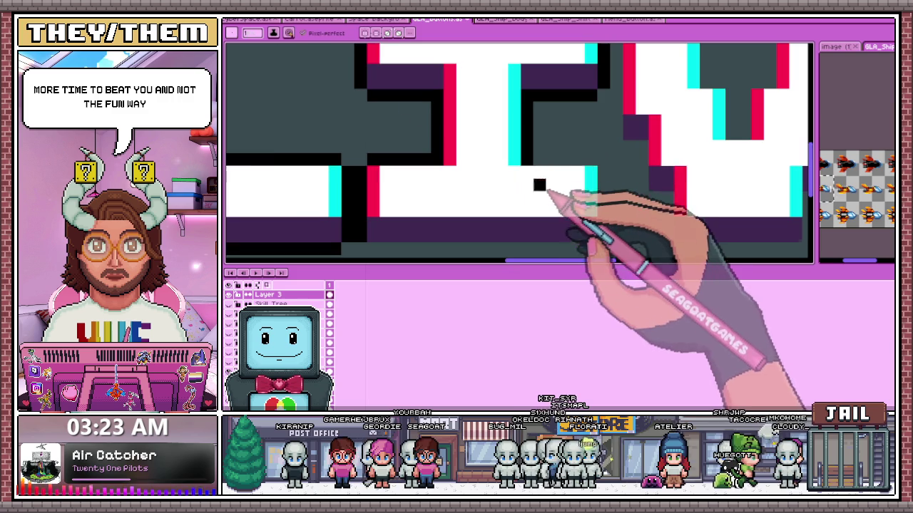
{"action": "scroll", "coordinate": [542, 146], "scroll_direction": "down", "scroll_amount": 1}
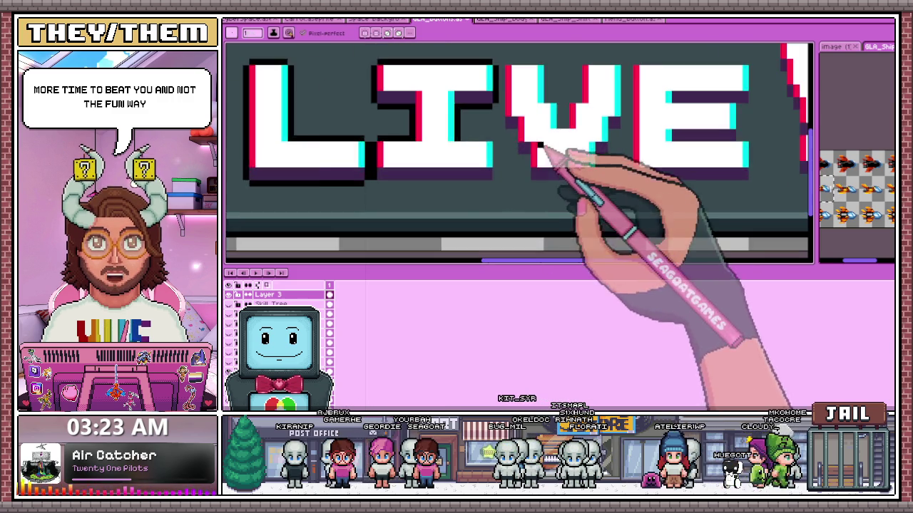
{"action": "scroll", "coordinate": [500, 146], "scroll_direction": "up", "scroll_amount": 1}
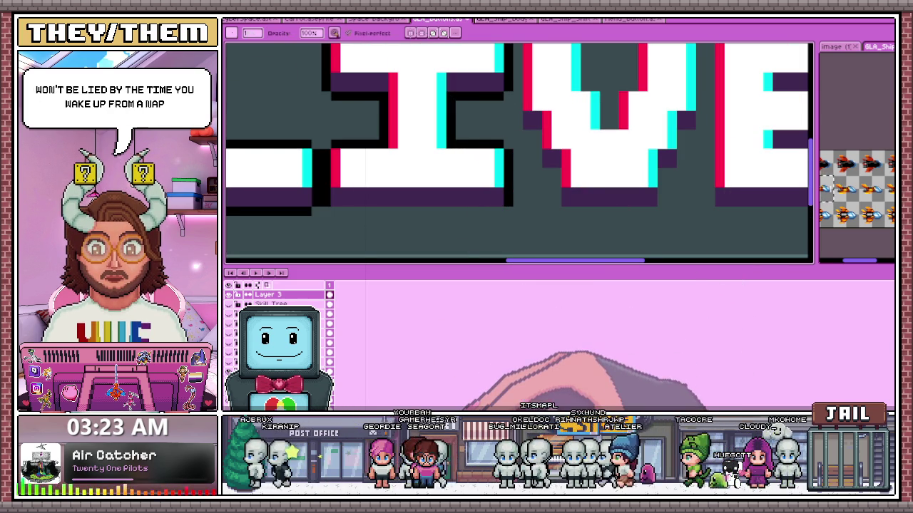
{"action": "key", "text": "e"}
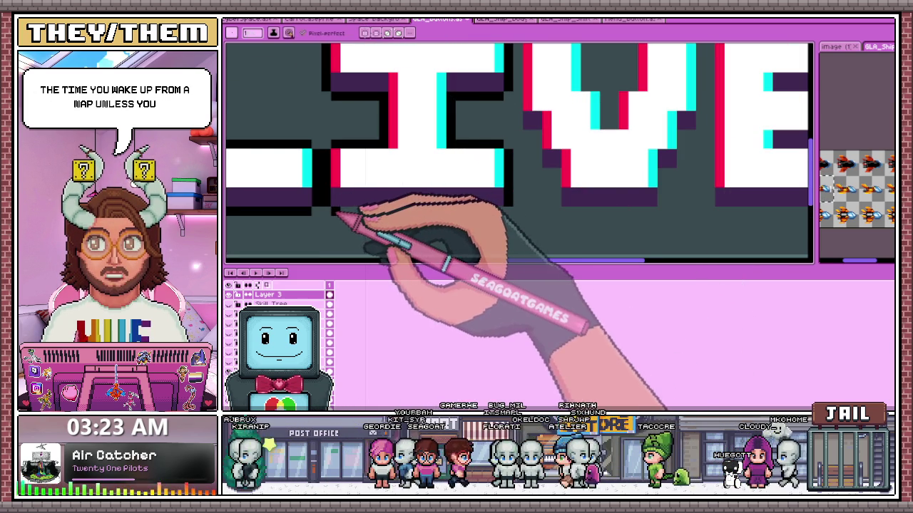
{"action": "scroll", "coordinate": [278, 299], "scroll_direction": "down", "scroll_amount": 1}
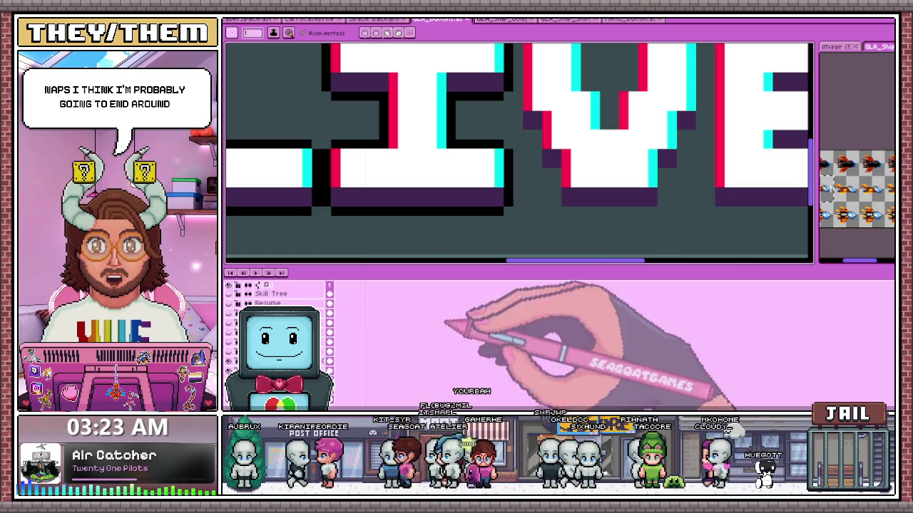
{"action": "scroll", "coordinate": [550, 112], "scroll_direction": "down", "scroll_amount": 1}
{"action": "scroll", "coordinate": [499, 200], "scroll_direction": "up", "scroll_amount": 2}
{"action": "scroll", "coordinate": [493, 156], "scroll_direction": "down", "scroll_amount": 1}
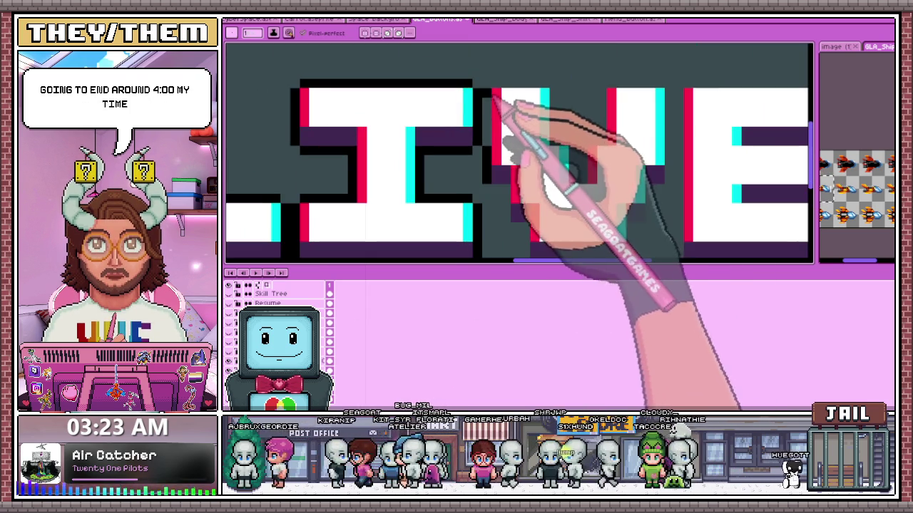
{"action": "scroll", "coordinate": [492, 147], "scroll_direction": "down", "scroll_amount": 1}
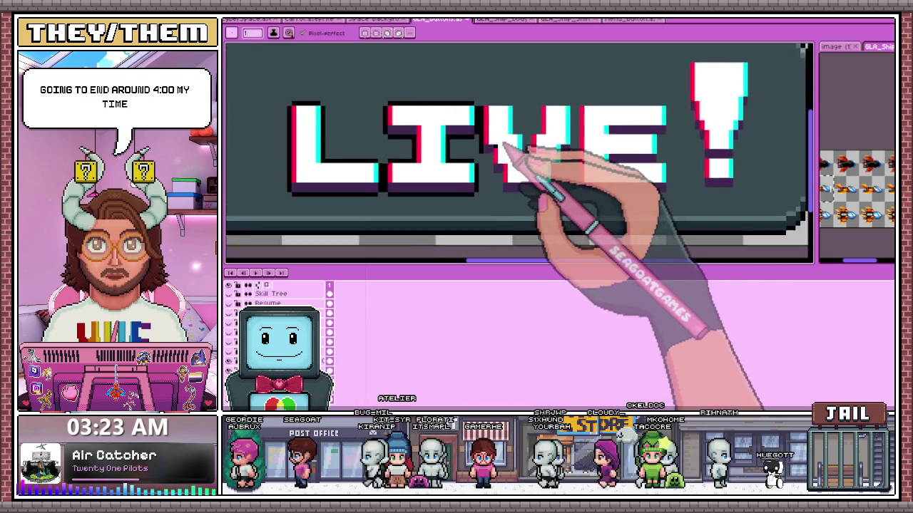
{"action": "scroll", "coordinate": [507, 158], "scroll_direction": "up", "scroll_amount": 1}
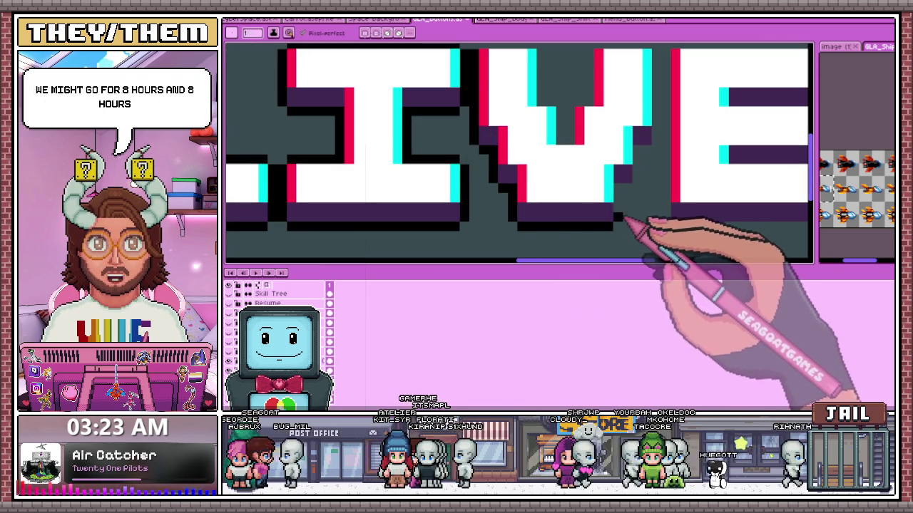
{"action": "scroll", "coordinate": [635, 200], "scroll_direction": "down", "scroll_amount": 1}
{"action": "scroll", "coordinate": [563, 218], "scroll_direction": "up", "scroll_amount": 1}
{"action": "scroll", "coordinate": [553, 220], "scroll_direction": "up", "scroll_amount": 1}
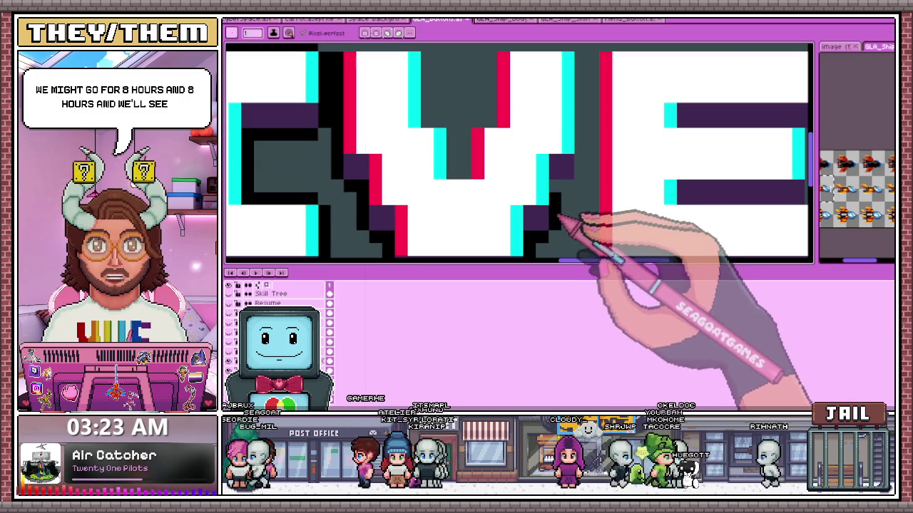
{"action": "scroll", "coordinate": [589, 187], "scroll_direction": "up", "scroll_amount": 2}
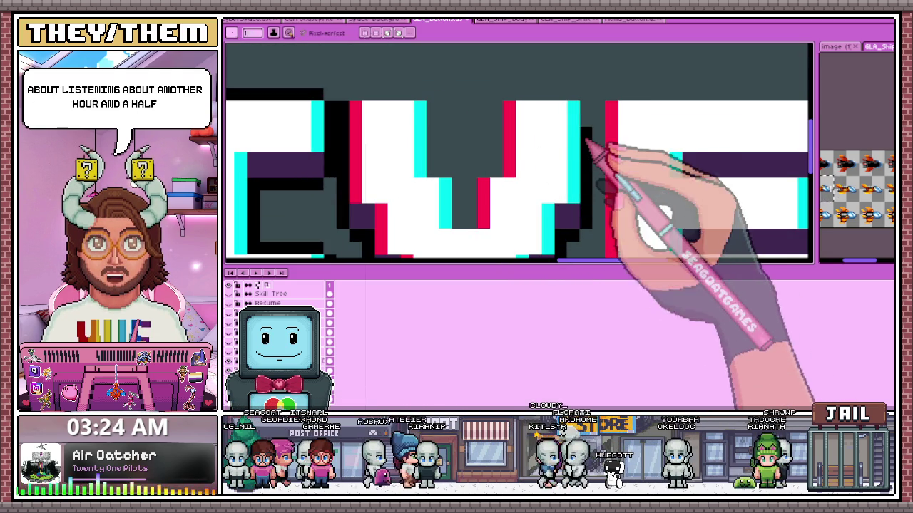
Trace black outline pixels along the V's top bar, left side and diagonal edge.
{"action": "left_click_drag", "start_coordinate": [586, 105], "coordinate": [501, 147]}
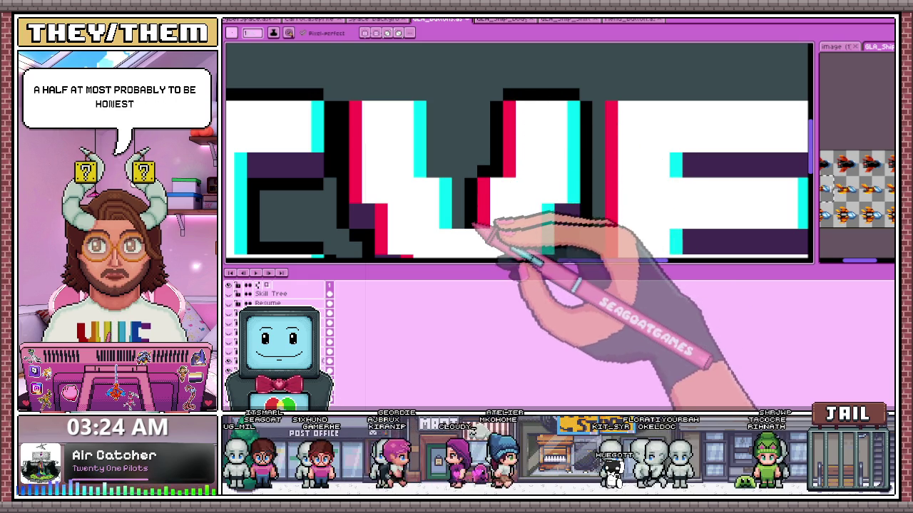
{"action": "left_click_drag", "start_coordinate": [492, 171], "coordinate": [463, 194]}
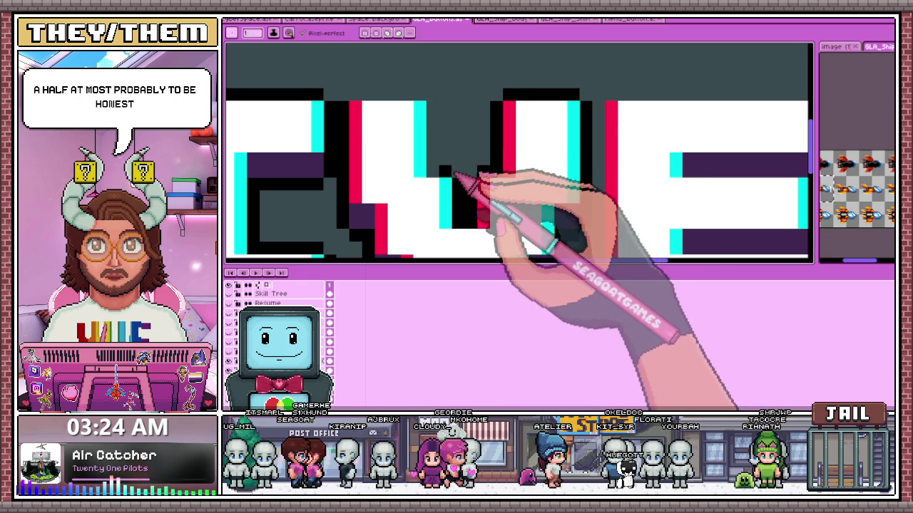
{"action": "left_click_drag", "start_coordinate": [443, 172], "coordinate": [428, 104]}
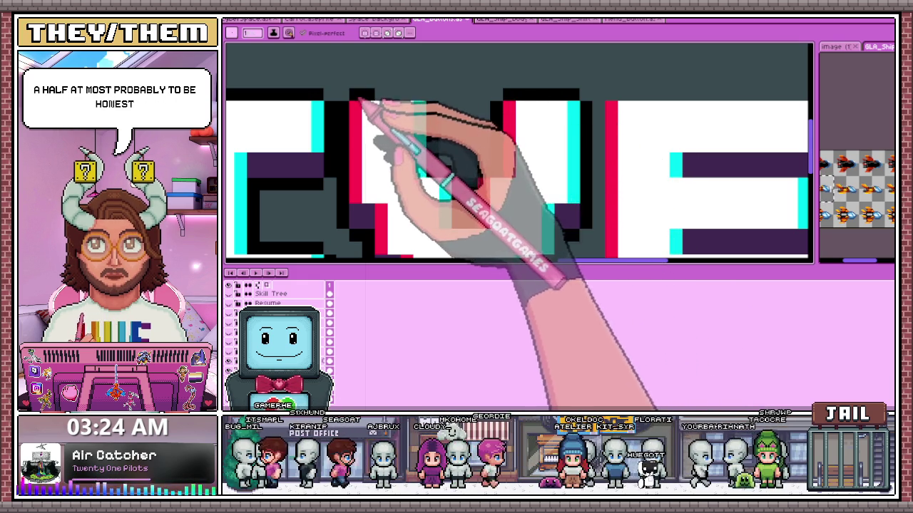
{"action": "left_click_drag", "start_coordinate": [351, 95], "coordinate": [428, 100]}
{"action": "scroll", "coordinate": [525, 126], "scroll_direction": "down", "scroll_amount": 2}
{"action": "scroll", "coordinate": [520, 92], "scroll_direction": "up", "scroll_amount": 1}
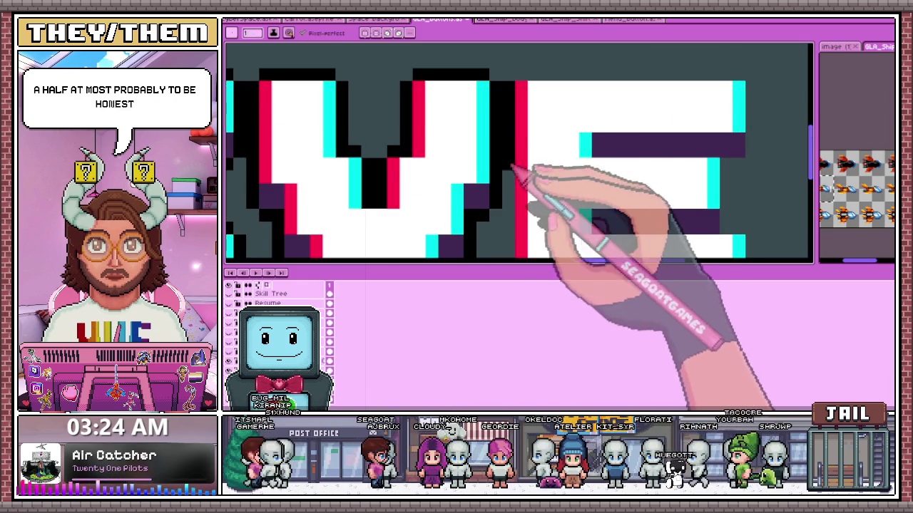
{"action": "scroll", "coordinate": [529, 214], "scroll_direction": "down", "scroll_amount": 2}
{"action": "scroll", "coordinate": [528, 214], "scroll_direction": "up", "scroll_amount": 1}
{"action": "scroll", "coordinate": [553, 243], "scroll_direction": "down", "scroll_amount": 1}
{"action": "scroll", "coordinate": [505, 233], "scroll_direction": "up", "scroll_amount": 2}
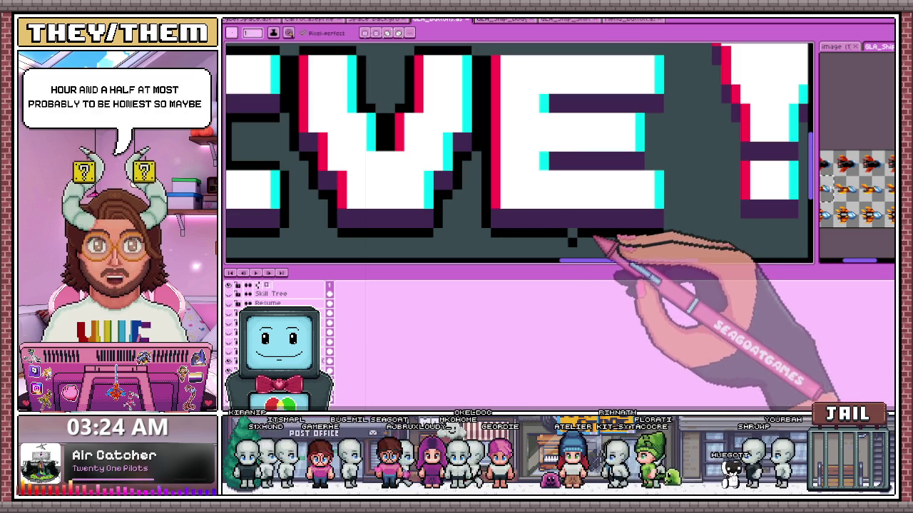
{"action": "scroll", "coordinate": [571, 238], "scroll_direction": "down", "scroll_amount": 1}
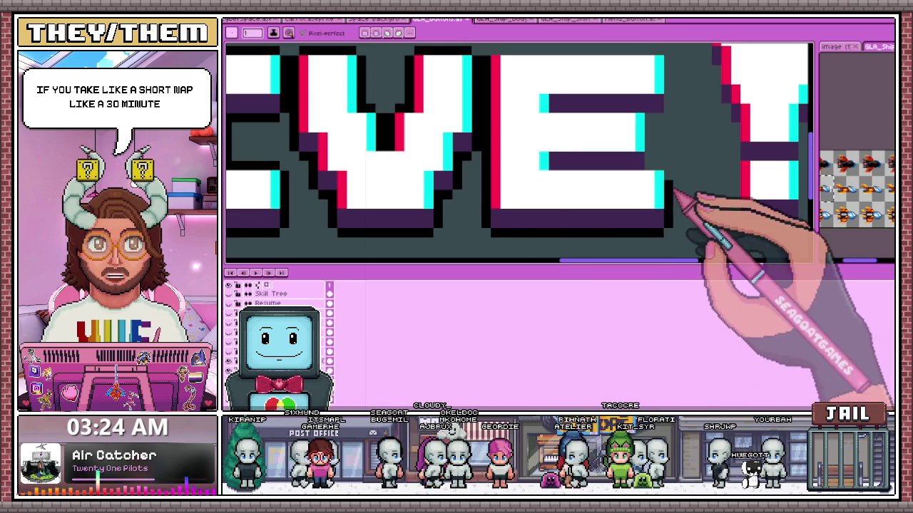
{"action": "scroll", "coordinate": [589, 193], "scroll_direction": "down", "scroll_amount": 1}
{"action": "scroll", "coordinate": [585, 193], "scroll_direction": "down", "scroll_amount": 1}
{"action": "scroll", "coordinate": [476, 165], "scroll_direction": "up", "scroll_amount": 3}
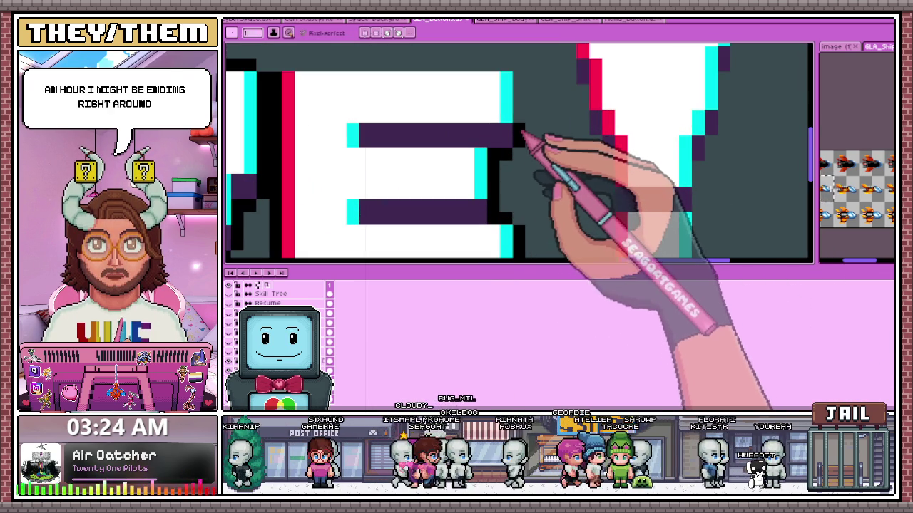
{"action": "scroll", "coordinate": [523, 93], "scroll_direction": "down", "scroll_amount": 1}
{"action": "scroll", "coordinate": [499, 92], "scroll_direction": "down", "scroll_amount": 1}
{"action": "scroll", "coordinate": [428, 92], "scroll_direction": "up", "scroll_amount": 1}
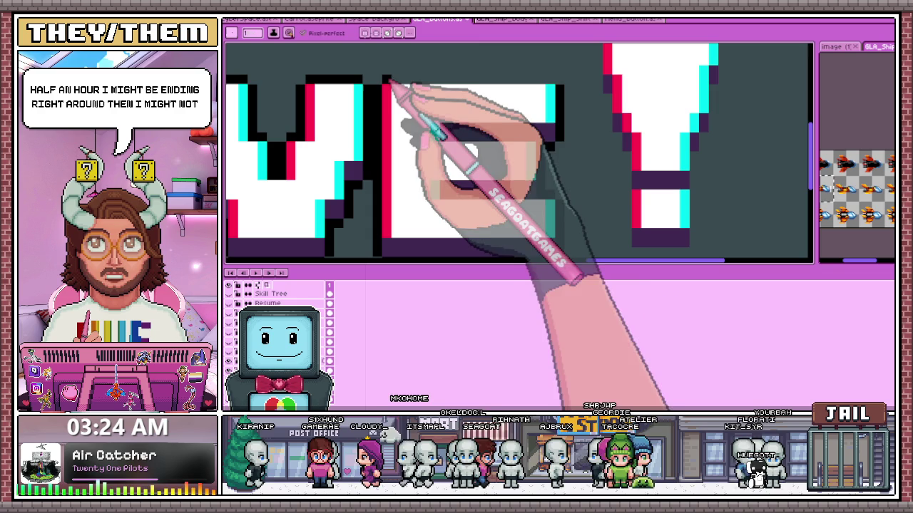
{"action": "scroll", "coordinate": [563, 106], "scroll_direction": "down", "scroll_amount": 2}
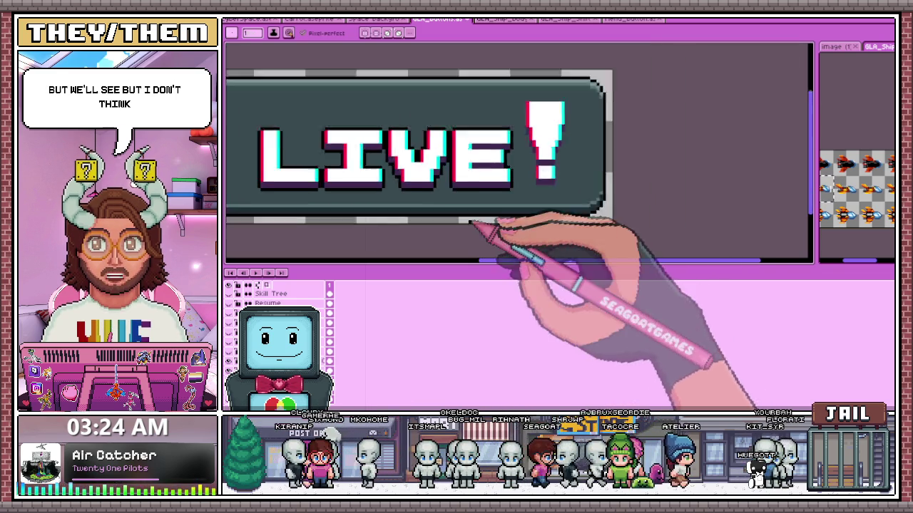
{"action": "scroll", "coordinate": [520, 207], "scroll_direction": "up", "scroll_amount": 1}
{"action": "scroll", "coordinate": [563, 198], "scroll_direction": "up", "scroll_amount": 1}
{"action": "scroll", "coordinate": [507, 182], "scroll_direction": "down", "scroll_amount": 3}
{"action": "scroll", "coordinate": [428, 163], "scroll_direction": "up", "scroll_amount": 1}
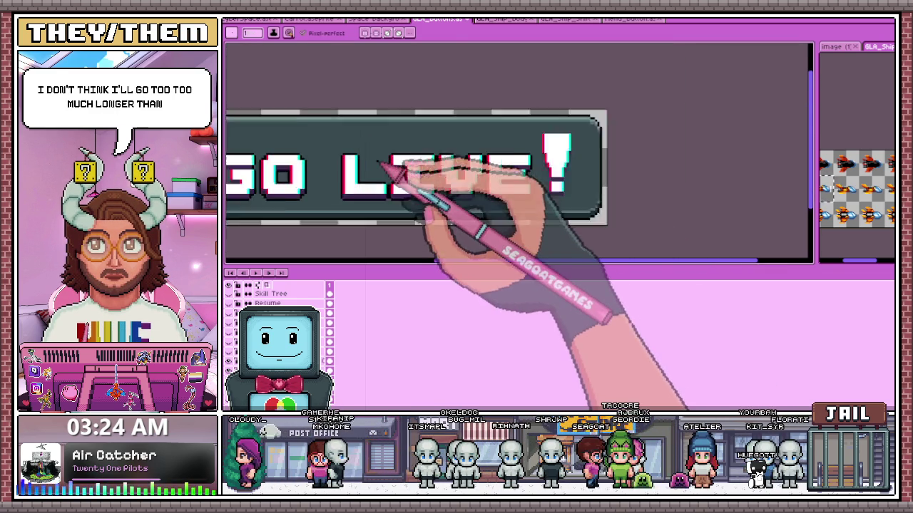
{"action": "scroll", "coordinate": [383, 162], "scroll_direction": "up", "scroll_amount": 1}
{"action": "key", "text": "m"}
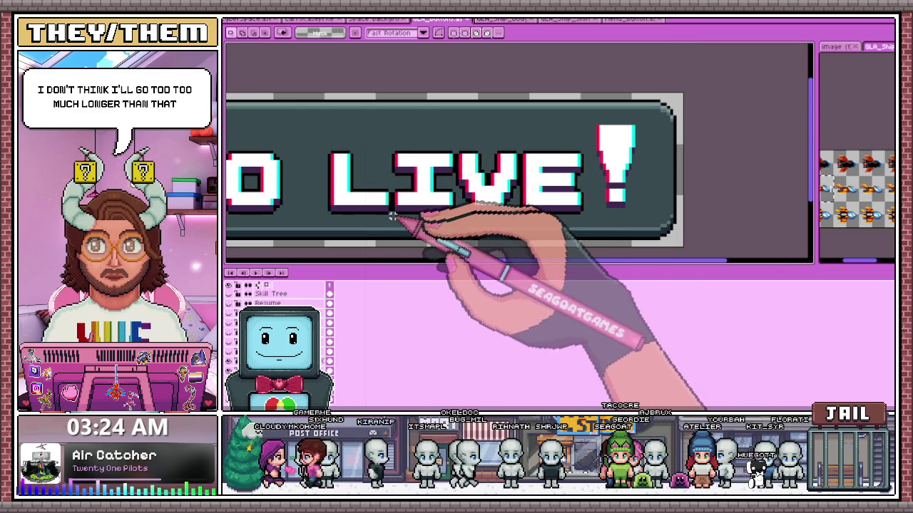
{"action": "left_click_drag", "start_coordinate": [392, 218], "coordinate": [656, 108]}
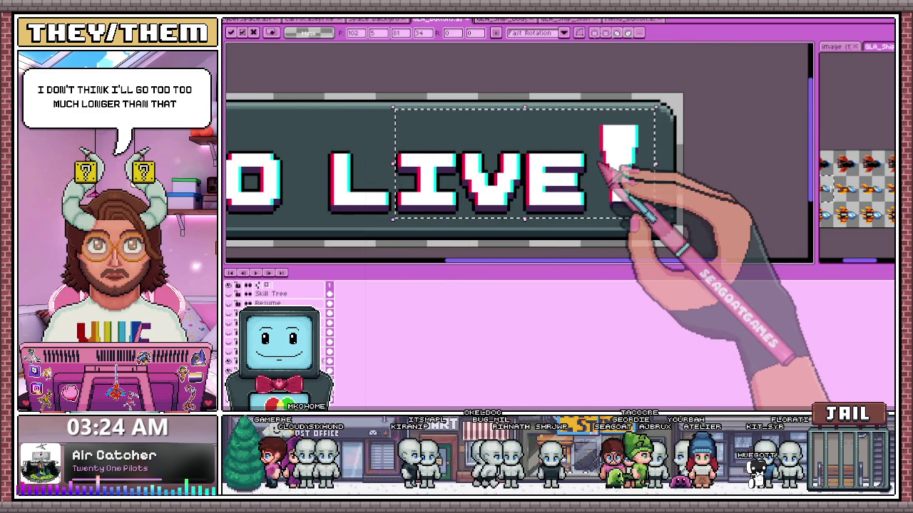
{"action": "left_click", "coordinate": [456, 216]}
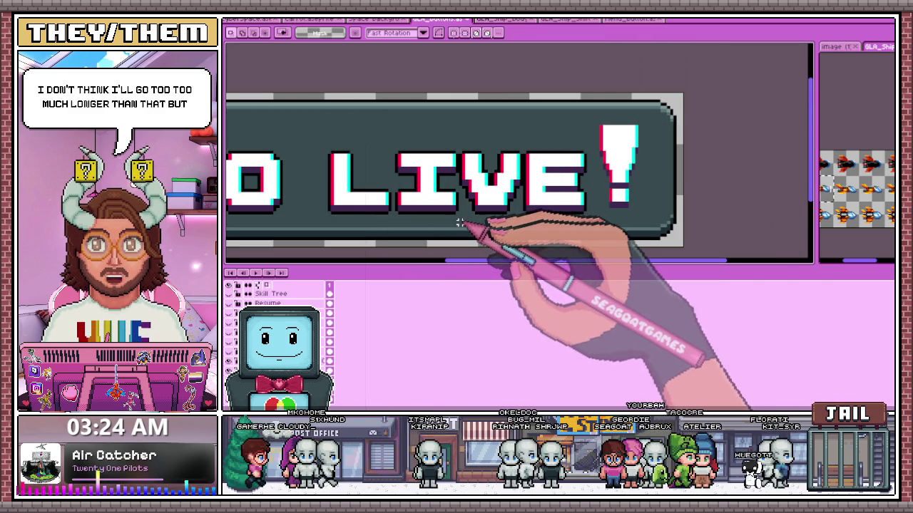
{"action": "left_click_drag", "start_coordinate": [460, 225], "coordinate": [671, 115]}
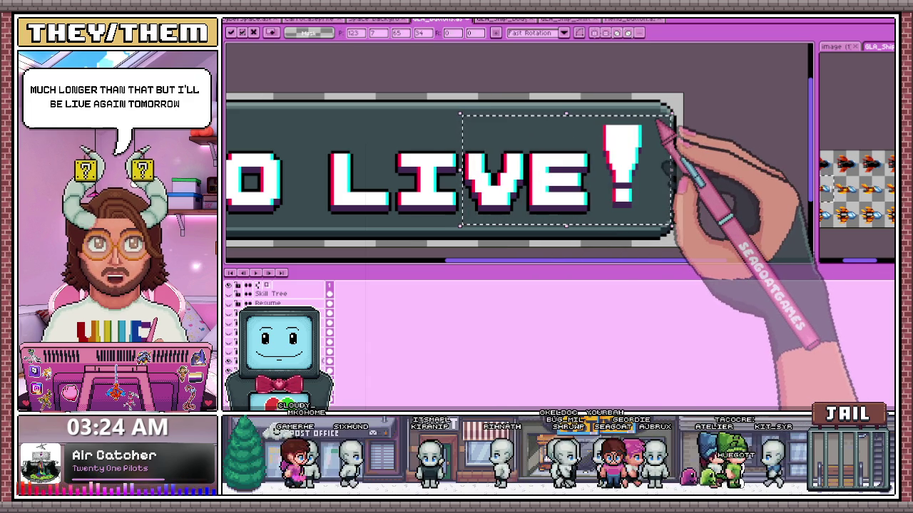
{"action": "left_click", "coordinate": [527, 206]}
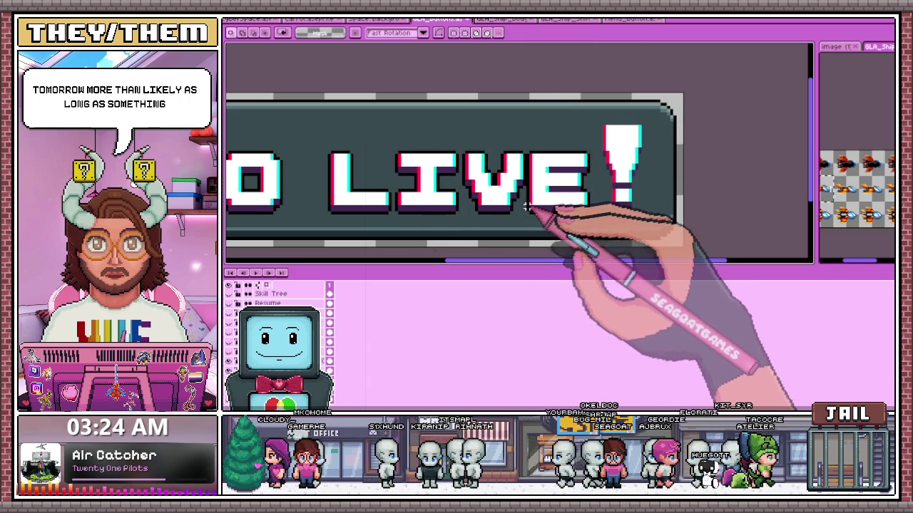
{"action": "left_click_drag", "start_coordinate": [527, 218], "coordinate": [604, 150]}
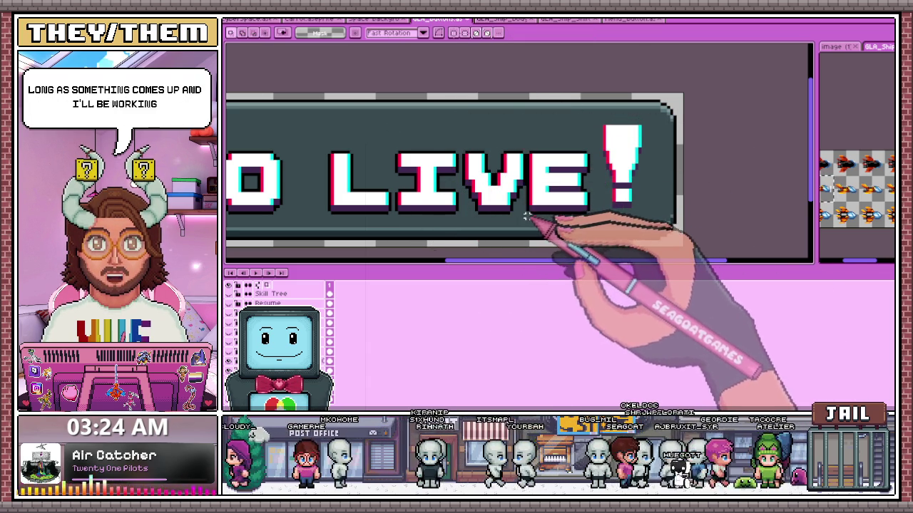
{"action": "left_click_drag", "start_coordinate": [527, 218], "coordinate": [660, 112]}
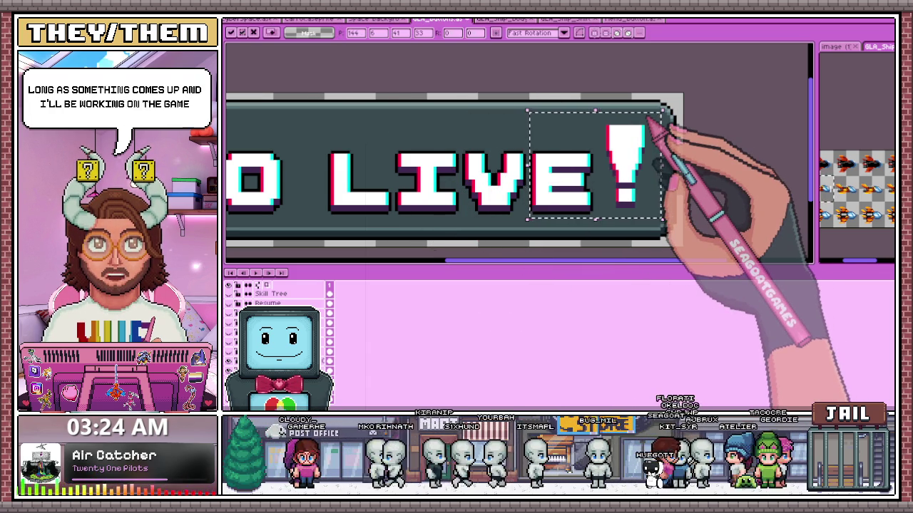
{"action": "scroll", "coordinate": [684, 192], "scroll_direction": "down", "scroll_amount": 1}
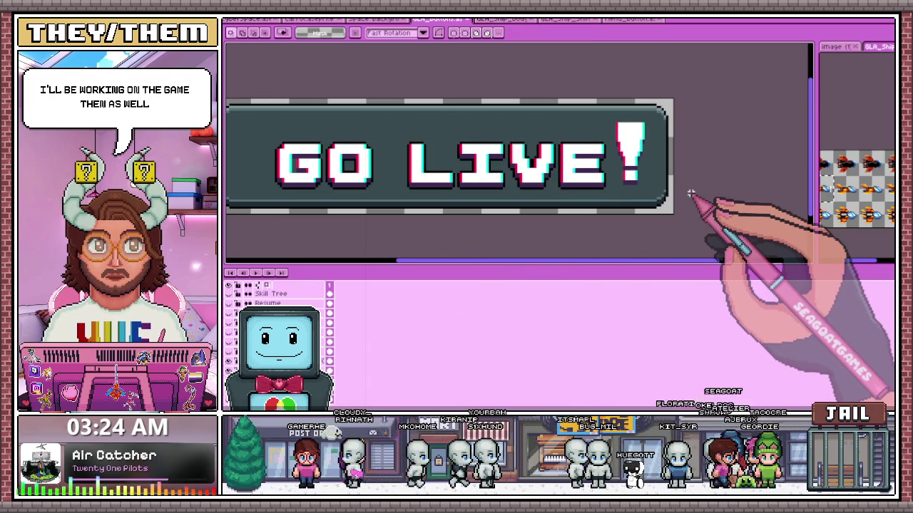
{"action": "scroll", "coordinate": [591, 159], "scroll_direction": "up", "scroll_amount": 1}
Switch to the pencil and zoom in on the exclamation mark.
{"action": "key", "text": "b"}
{"action": "scroll", "coordinate": [540, 169], "scroll_direction": "up", "scroll_amount": 1}
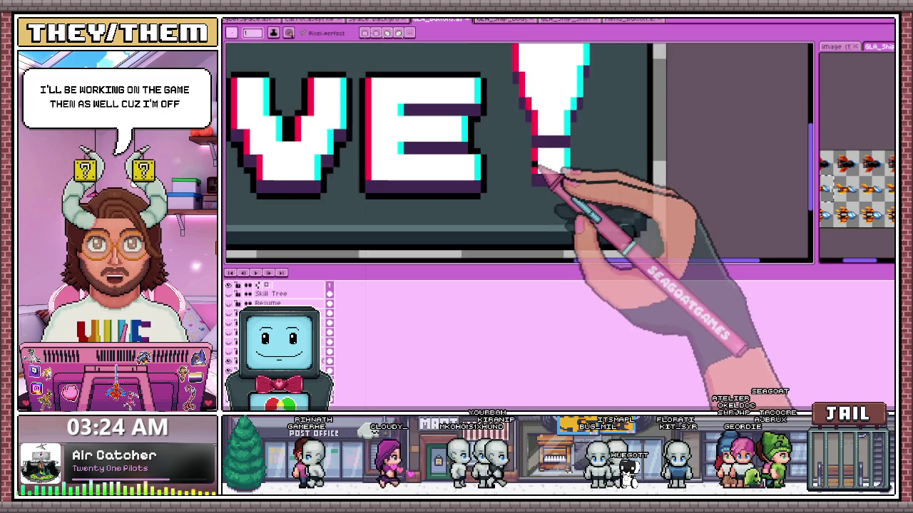
{"action": "scroll", "coordinate": [534, 174], "scroll_direction": "up", "scroll_amount": 1}
{"action": "scroll", "coordinate": [542, 143], "scroll_direction": "down", "scroll_amount": 1}
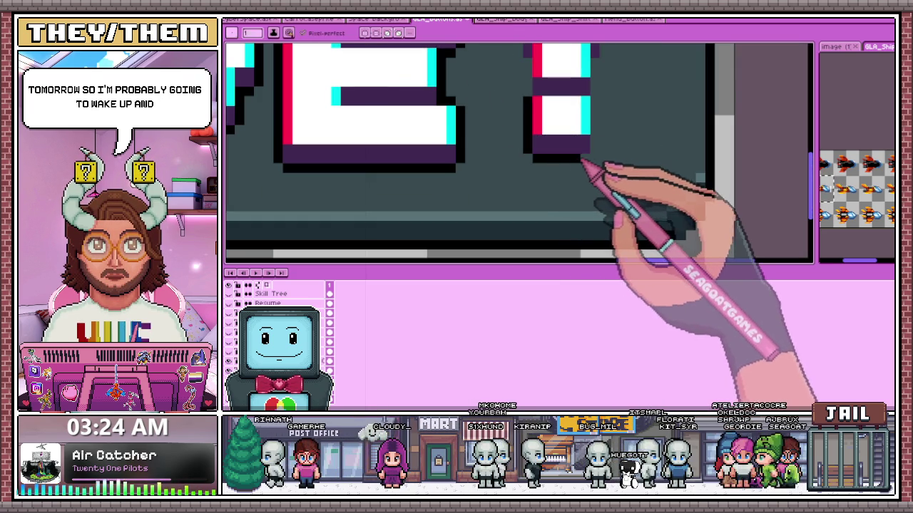
{"action": "scroll", "coordinate": [585, 136], "scroll_direction": "down", "scroll_amount": 2}
{"action": "scroll", "coordinate": [540, 117], "scroll_direction": "up", "scroll_amount": 1}
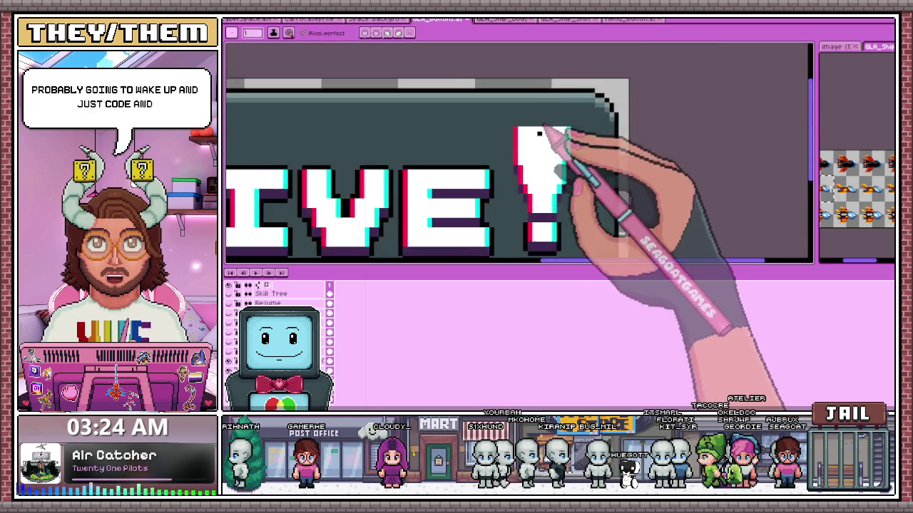
{"action": "scroll", "coordinate": [549, 156], "scroll_direction": "up", "scroll_amount": 1}
{"action": "scroll", "coordinate": [526, 234], "scroll_direction": "up", "scroll_amount": 1}
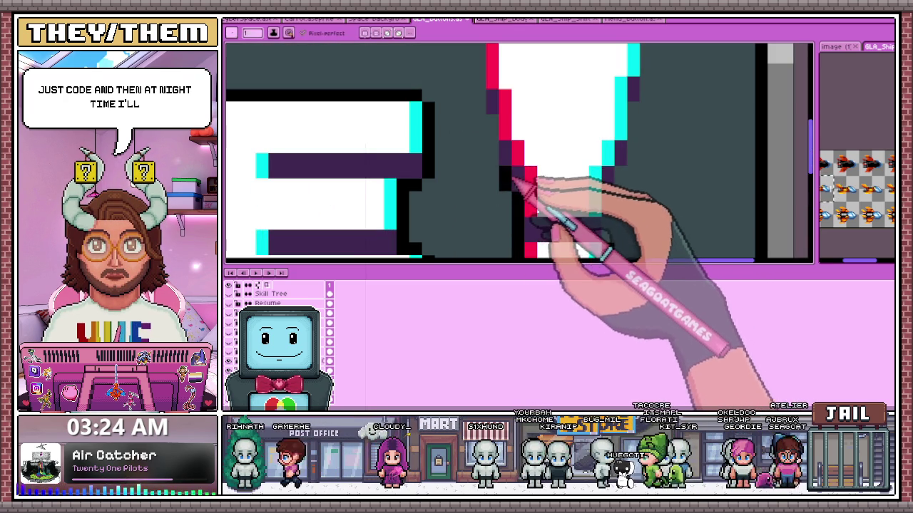
{"action": "scroll", "coordinate": [488, 161], "scroll_direction": "down", "scroll_amount": 2}
{"action": "scroll", "coordinate": [508, 182], "scroll_direction": "up", "scroll_amount": 1}
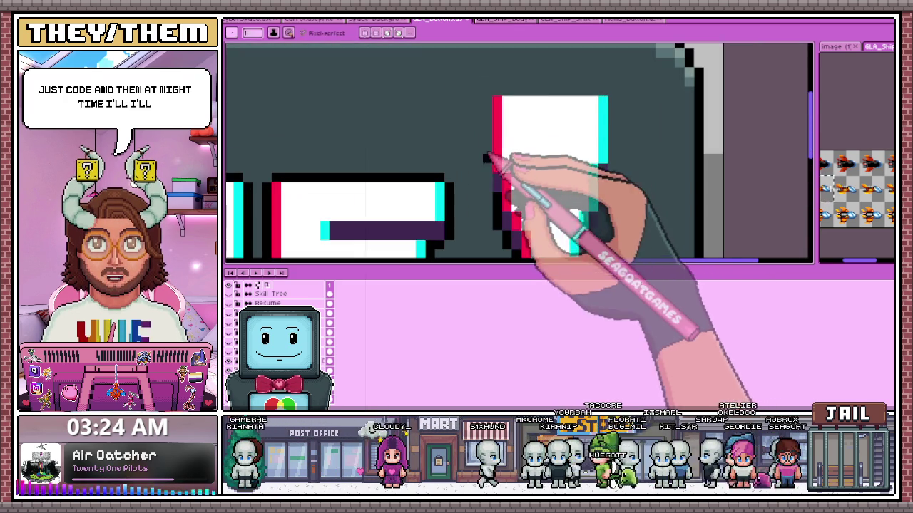
Draw a black pixel row across the top of the '!' and zoom out to check it.
{"action": "left_click_drag", "start_coordinate": [502, 93], "coordinate": [604, 93]}
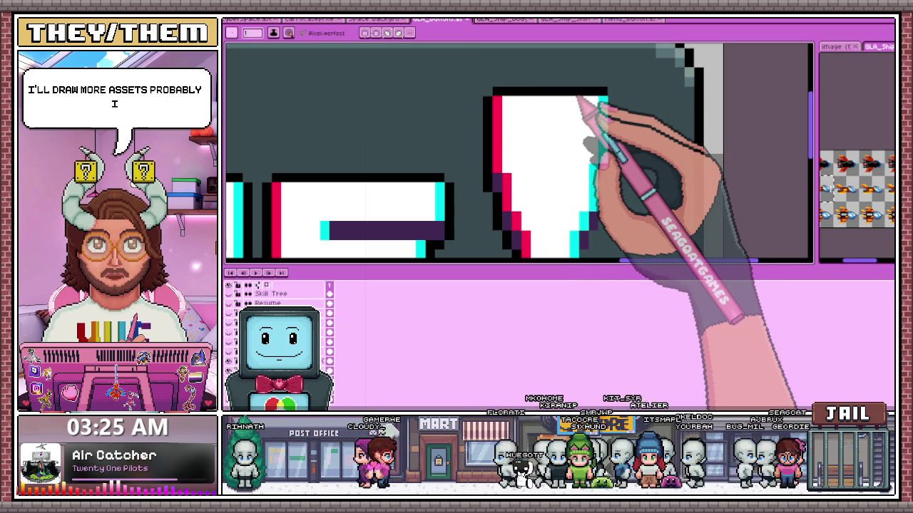
{"action": "scroll", "coordinate": [581, 157], "scroll_direction": "down", "scroll_amount": 2}
{"action": "scroll", "coordinate": [521, 95], "scroll_direction": "up", "scroll_amount": 1}
{"action": "scroll", "coordinate": [518, 79], "scroll_direction": "up", "scroll_amount": 1}
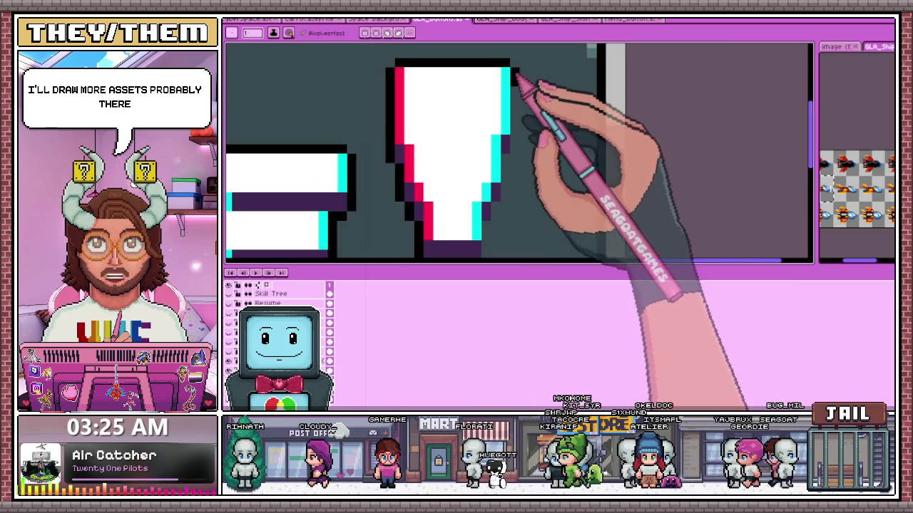
{"action": "scroll", "coordinate": [520, 153], "scroll_direction": "down", "scroll_amount": 1}
{"action": "scroll", "coordinate": [517, 157], "scroll_direction": "up", "scroll_amount": 2}
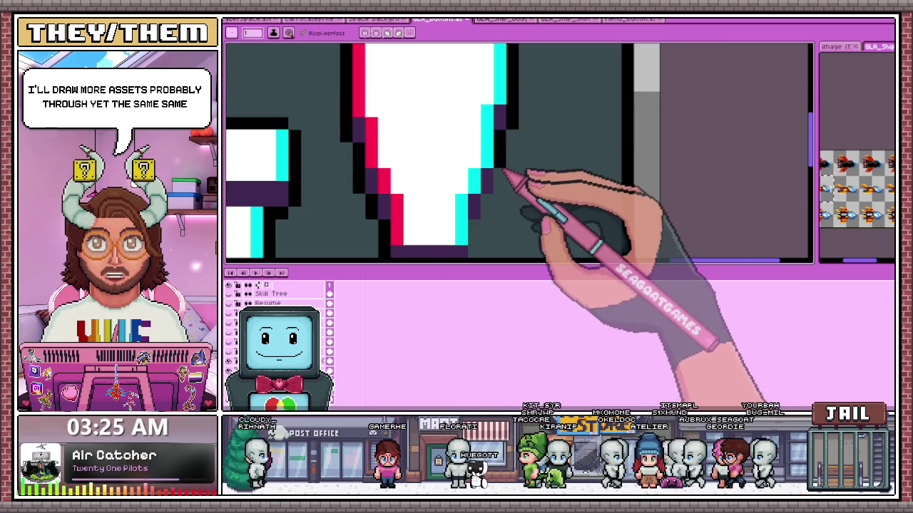
{"action": "scroll", "coordinate": [504, 171], "scroll_direction": "down", "scroll_amount": 1}
{"action": "scroll", "coordinate": [513, 183], "scroll_direction": "up", "scroll_amount": 1}
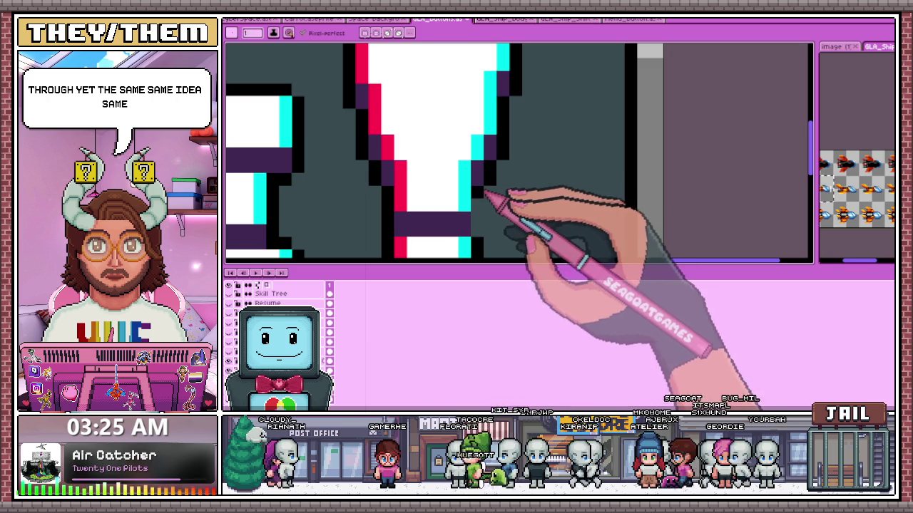
{"action": "scroll", "coordinate": [485, 235], "scroll_direction": "down", "scroll_amount": 2}
{"action": "scroll", "coordinate": [509, 240], "scroll_direction": "down", "scroll_amount": 1}
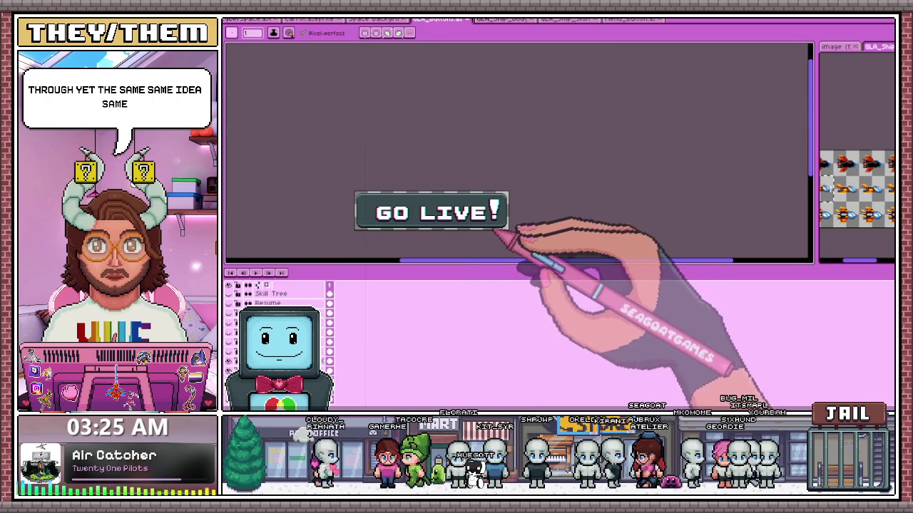
{"action": "scroll", "coordinate": [456, 213], "scroll_direction": "up", "scroll_amount": 3}
{"action": "scroll", "coordinate": [540, 194], "scroll_direction": "up", "scroll_amount": 2}
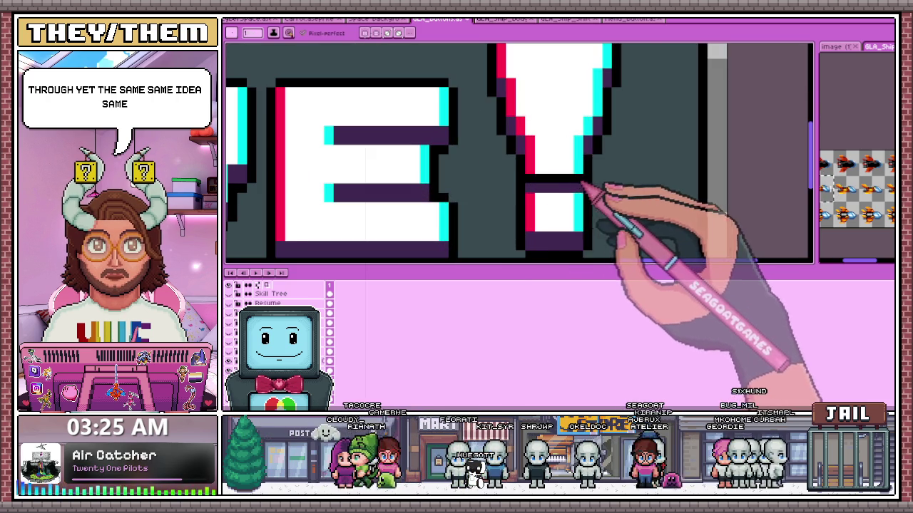
{"action": "scroll", "coordinate": [583, 187], "scroll_direction": "down", "scroll_amount": 4}
{"action": "scroll", "coordinate": [592, 243], "scroll_direction": "down", "scroll_amount": 1}
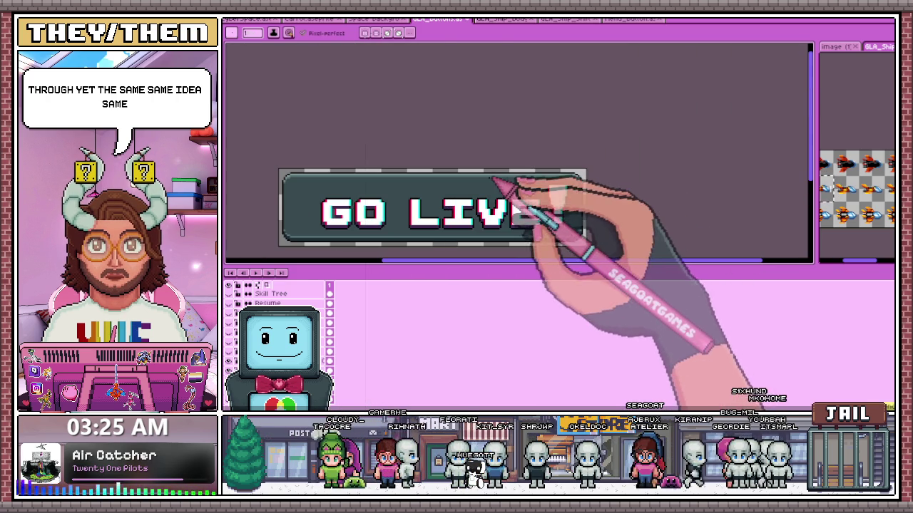
Paste a copy of the GO LIVE! text, place it, and nudge the artwork up slightly.
{"action": "key", "text": "ctrl+v"}
{"action": "mouse_move", "coordinate": [300, 187]}
{"action": "left_mouse_down"}
{"action": "mouse_move", "coordinate": [581, 204]}
{"action": "mouse_move", "coordinate": [439, 221]}
{"action": "left_mouse_up"}
{"action": "left_click", "coordinate": [648, 221]}
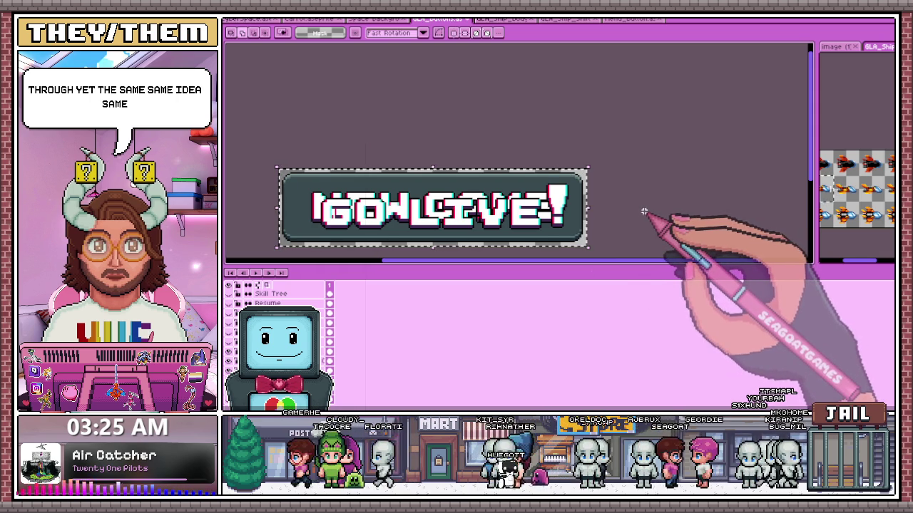
{"action": "left_click_drag", "start_coordinate": [488, 214], "coordinate": [482, 204]}
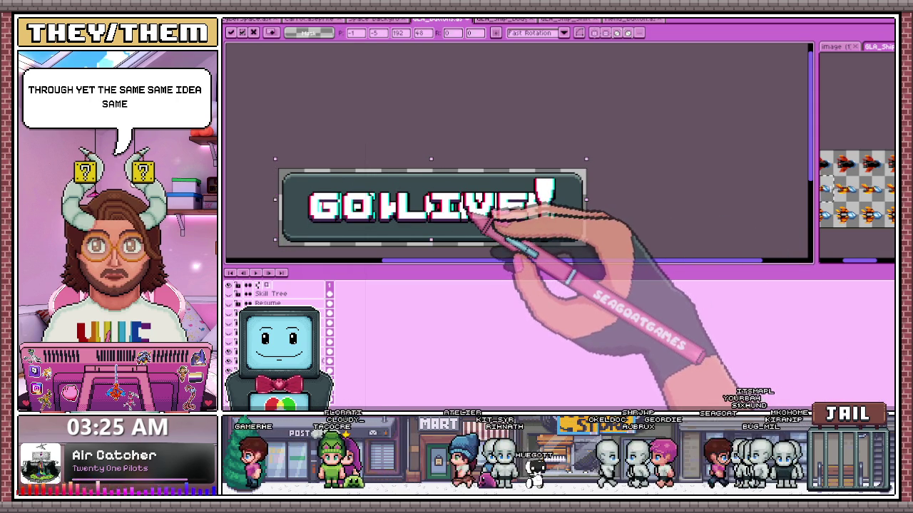
{"action": "scroll", "coordinate": [450, 205], "scroll_direction": "up", "scroll_amount": 2}
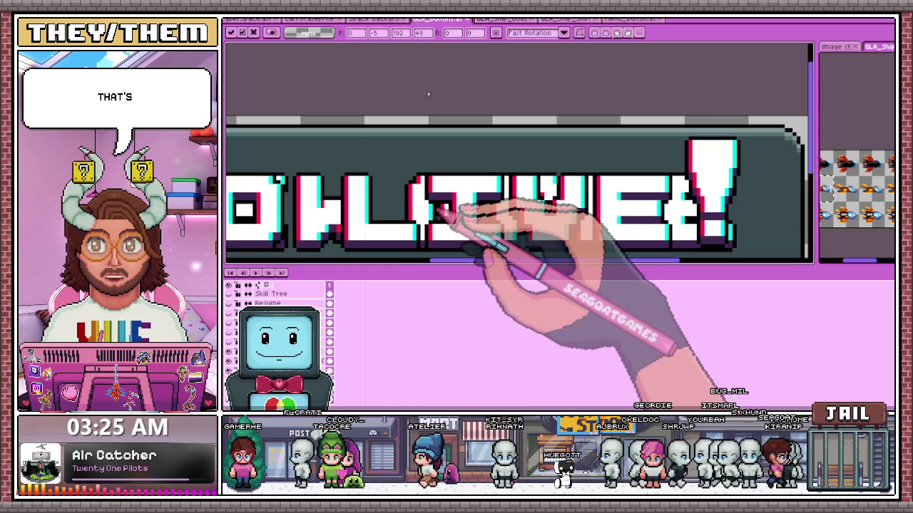
{"action": "scroll", "coordinate": [474, 208], "scroll_direction": "down", "scroll_amount": 1}
{"action": "scroll", "coordinate": [477, 207], "scroll_direction": "down", "scroll_amount": 3}
{"action": "key", "text": "Return"}
Zoom in and marquee-select the exclamation mark of GO LIVE!
{"action": "scroll", "coordinate": [511, 191], "scroll_direction": "up", "scroll_amount": 2}
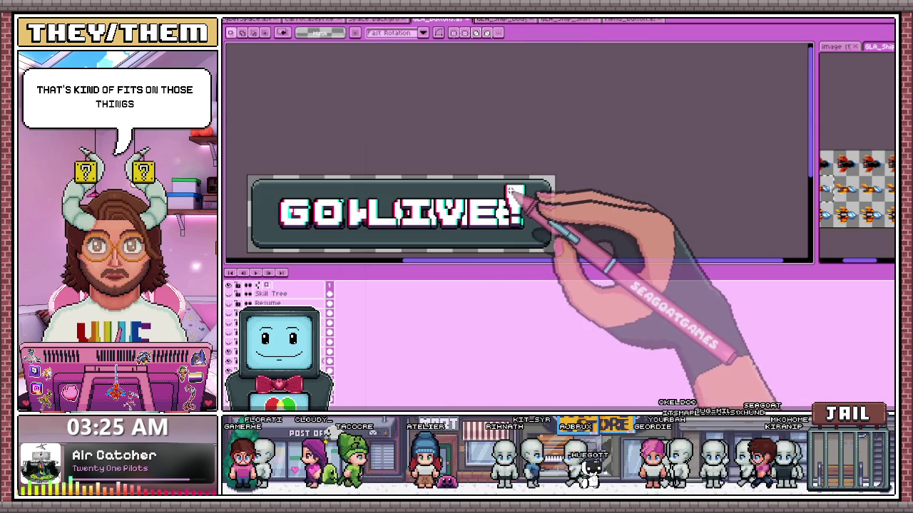
{"action": "scroll", "coordinate": [513, 191], "scroll_direction": "up", "scroll_amount": 1}
{"action": "scroll", "coordinate": [513, 190], "scroll_direction": "up", "scroll_amount": 1}
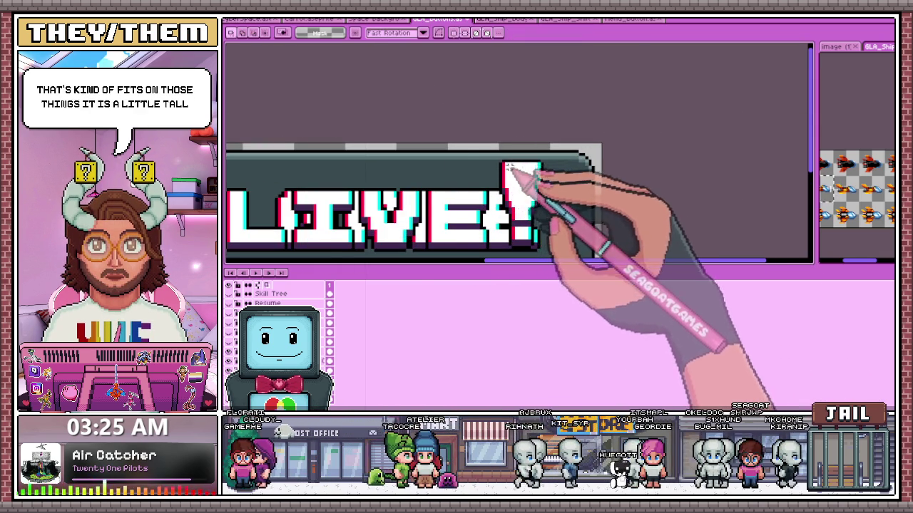
{"action": "scroll", "coordinate": [513, 192], "scroll_direction": "up", "scroll_amount": 1}
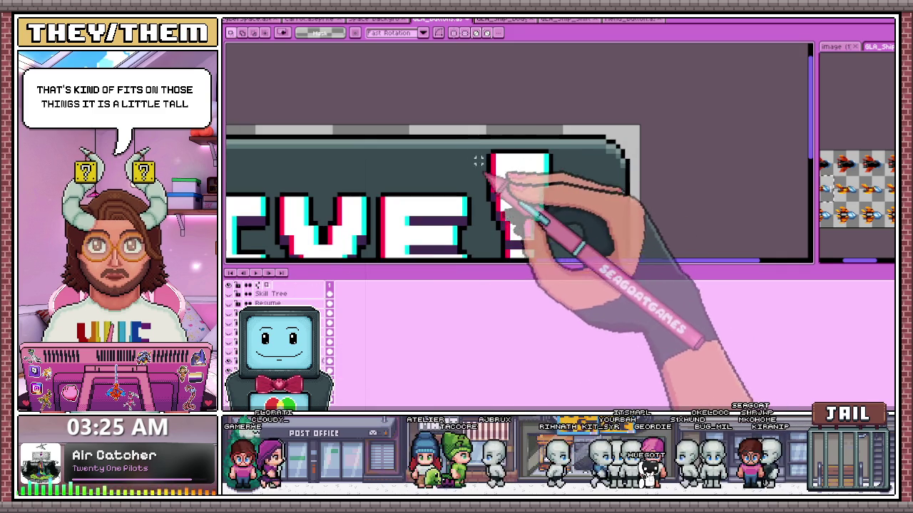
{"action": "left_click_drag", "start_coordinate": [509, 178], "coordinate": [573, 207]}
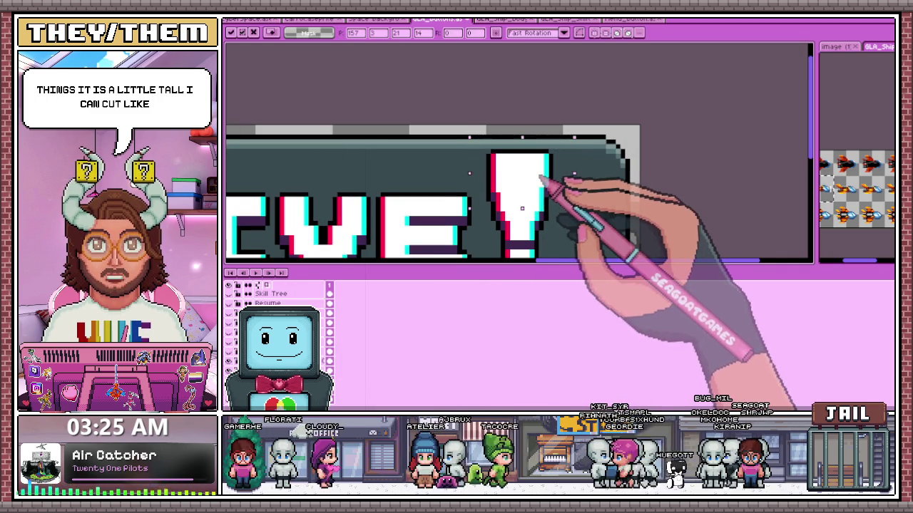
Select the whole exclamation mark, then drop that selection.
{"action": "scroll", "coordinate": [543, 183], "scroll_direction": "down", "scroll_amount": 2}
{"action": "scroll", "coordinate": [563, 228], "scroll_direction": "down", "scroll_amount": 1}
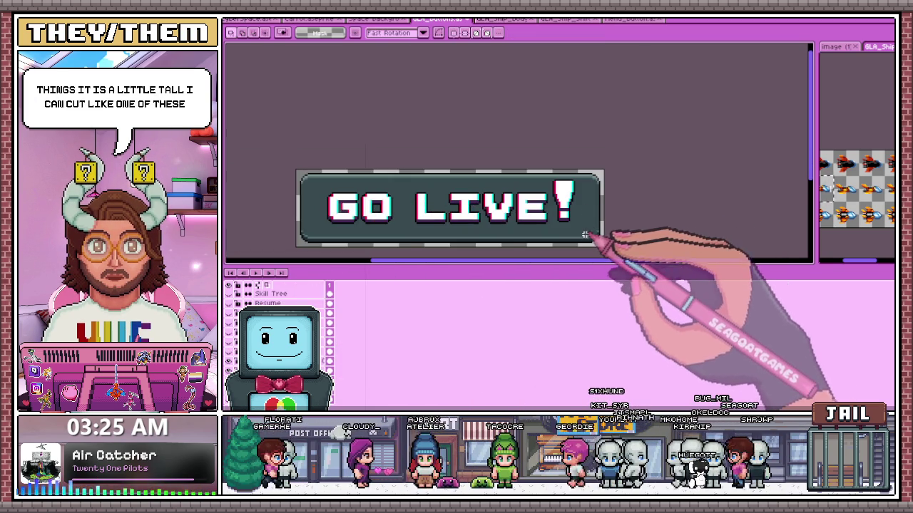
{"action": "scroll", "coordinate": [573, 239], "scroll_direction": "up", "scroll_amount": 1}
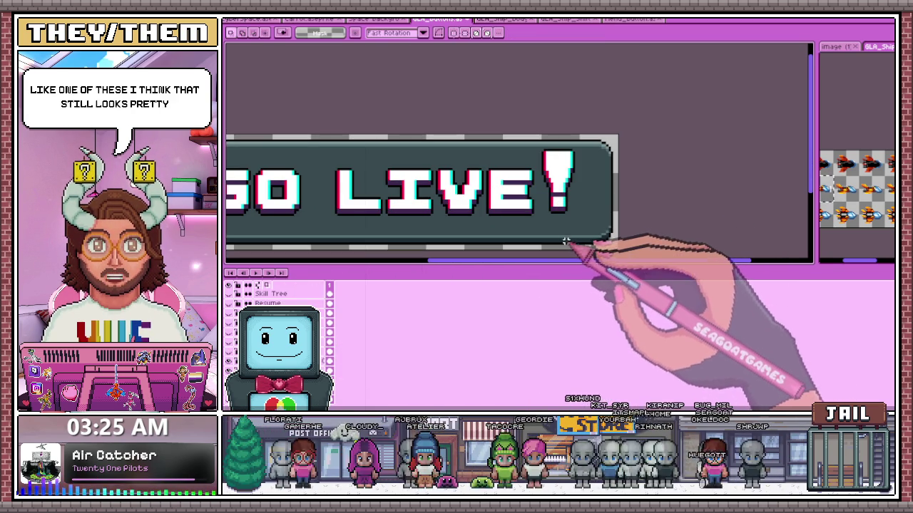
{"action": "scroll", "coordinate": [559, 207], "scroll_direction": "up", "scroll_amount": 1}
{"action": "scroll", "coordinate": [542, 200], "scroll_direction": "up", "scroll_amount": 1}
{"action": "scroll", "coordinate": [531, 191], "scroll_direction": "up", "scroll_amount": 1}
{"action": "scroll", "coordinate": [542, 214], "scroll_direction": "down", "scroll_amount": 2}
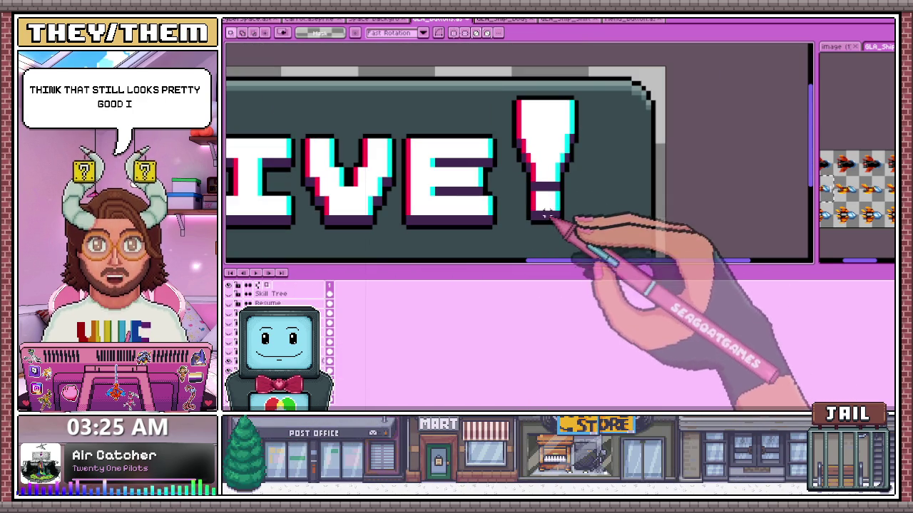
{"action": "left_click_drag", "start_coordinate": [504, 79], "coordinate": [590, 261]}
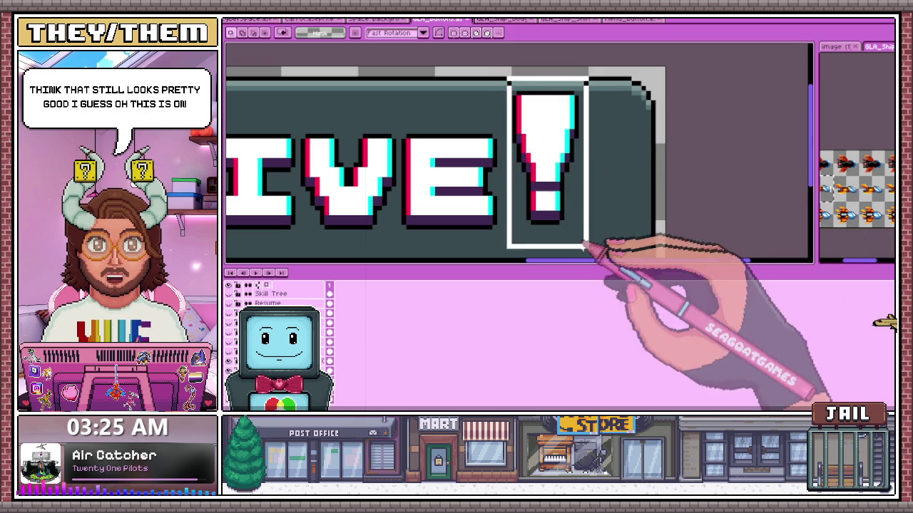
{"action": "key", "text": "ctrl+d"}
Reselect the full exclamation mark, widening the marquee until it covers it entirely.
{"action": "scroll", "coordinate": [542, 214], "scroll_direction": "up", "scroll_amount": 1}
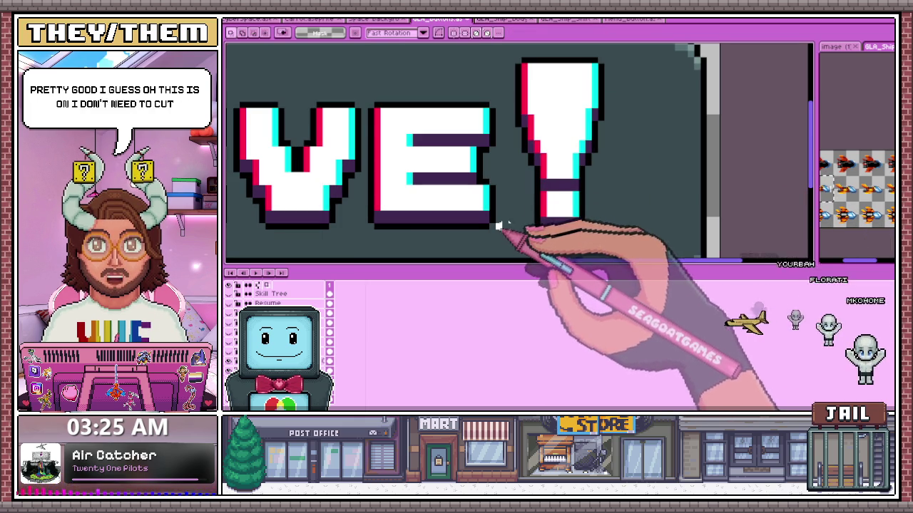
{"action": "scroll", "coordinate": [527, 226], "scroll_direction": "down", "scroll_amount": 1}
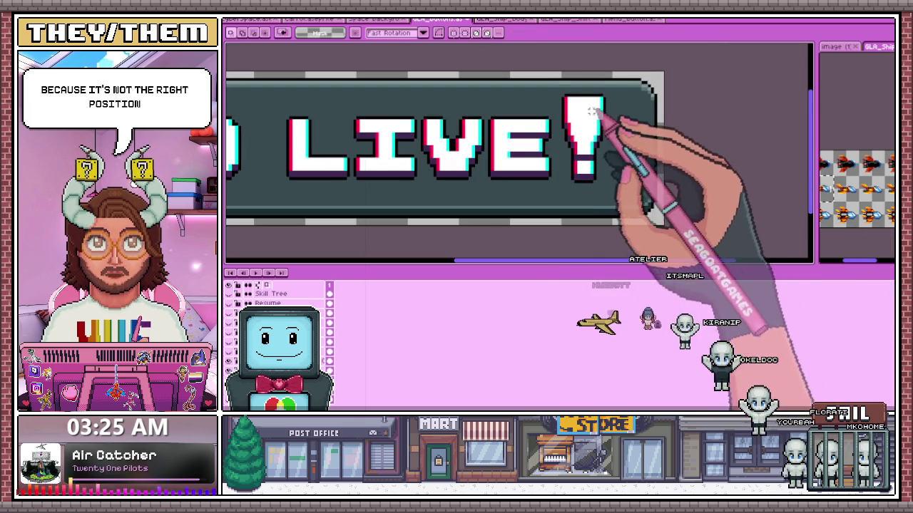
{"action": "scroll", "coordinate": [606, 136], "scroll_direction": "up", "scroll_amount": 1}
{"action": "left_click_drag", "start_coordinate": [554, 77], "coordinate": [598, 173]}
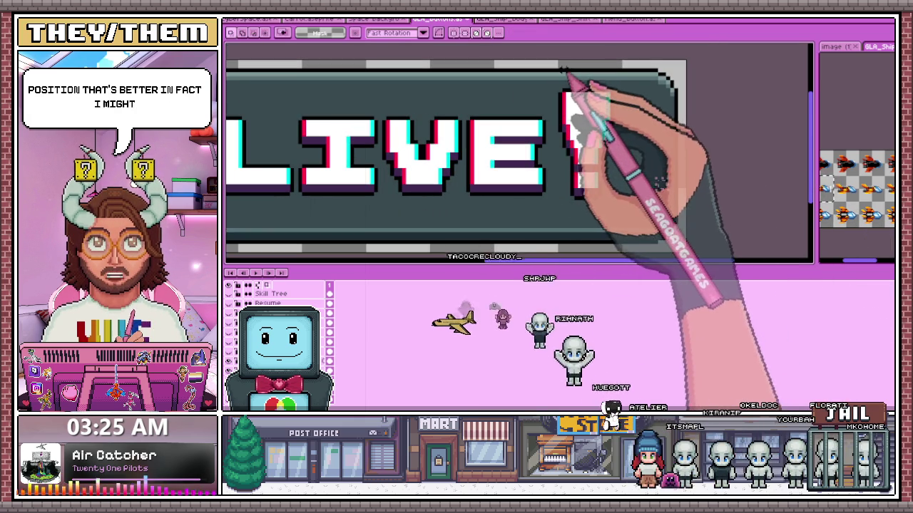
{"action": "left_click_drag", "start_coordinate": [560, 71], "coordinate": [602, 222]}
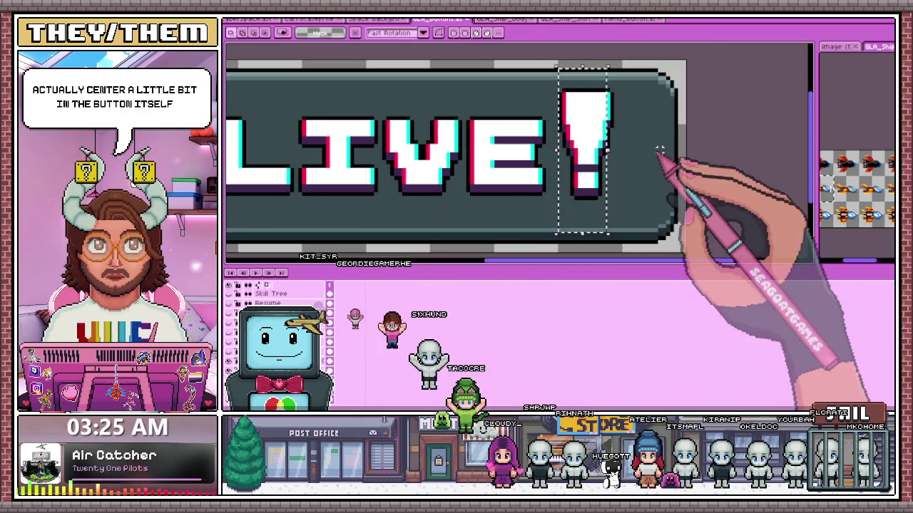
{"action": "left_click_drag", "start_coordinate": [560, 83], "coordinate": [607, 227]}
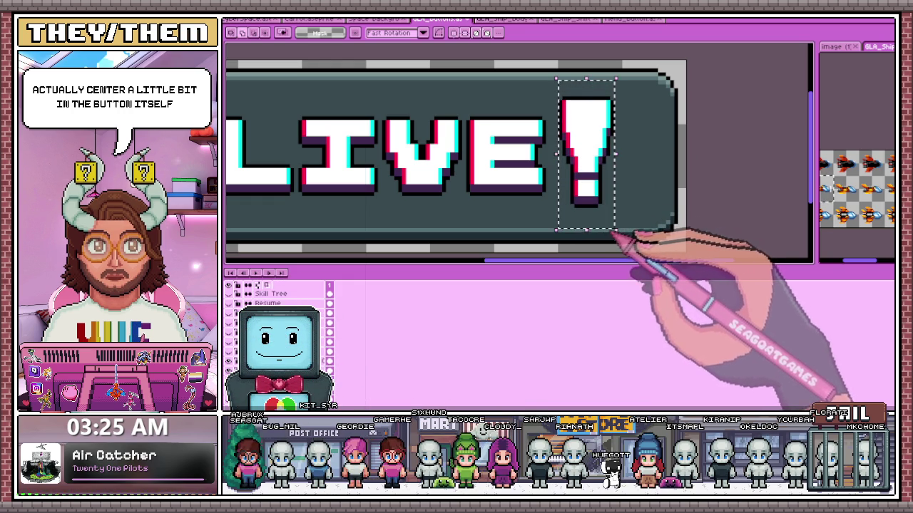
{"action": "scroll", "coordinate": [613, 235], "scroll_direction": "down", "scroll_amount": 3}
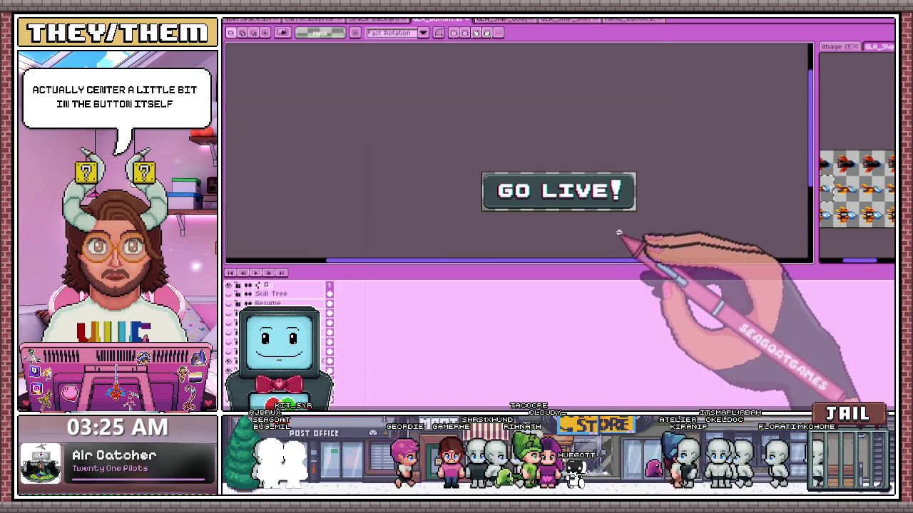
{"action": "scroll", "coordinate": [619, 232], "scroll_direction": "up", "scroll_amount": 3}
{"action": "scroll", "coordinate": [585, 157], "scroll_direction": "up", "scroll_amount": 1}
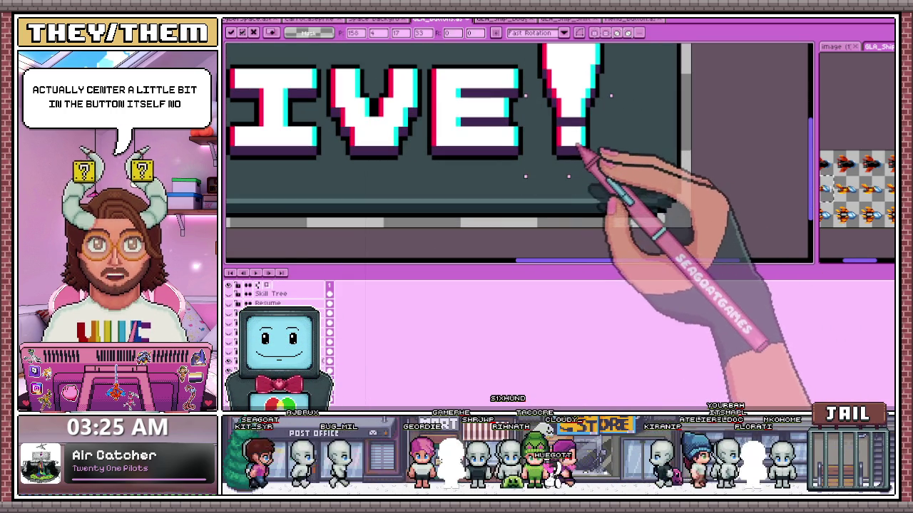
{"action": "scroll", "coordinate": [579, 149], "scroll_direction": "up", "scroll_amount": 2}
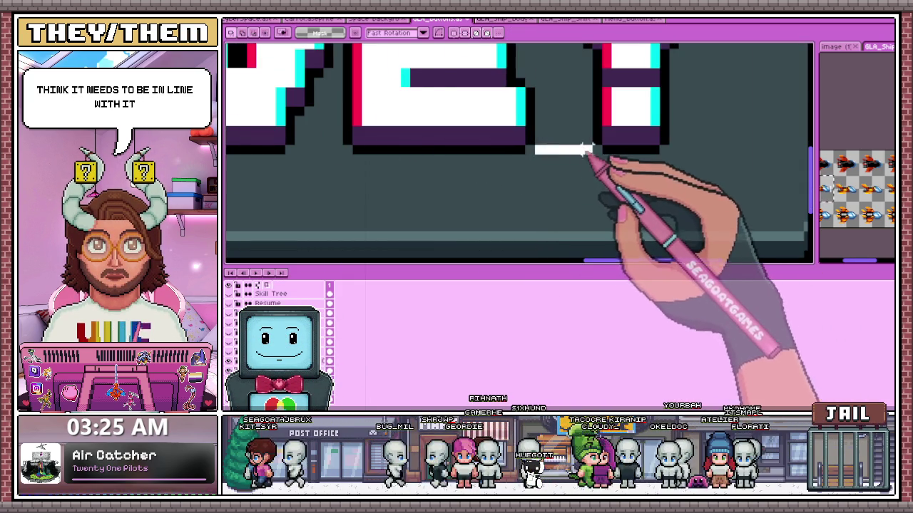
{"action": "scroll", "coordinate": [579, 151], "scroll_direction": "down", "scroll_amount": 2}
{"action": "scroll", "coordinate": [611, 204], "scroll_direction": "down", "scroll_amount": 2}
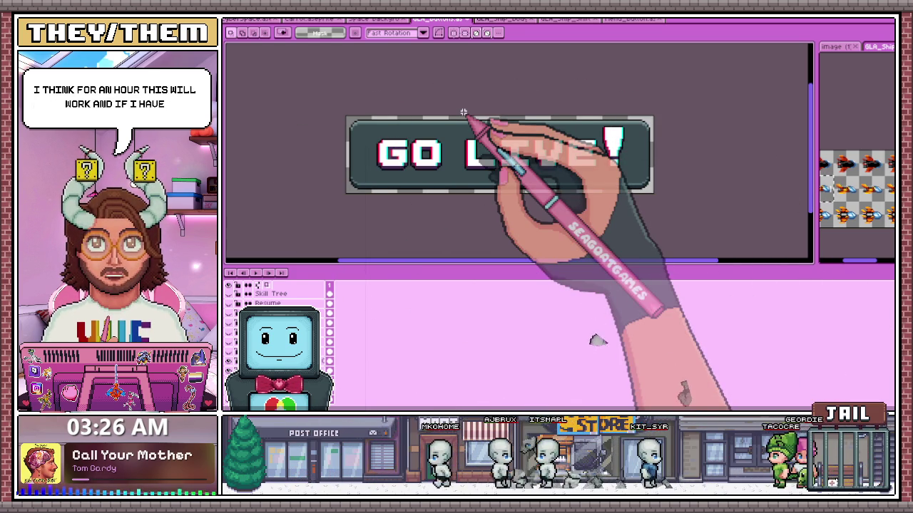
Raise the splitter above the timeline so the Layers panel lists more of the button's layers.
{"action": "mouse_move", "coordinate": [398, 265]}
{"action": "left_mouse_down"}
{"action": "mouse_move", "coordinate": [403, 230]}
{"action": "mouse_move", "coordinate": [403, 244]}
{"action": "left_mouse_up"}
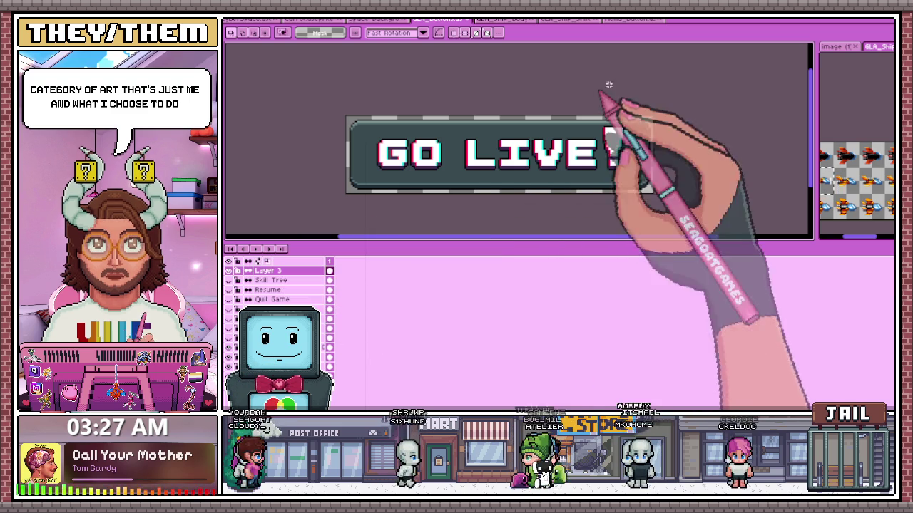
Hide the GO LIVE! lettering layer and briefly check the button-states sheet.
{"action": "left_click", "coordinate": [238, 271]}
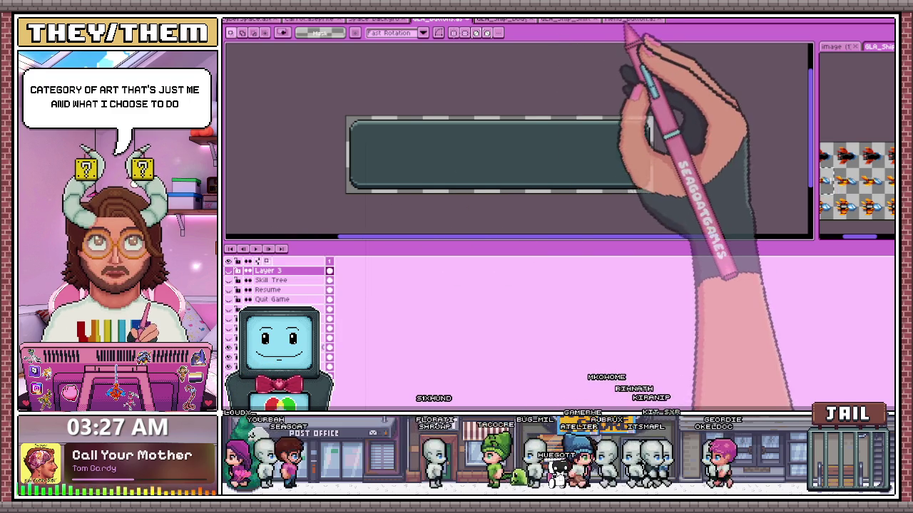
{"action": "left_click", "coordinate": [631, 19]}
{"action": "scroll", "coordinate": [487, 139], "scroll_direction": "up", "scroll_amount": 2}
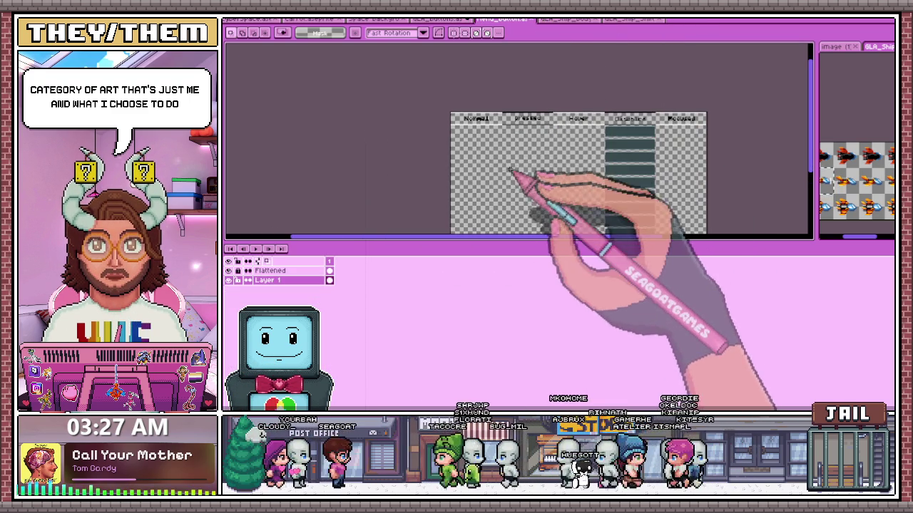
{"action": "scroll", "coordinate": [463, 158], "scroll_direction": "up", "scroll_amount": 1}
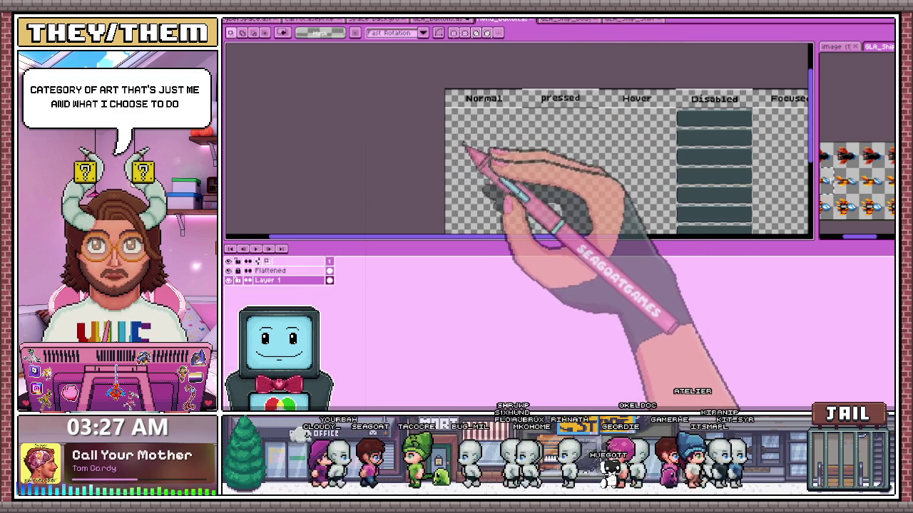
{"action": "left_click", "coordinate": [446, 19]}
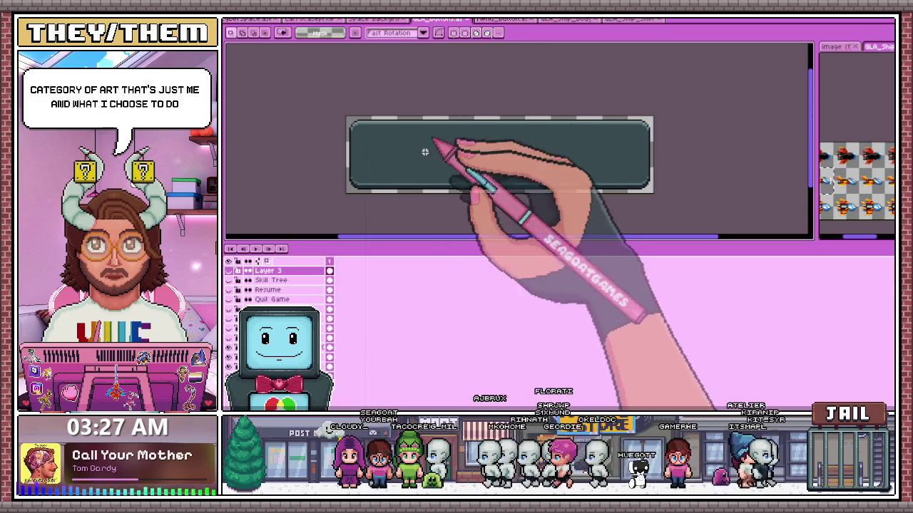
Paste in the NEW GAME lettering, select the button area and its layer, then bring up Menu_buttons.
{"action": "key", "text": "ctrl+shift+v"}
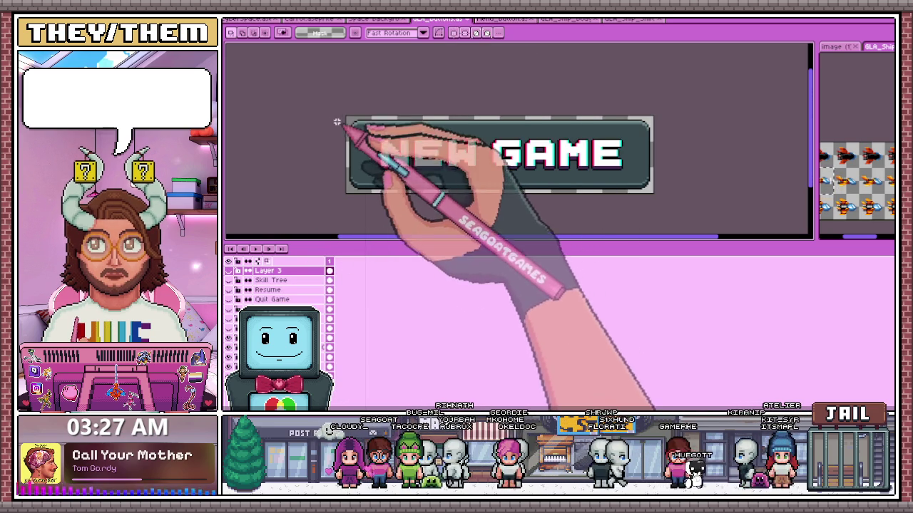
{"action": "left_click_drag", "start_coordinate": [347, 116], "coordinate": [655, 192]}
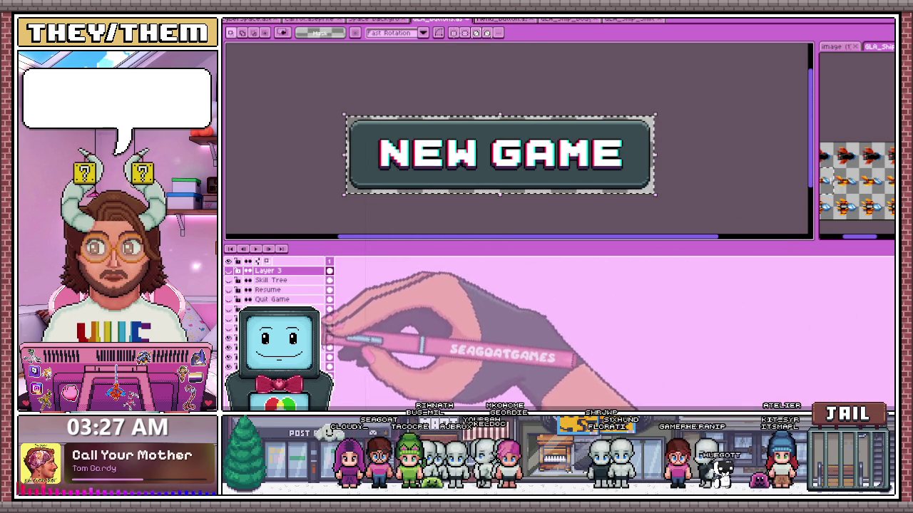
{"action": "left_click", "coordinate": [324, 338]}
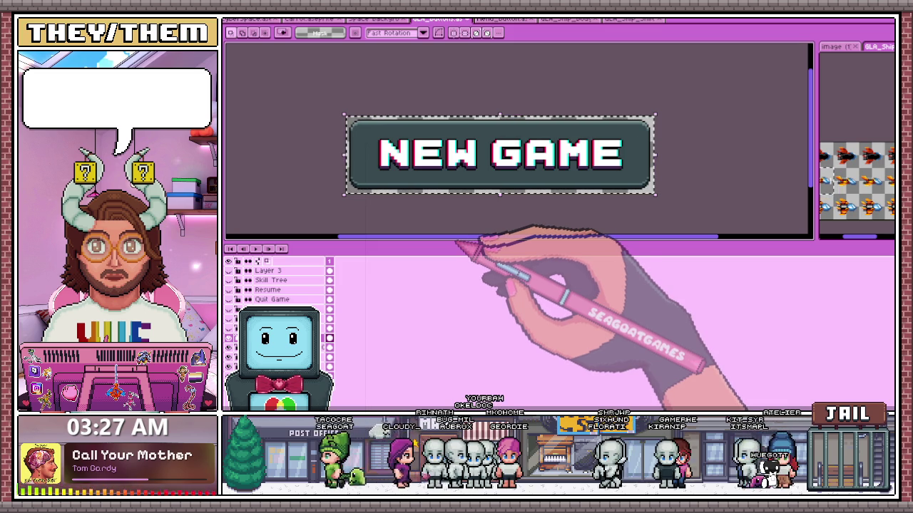
{"action": "left_click", "coordinate": [503, 19]}
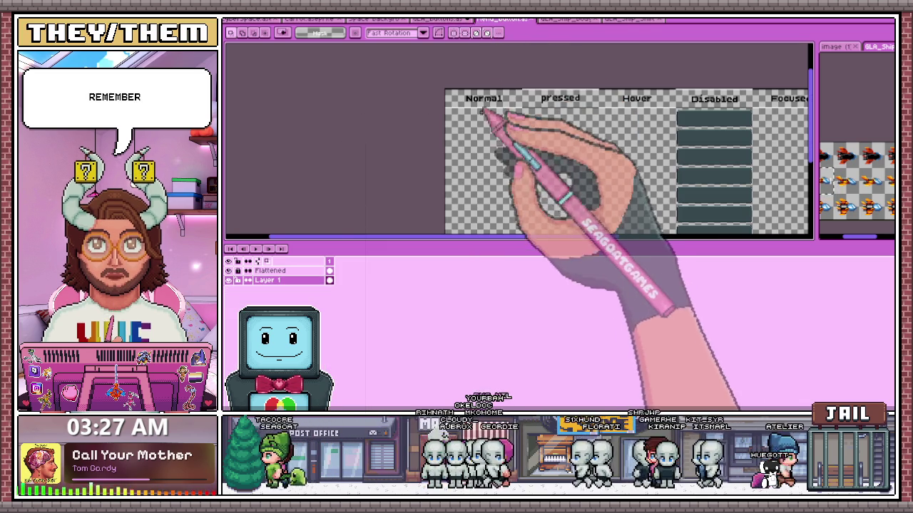
Paste the NEW GAME lettering into the Normal column of the sheet.
{"action": "scroll", "coordinate": [487, 125], "scroll_direction": "down", "scroll_amount": 1}
{"action": "scroll", "coordinate": [488, 122], "scroll_direction": "up", "scroll_amount": 1}
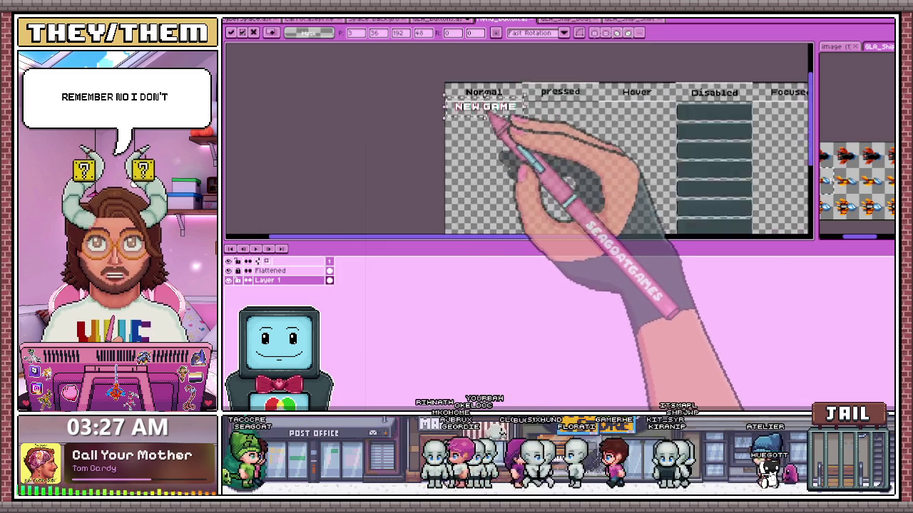
{"action": "scroll", "coordinate": [491, 119], "scroll_direction": "up", "scroll_amount": 1}
{"action": "scroll", "coordinate": [488, 114], "scroll_direction": "up", "scroll_amount": 2}
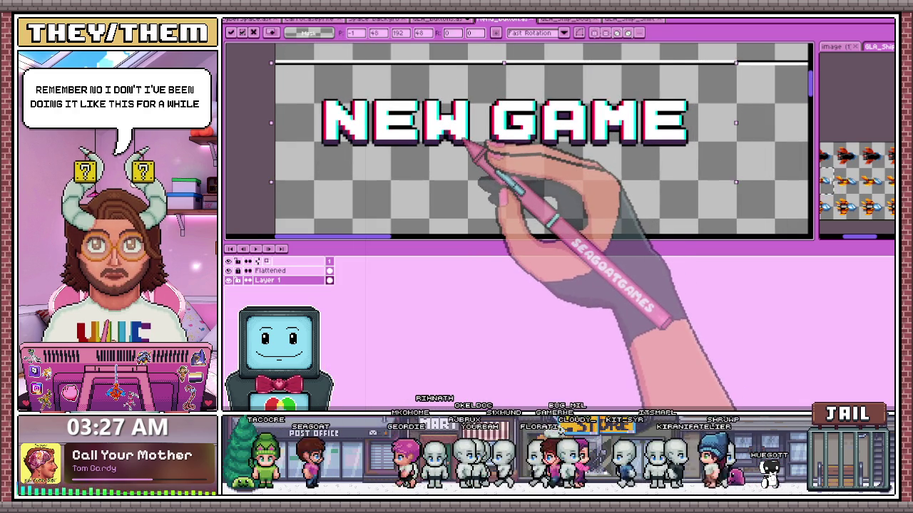
{"action": "scroll", "coordinate": [472, 139], "scroll_direction": "down", "scroll_amount": 2}
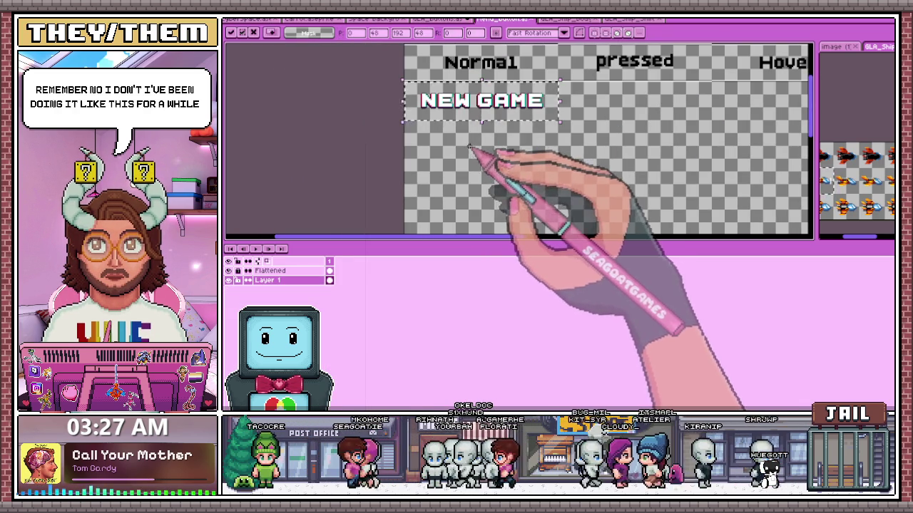
{"action": "scroll", "coordinate": [492, 150], "scroll_direction": "down", "scroll_amount": 1}
{"action": "scroll", "coordinate": [492, 128], "scroll_direction": "up", "scroll_amount": 1}
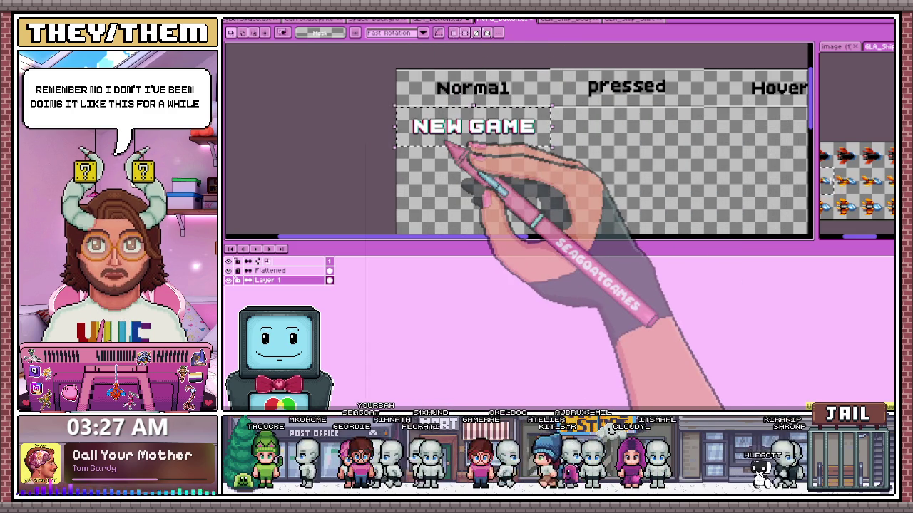
{"action": "key", "text": "ctrl+v"}
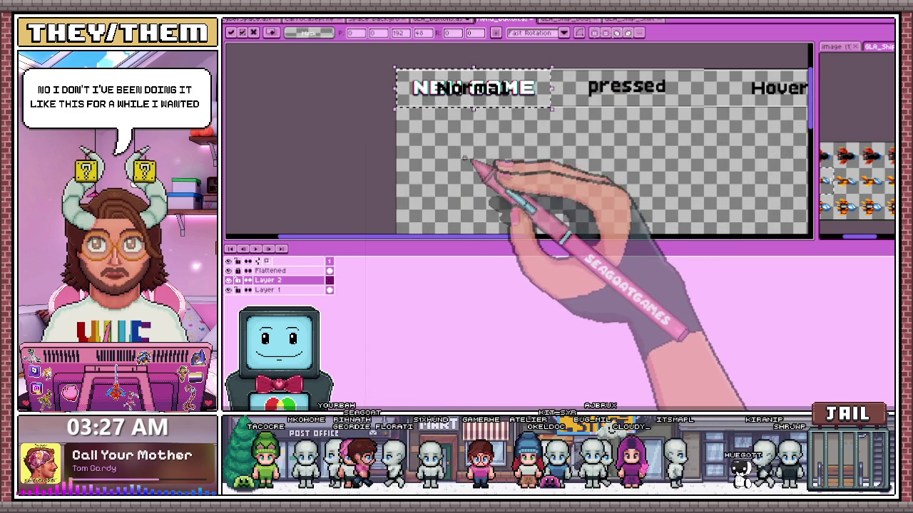
{"action": "scroll", "coordinate": [457, 120], "scroll_direction": "up", "scroll_amount": 1}
{"action": "scroll", "coordinate": [451, 135], "scroll_direction": "up", "scroll_amount": 1}
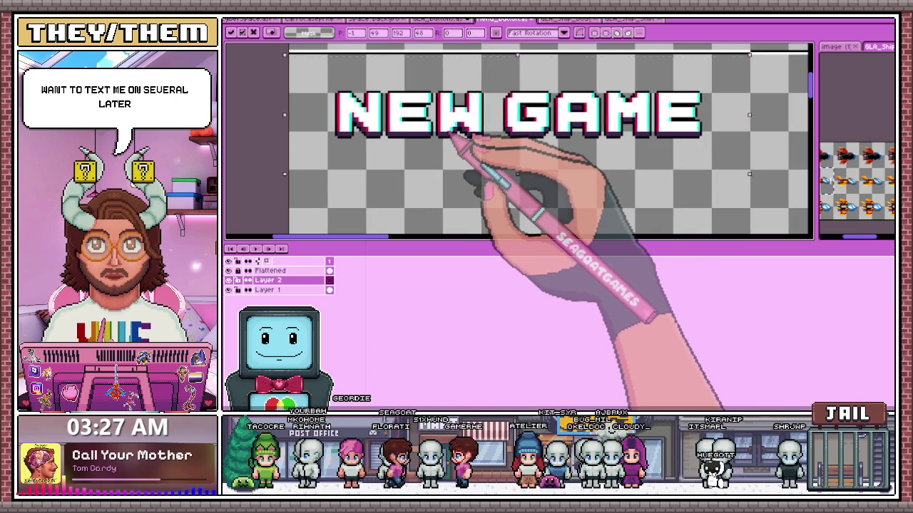
{"action": "scroll", "coordinate": [451, 135], "scroll_direction": "down", "scroll_amount": 1}
{"action": "scroll", "coordinate": [449, 138], "scroll_direction": "down", "scroll_amount": 1}
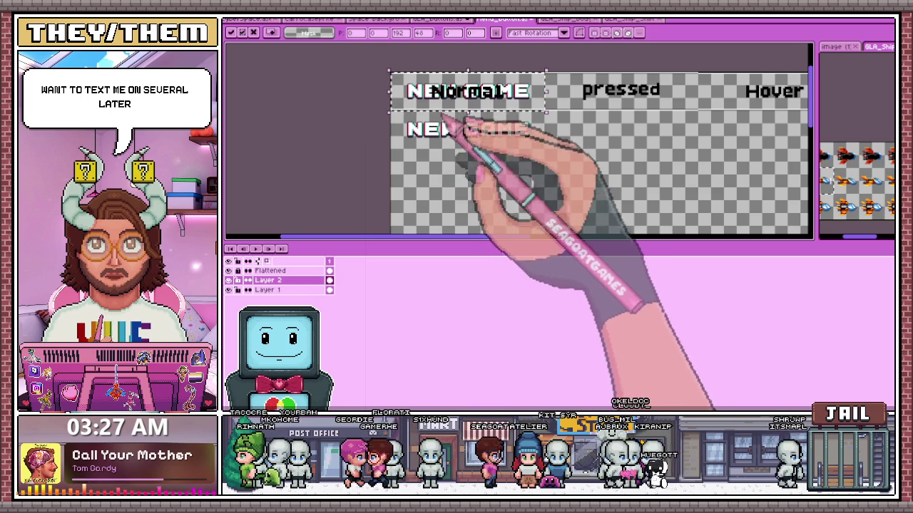
{"action": "scroll", "coordinate": [446, 137], "scroll_direction": "up", "scroll_amount": 1}
{"action": "scroll", "coordinate": [435, 164], "scroll_direction": "up", "scroll_amount": 1}
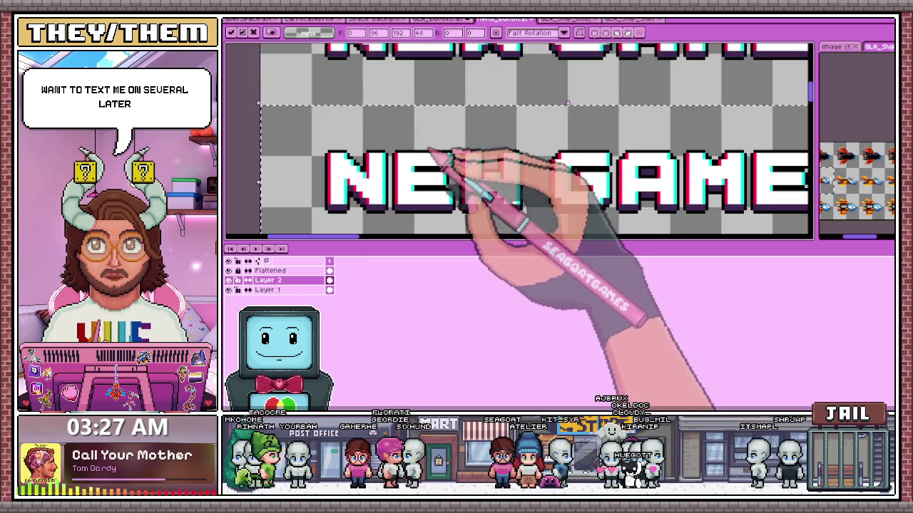
{"action": "scroll", "coordinate": [435, 154], "scroll_direction": "down", "scroll_amount": 2}
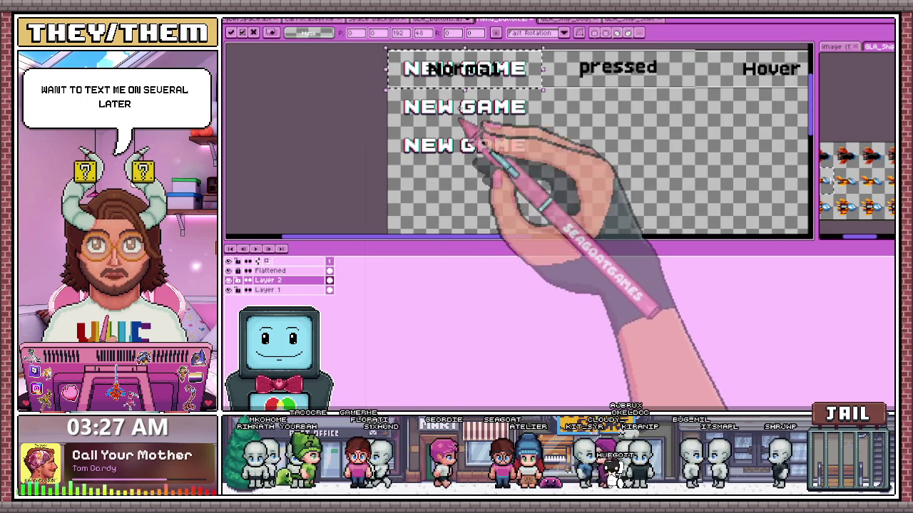
{"action": "scroll", "coordinate": [448, 178], "scroll_direction": "up", "scroll_amount": 1}
{"action": "scroll", "coordinate": [449, 168], "scroll_direction": "up", "scroll_amount": 1}
{"action": "scroll", "coordinate": [432, 155], "scroll_direction": "down", "scroll_amount": 1}
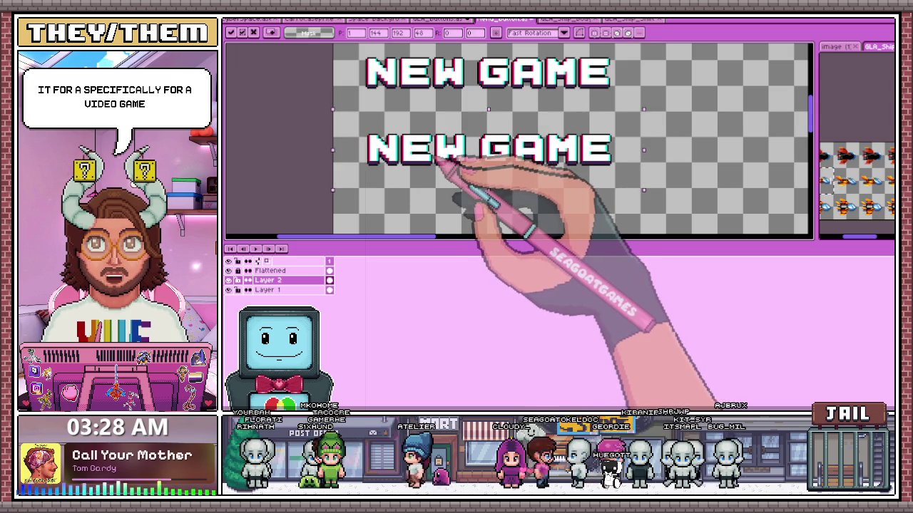
{"action": "scroll", "coordinate": [436, 150], "scroll_direction": "down", "scroll_amount": 1}
{"action": "scroll", "coordinate": [456, 146], "scroll_direction": "down", "scroll_amount": 1}
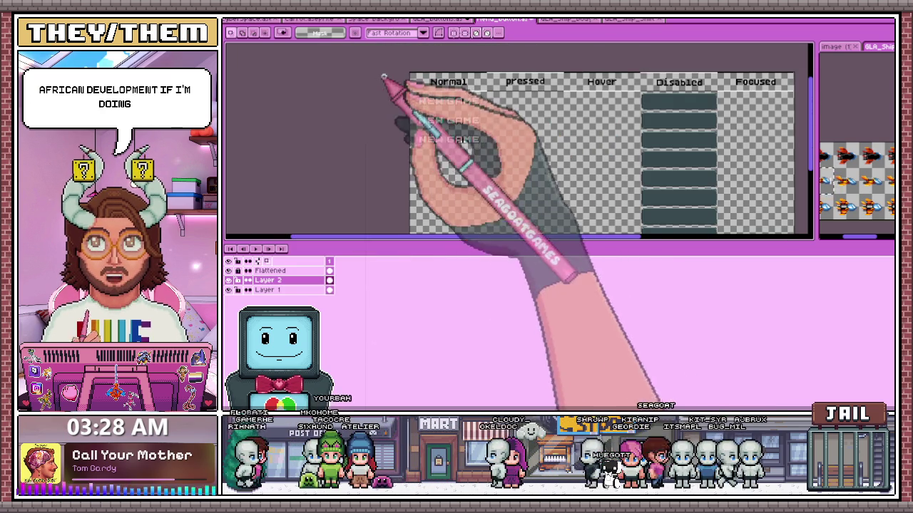
Undo the three extra NEW GAME rows in the Normal column.
{"action": "left_click_drag", "start_coordinate": [379, 78], "coordinate": [483, 177]}
{"action": "key", "text": "ctrl+d"}
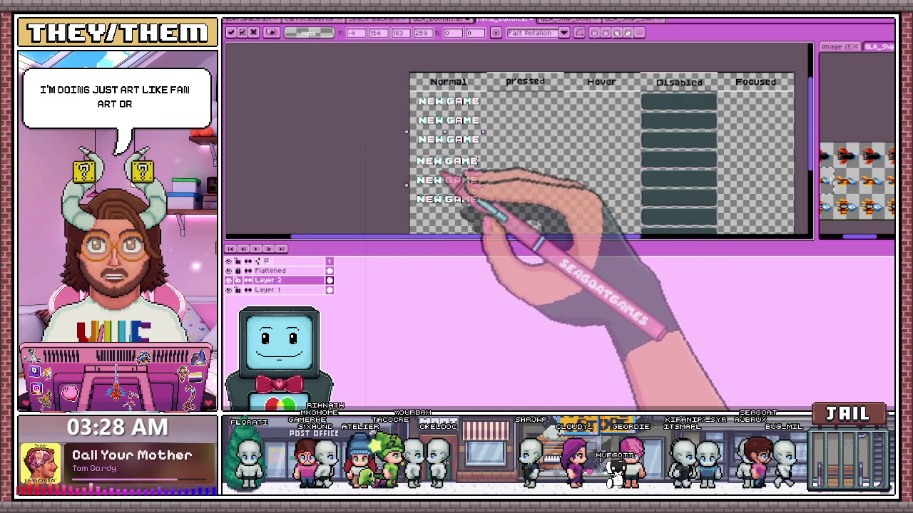
{"action": "key", "text": "ctrl+z"}
{"action": "scroll", "coordinate": [416, 128], "scroll_direction": "up", "scroll_amount": 2}
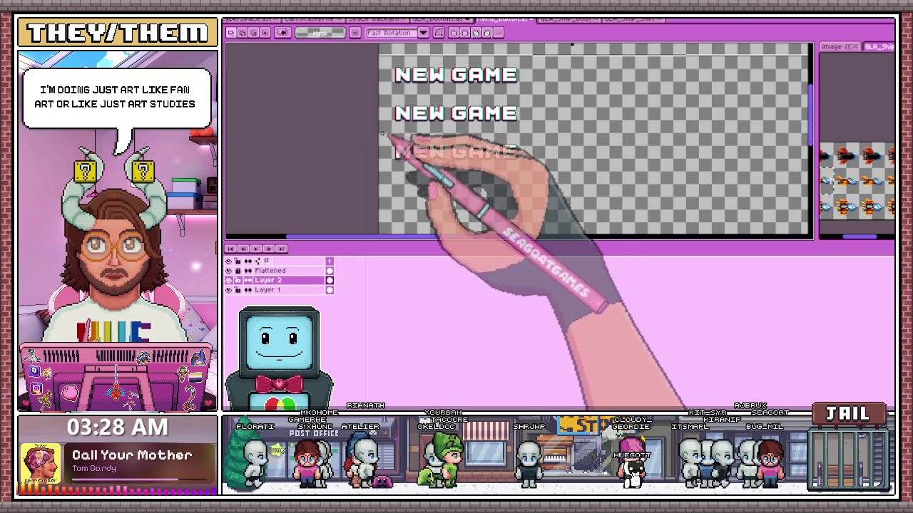
{"action": "scroll", "coordinate": [386, 139], "scroll_direction": "up", "scroll_amount": 2}
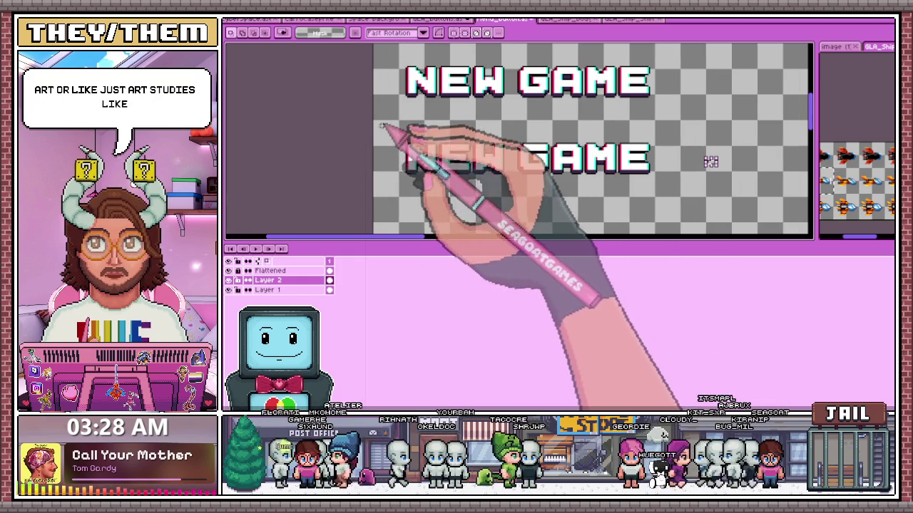
{"action": "scroll", "coordinate": [372, 121], "scroll_direction": "down", "scroll_amount": 2}
{"action": "scroll", "coordinate": [438, 173], "scroll_direction": "up", "scroll_amount": 2}
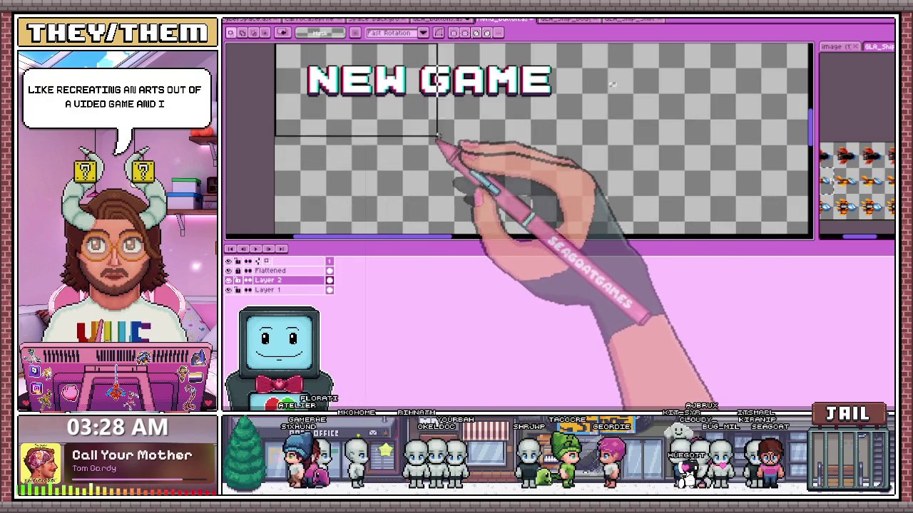
Nudge the lower NEW GAME rows down a few pixels so the rows are evenly spaced.
{"action": "left_click_drag", "start_coordinate": [275, 45], "coordinate": [534, 129]}
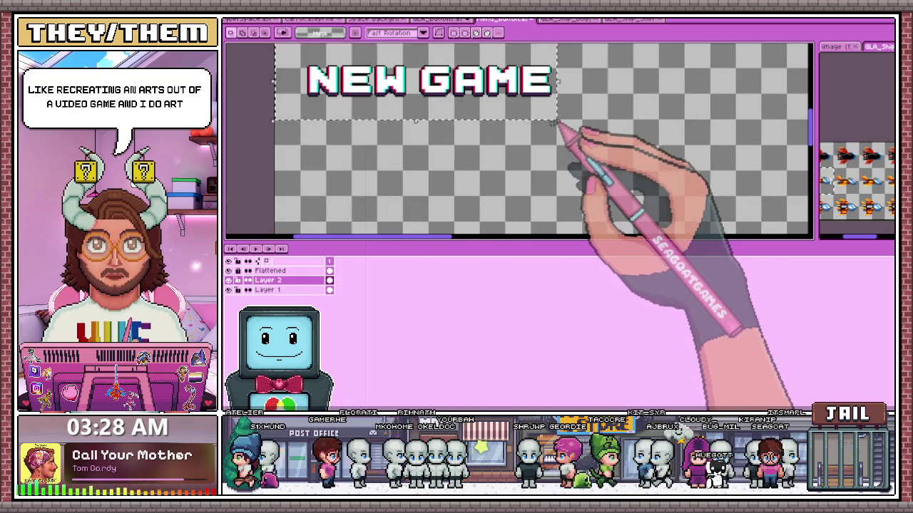
{"action": "scroll", "coordinate": [558, 123], "scroll_direction": "down", "scroll_amount": 3}
{"action": "scroll", "coordinate": [540, 159], "scroll_direction": "up", "scroll_amount": 2}
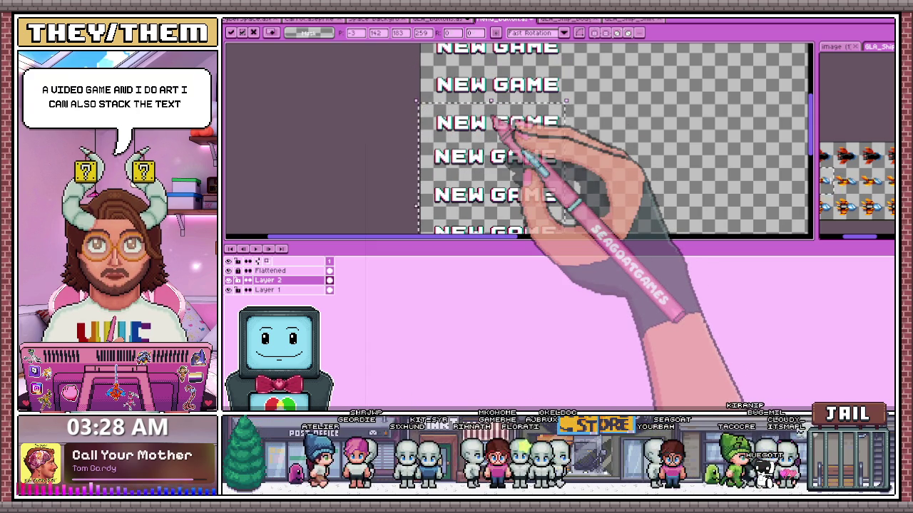
{"action": "left_click_drag", "start_coordinate": [492, 143], "coordinate": [493, 147]}
{"action": "scroll", "coordinate": [465, 157], "scroll_direction": "down", "scroll_amount": 1}
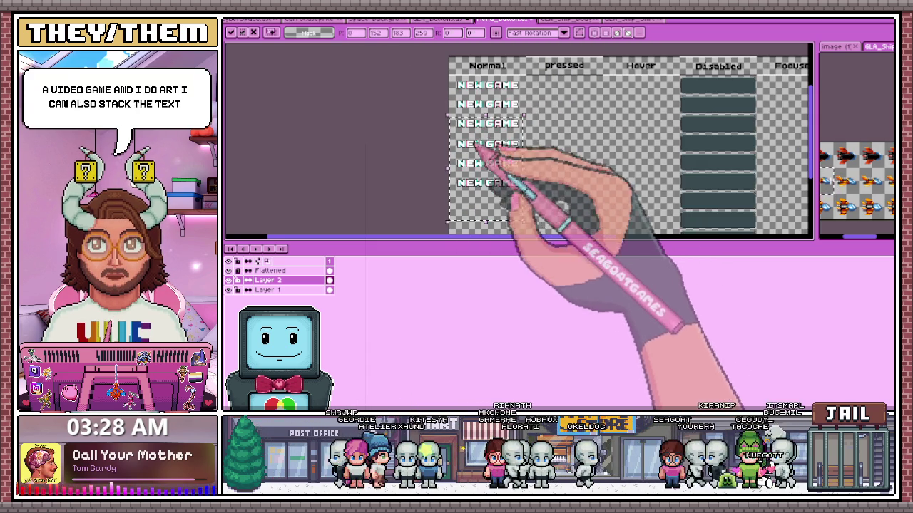
{"action": "scroll", "coordinate": [500, 121], "scroll_direction": "up", "scroll_amount": 1}
{"action": "scroll", "coordinate": [457, 121], "scroll_direction": "down", "scroll_amount": 2}
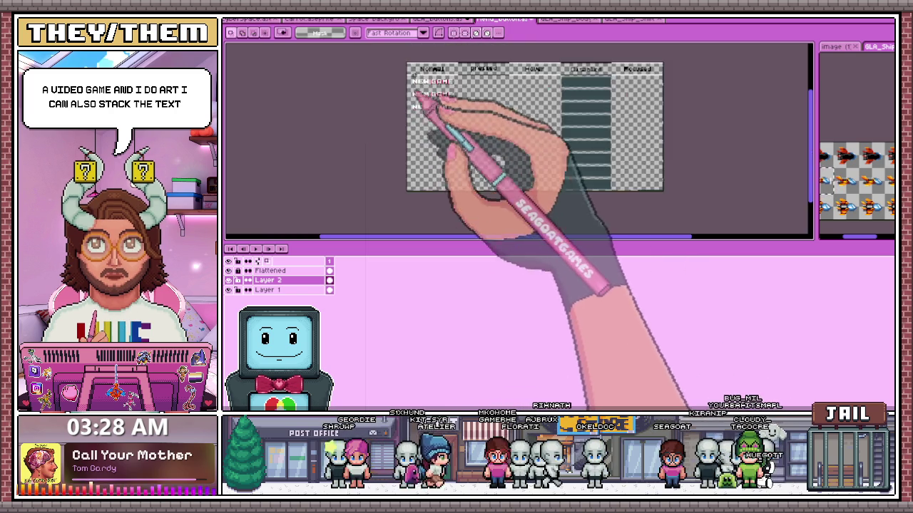
{"action": "scroll", "coordinate": [410, 92], "scroll_direction": "up", "scroll_amount": 2}
{"action": "scroll", "coordinate": [391, 85], "scroll_direction": "up", "scroll_amount": 2}
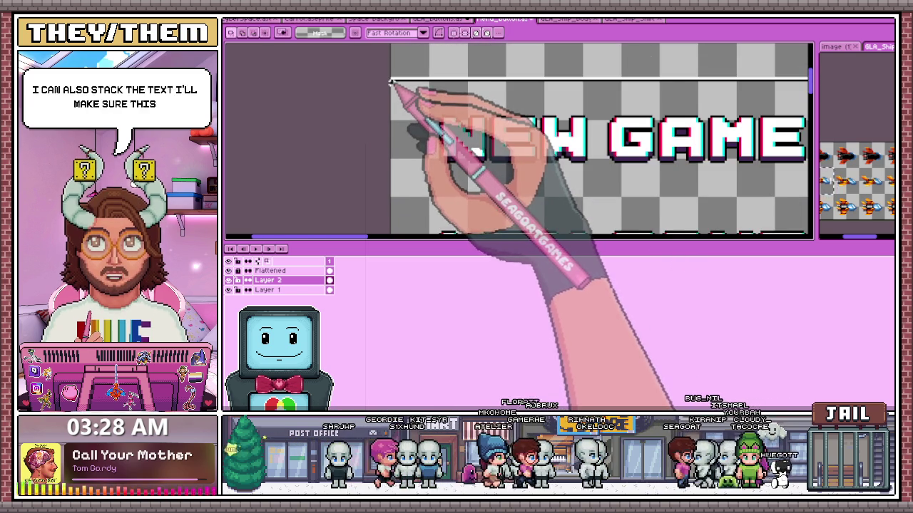
{"action": "scroll", "coordinate": [392, 83], "scroll_direction": "down", "scroll_amount": 2}
{"action": "scroll", "coordinate": [428, 138], "scroll_direction": "up", "scroll_amount": 1}
Select the area around the top NEW GAME row, then deselect the rows.
{"action": "left_click_drag", "start_coordinate": [452, 153], "coordinate": [552, 134]}
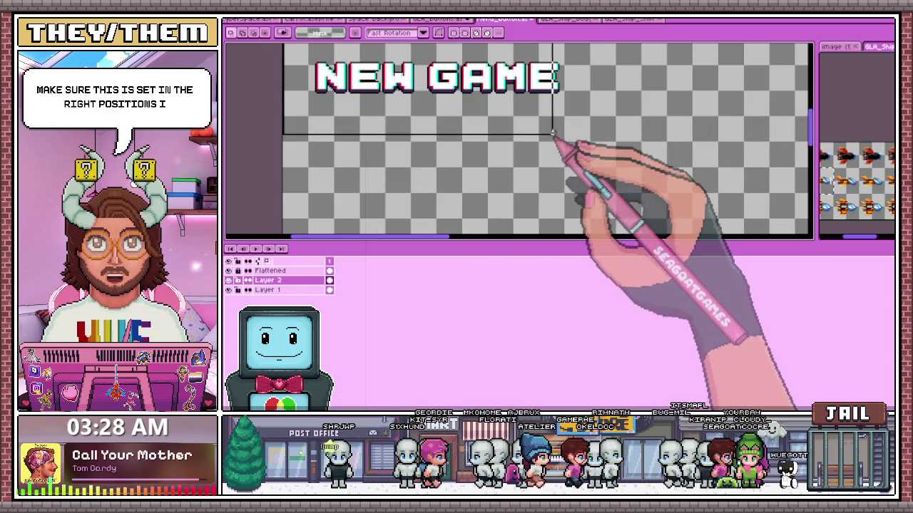
{"action": "scroll", "coordinate": [560, 122], "scroll_direction": "down", "scroll_amount": 2}
{"action": "scroll", "coordinate": [560, 126], "scroll_direction": "up", "scroll_amount": 1}
{"action": "scroll", "coordinate": [560, 133], "scroll_direction": "up", "scroll_amount": 2}
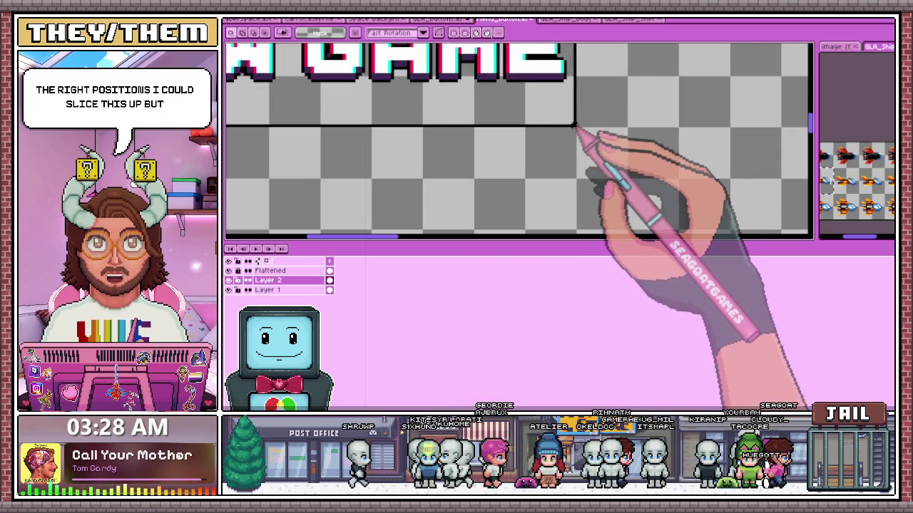
{"action": "scroll", "coordinate": [574, 126], "scroll_direction": "down", "scroll_amount": 1}
{"action": "scroll", "coordinate": [580, 133], "scroll_direction": "down", "scroll_amount": 1}
{"action": "scroll", "coordinate": [530, 114], "scroll_direction": "down", "scroll_amount": 2}
{"action": "scroll", "coordinate": [521, 100], "scroll_direction": "up", "scroll_amount": 2}
{"action": "left_click", "coordinate": [504, 164]}
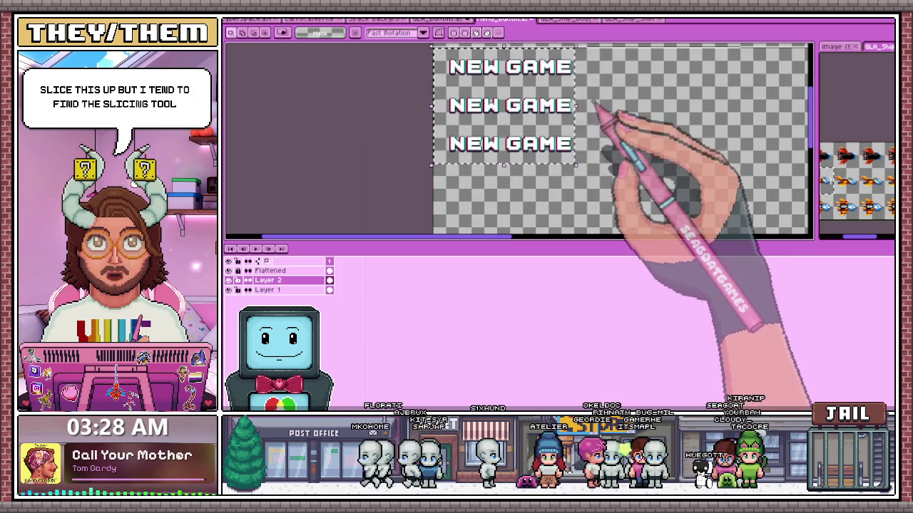
Switch to the document holding the large NEW GAME button.
{"action": "scroll", "coordinate": [438, 61], "scroll_direction": "up", "scroll_amount": 2}
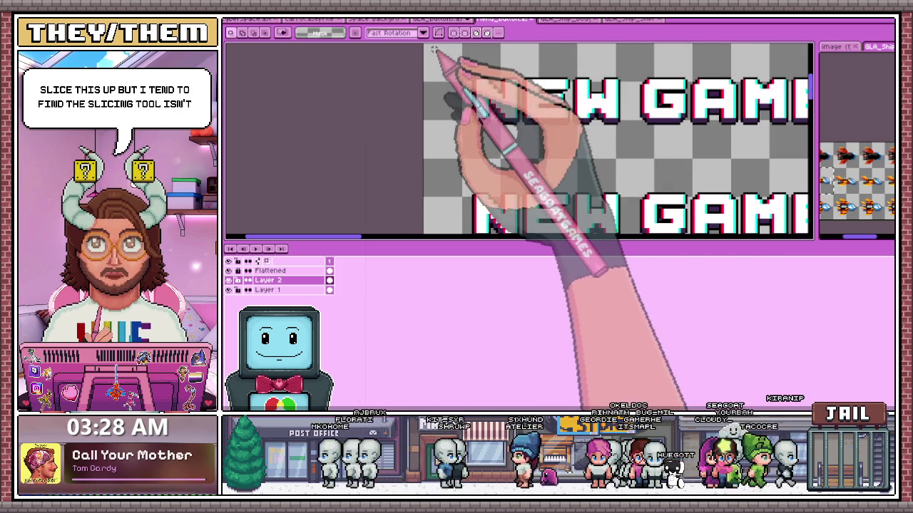
{"action": "scroll", "coordinate": [434, 65], "scroll_direction": "down", "scroll_amount": 2}
{"action": "scroll", "coordinate": [427, 58], "scroll_direction": "up", "scroll_amount": 2}
{"action": "scroll", "coordinate": [422, 61], "scroll_direction": "down", "scroll_amount": 1}
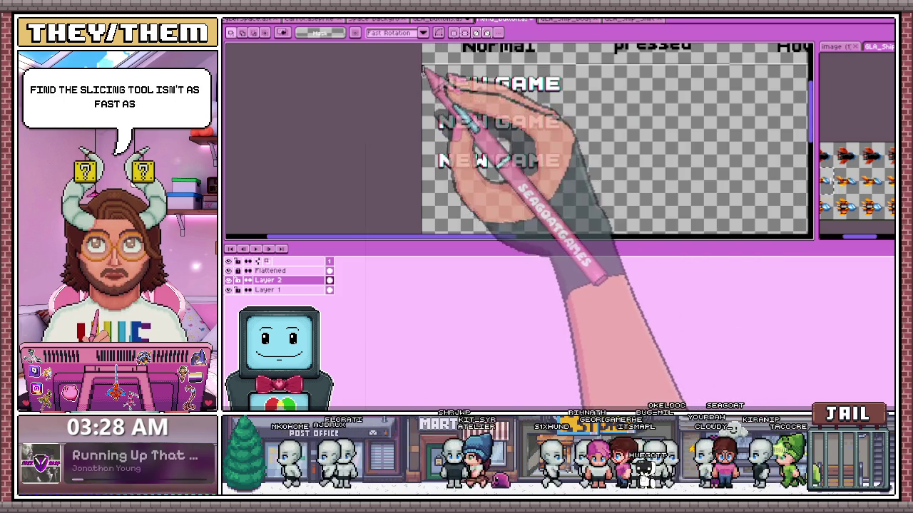
{"action": "scroll", "coordinate": [481, 173], "scroll_direction": "down", "scroll_amount": 1}
{"action": "scroll", "coordinate": [509, 198], "scroll_direction": "up", "scroll_amount": 2}
{"action": "scroll", "coordinate": [589, 202], "scroll_direction": "down", "scroll_amount": 2}
{"action": "scroll", "coordinate": [589, 202], "scroll_direction": "up", "scroll_amount": 2}
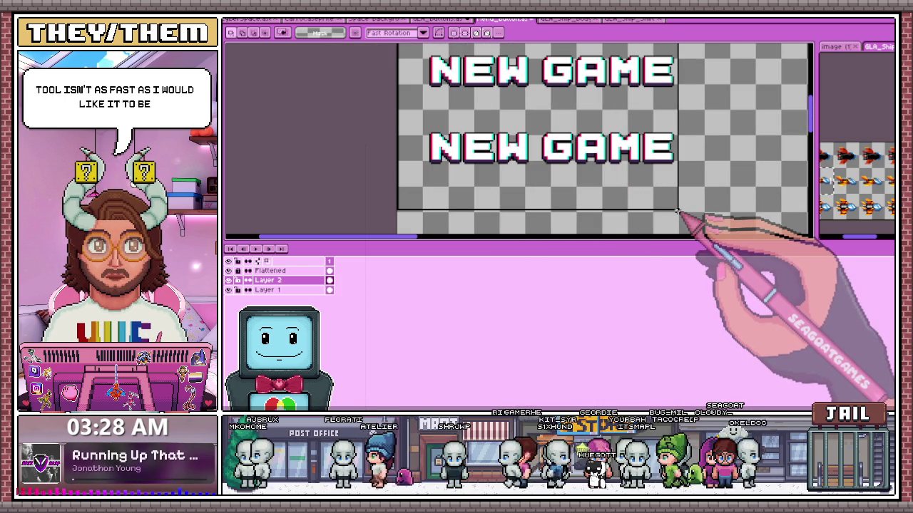
{"action": "scroll", "coordinate": [678, 211], "scroll_direction": "down", "scroll_amount": 2}
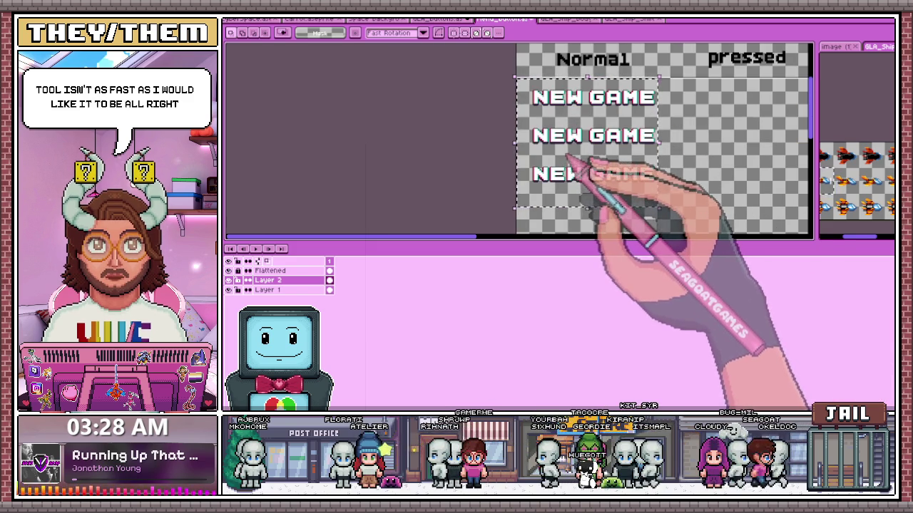
{"action": "left_click", "coordinate": [442, 20]}
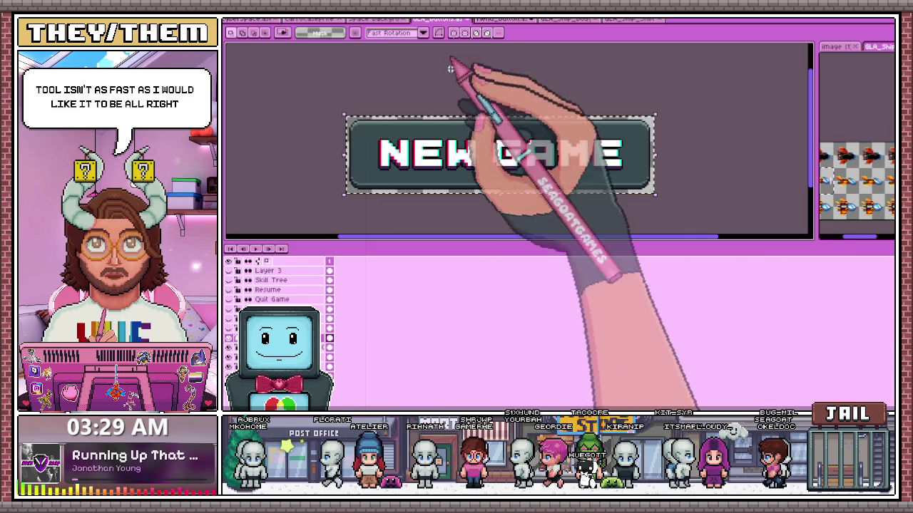
Copy the whole NEW GAME button artwork and paste it into the pressed column's first row.
{"action": "key", "text": "ctrl+a"}
{"action": "key", "text": "ctrl+c"}
{"action": "left_click", "coordinate": [503, 20]}
{"action": "key", "text": "ctrl+v"}
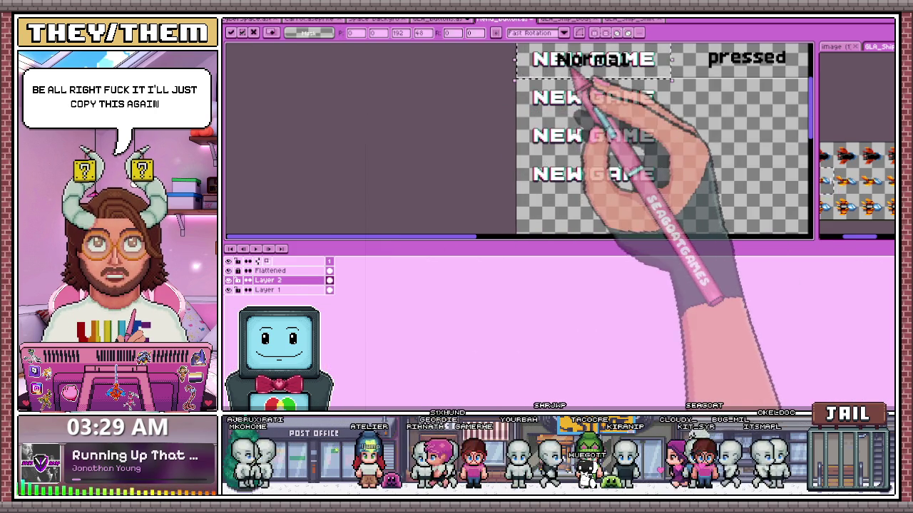
{"action": "left_click_drag", "start_coordinate": [570, 66], "coordinate": [586, 173]}
{"action": "scroll", "coordinate": [587, 174], "scroll_direction": "down", "scroll_amount": 2}
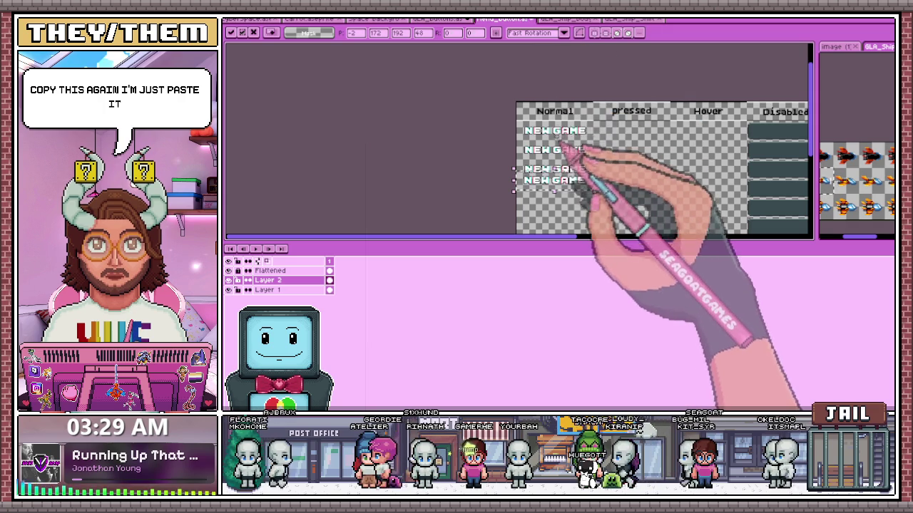
{"action": "left_click_drag", "start_coordinate": [555, 187], "coordinate": [633, 136]}
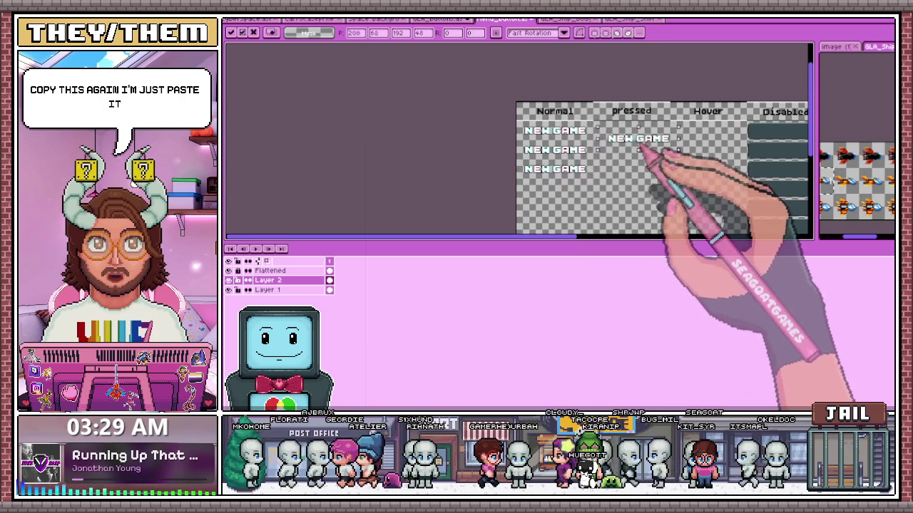
{"action": "scroll", "coordinate": [633, 136], "scroll_direction": "up", "scroll_amount": 2}
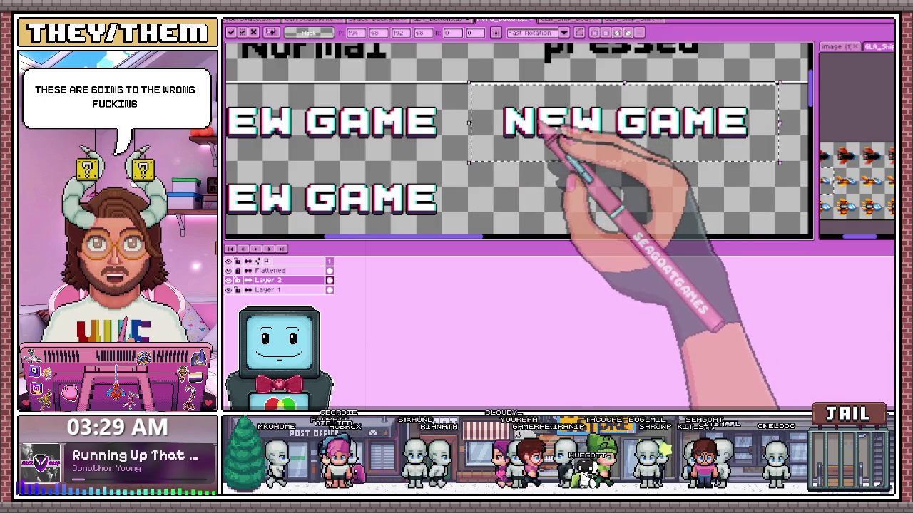
{"action": "scroll", "coordinate": [540, 128], "scroll_direction": "up", "scroll_amount": 2}
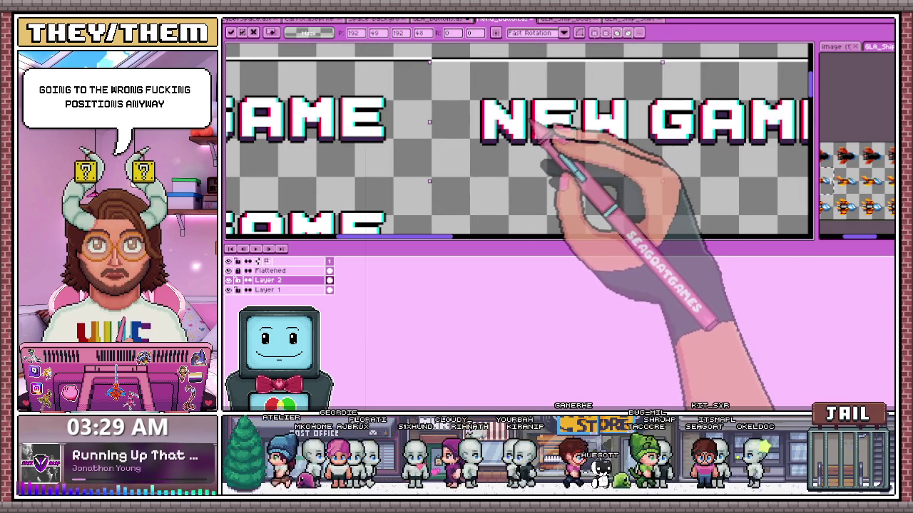
{"action": "scroll", "coordinate": [540, 107], "scroll_direction": "down", "scroll_amount": 1}
{"action": "scroll", "coordinate": [499, 153], "scroll_direction": "down", "scroll_amount": 1}
{"action": "key", "text": "Return"}
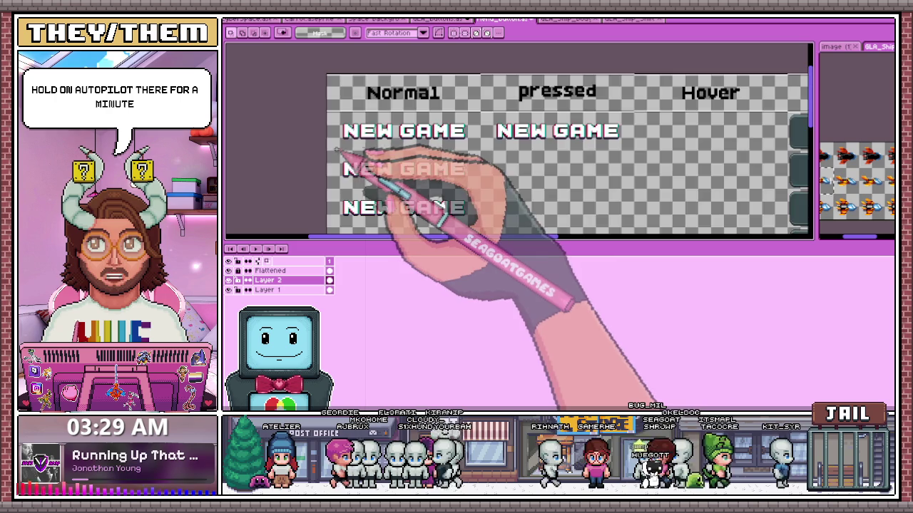
Widen the selection across the NEW GAME rows, then return to the large button document.
{"action": "scroll", "coordinate": [343, 164], "scroll_direction": "down", "scroll_amount": 1}
{"action": "left_click_drag", "start_coordinate": [408, 209], "coordinate": [426, 213]}
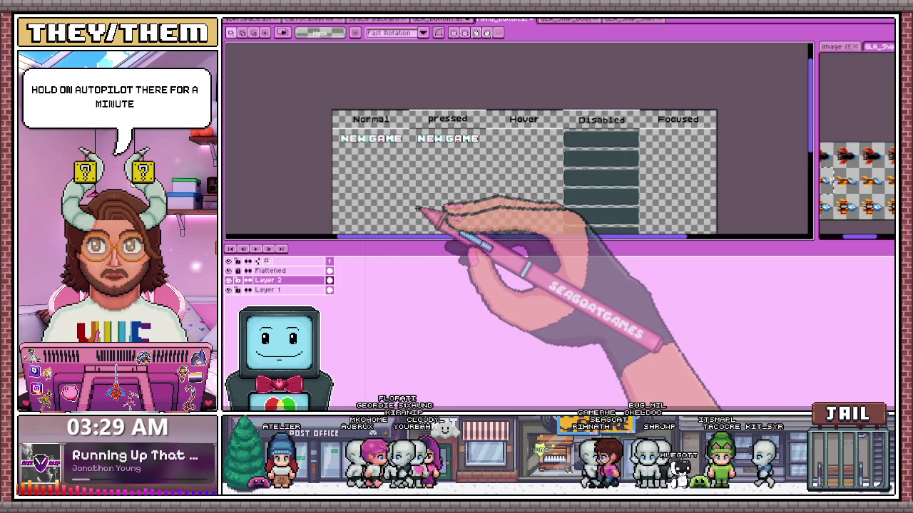
{"action": "scroll", "coordinate": [456, 136], "scroll_direction": "up", "scroll_amount": 2}
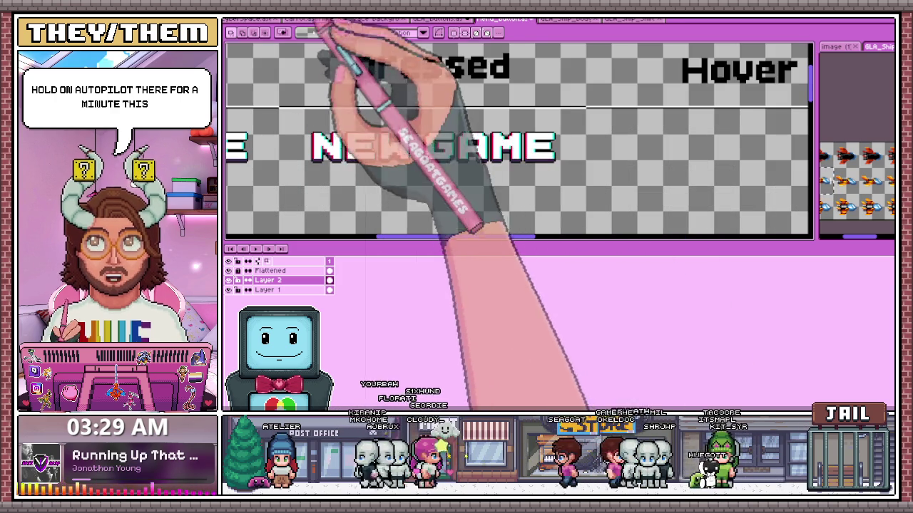
{"action": "left_click", "coordinate": [439, 20]}
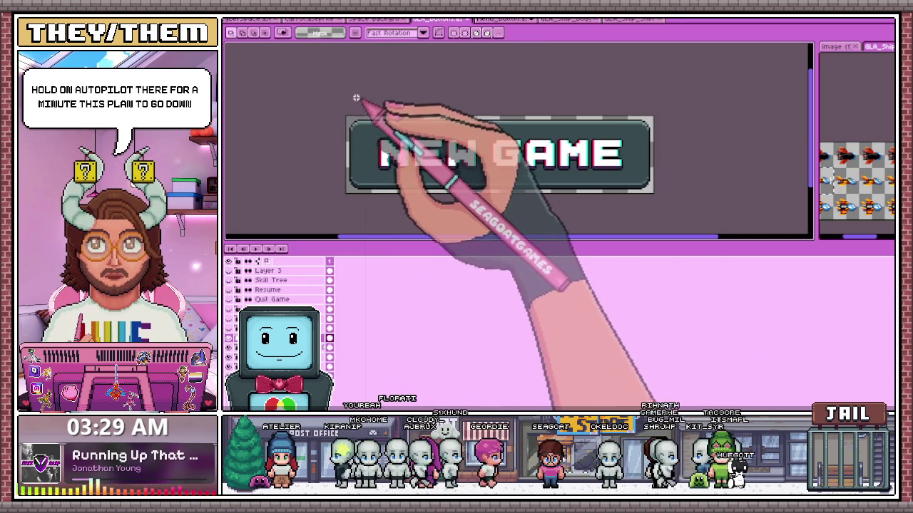
Move the floating NEW GAME copy into the Hover column of the sheet.
{"action": "left_click", "coordinate": [507, 19]}
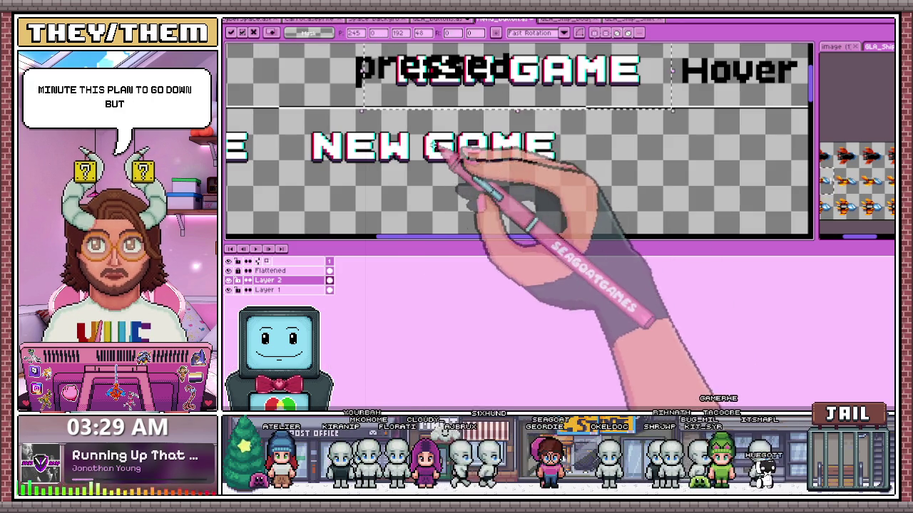
{"action": "left_click_drag", "start_coordinate": [505, 62], "coordinate": [611, 116]}
{"action": "scroll", "coordinate": [611, 117], "scroll_direction": "down", "scroll_amount": 2}
{"action": "scroll", "coordinate": [632, 126], "scroll_direction": "up", "scroll_amount": 2}
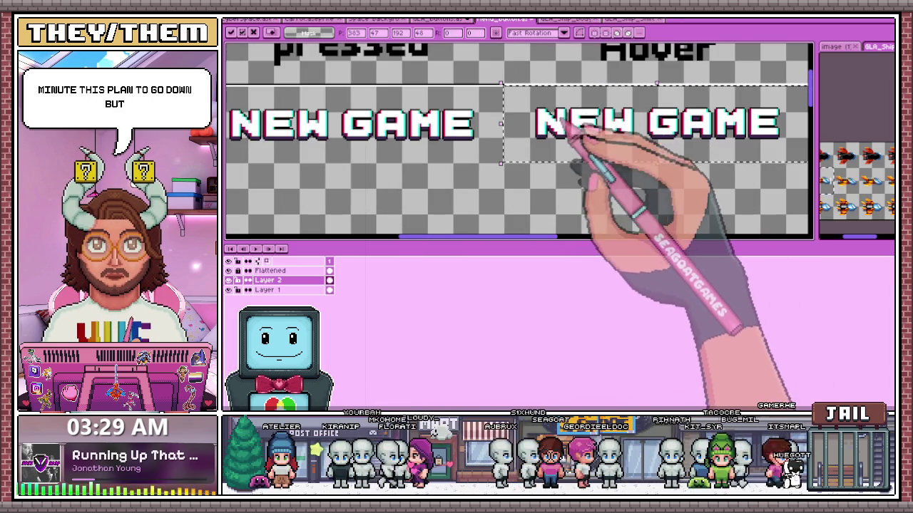
{"action": "scroll", "coordinate": [575, 126], "scroll_direction": "up", "scroll_amount": 1}
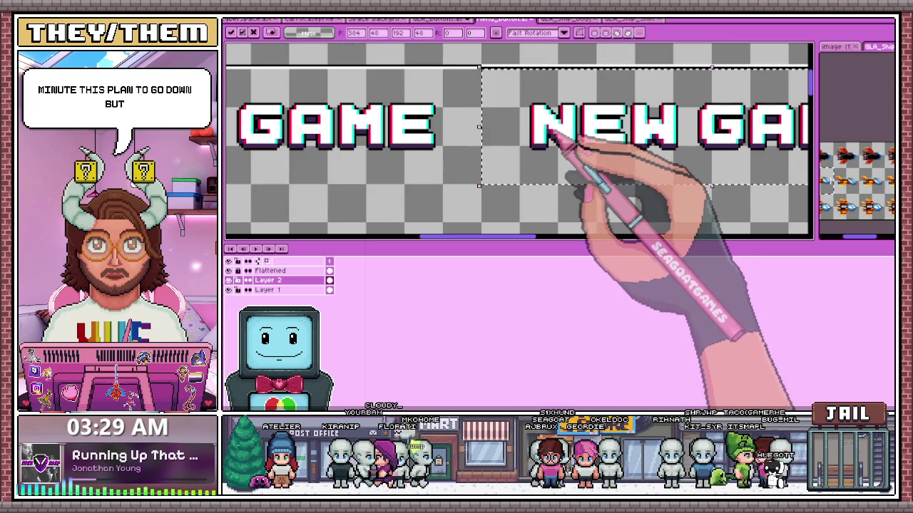
{"action": "scroll", "coordinate": [551, 137], "scroll_direction": "down", "scroll_amount": 2}
{"action": "scroll", "coordinate": [672, 142], "scroll_direction": "down", "scroll_amount": 1}
{"action": "scroll", "coordinate": [663, 139], "scroll_direction": "up", "scroll_amount": 2}
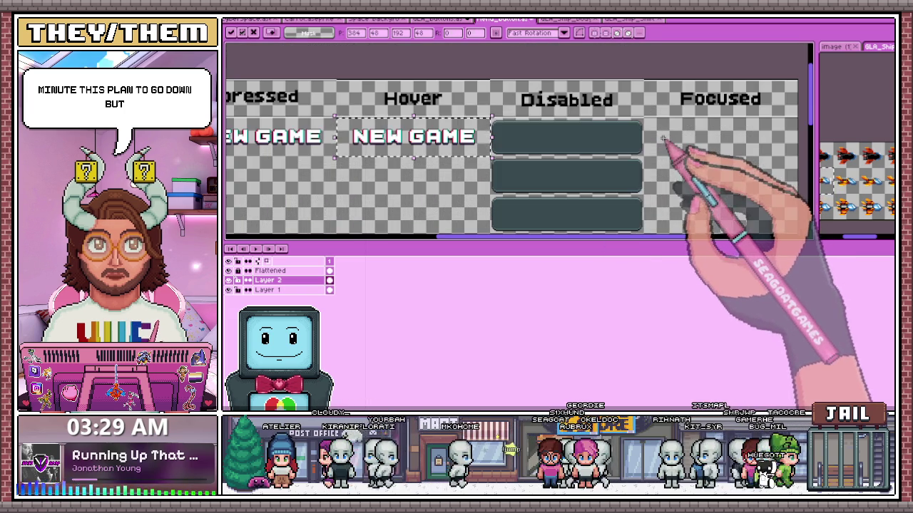
Place a NEW GAME copy on the first Disabled button, nudged one pixel right and up.
{"action": "left_click_drag", "start_coordinate": [414, 137], "coordinate": [611, 137]}
{"action": "scroll", "coordinate": [564, 148], "scroll_direction": "up", "scroll_amount": 2}
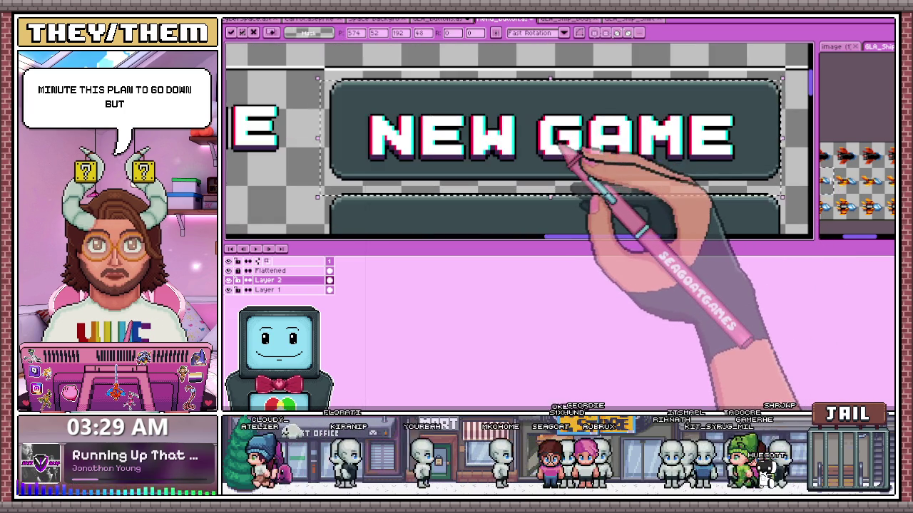
{"action": "key", "text": "Right"}
{"action": "key", "text": "Up"}
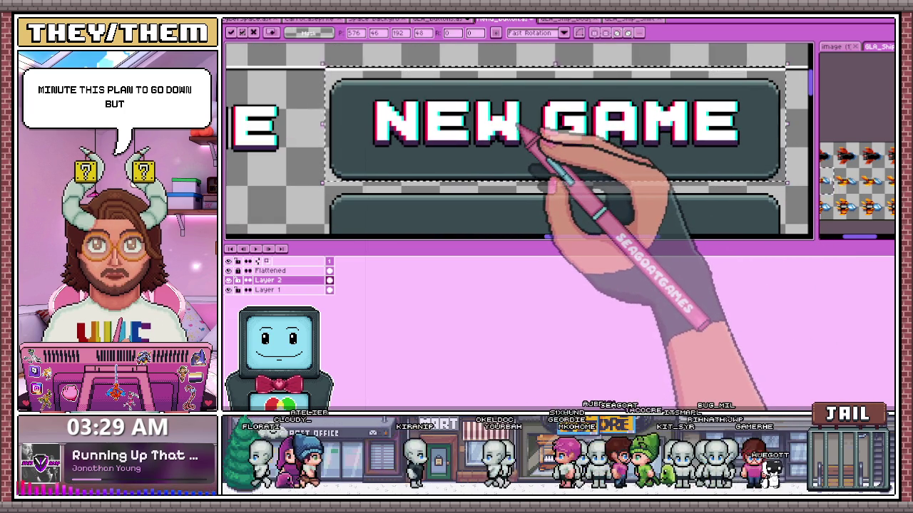
{"action": "scroll", "coordinate": [524, 135], "scroll_direction": "down", "scroll_amount": 1}
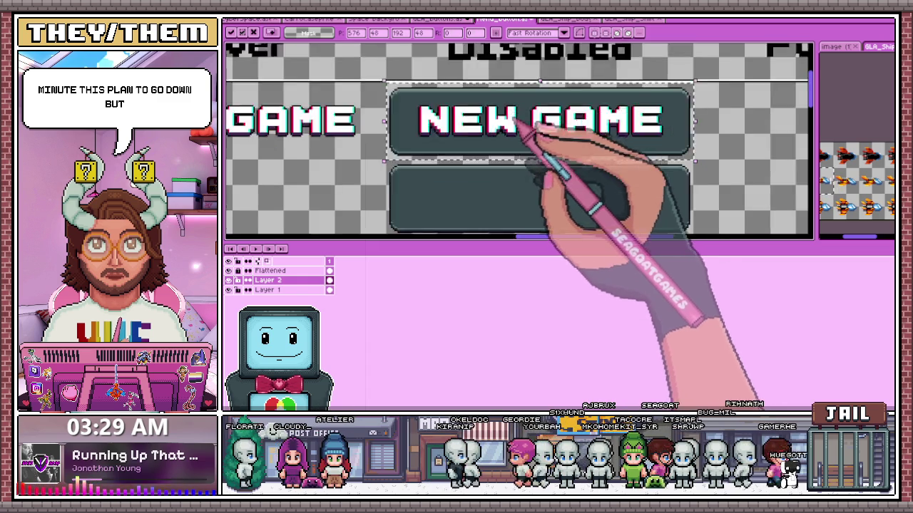
{"action": "scroll", "coordinate": [570, 142], "scroll_direction": "down", "scroll_amount": 1}
Commit the text, marquee-select the whole Disabled button, then clear the selection.
{"action": "key", "text": "Return"}
{"action": "scroll", "coordinate": [420, 117], "scroll_direction": "up", "scroll_amount": 2}
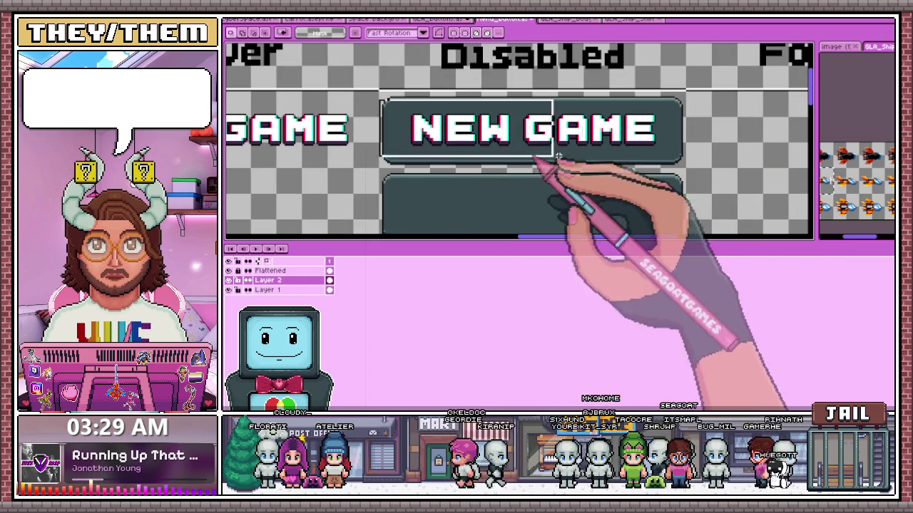
{"action": "left_click_drag", "start_coordinate": [378, 97], "coordinate": [686, 159]}
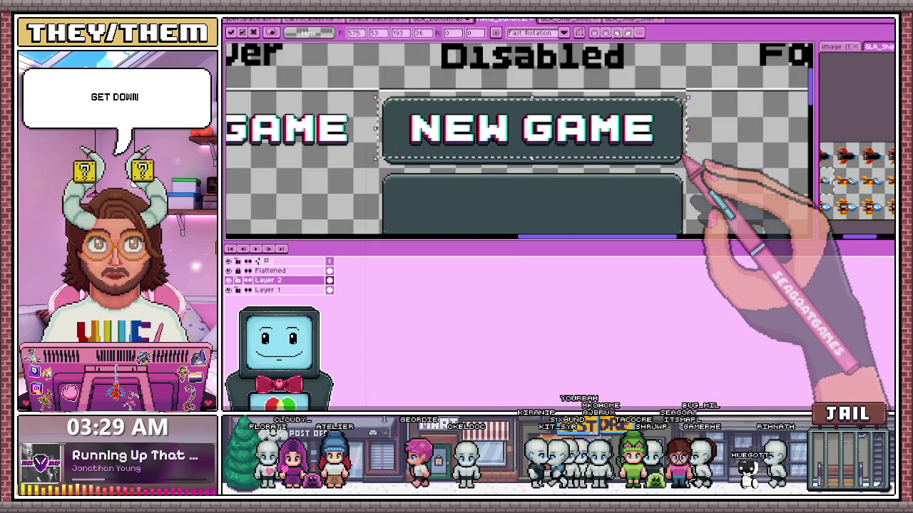
{"action": "scroll", "coordinate": [689, 173], "scroll_direction": "down", "scroll_amount": 3}
{"action": "key", "text": "Return"}
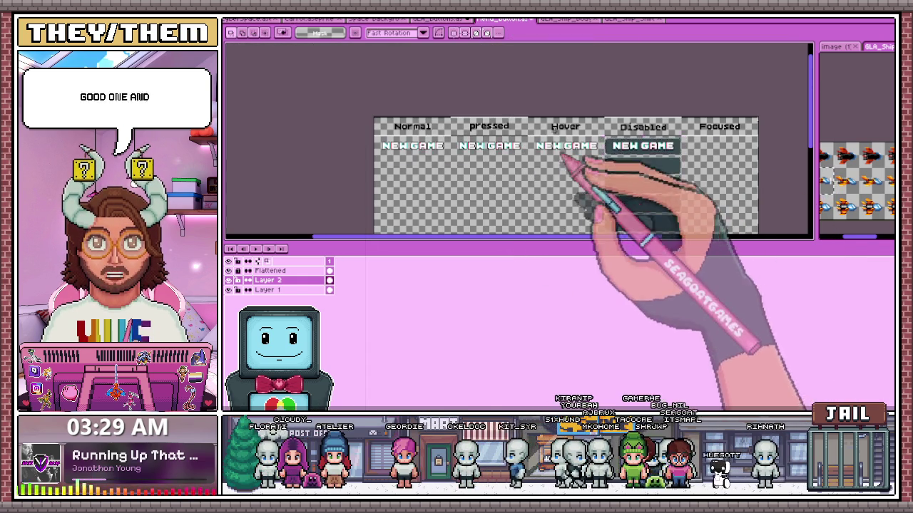
{"action": "scroll", "coordinate": [642, 149], "scroll_direction": "up", "scroll_amount": 3}
{"action": "scroll", "coordinate": [428, 135], "scroll_direction": "down", "scroll_amount": 3}
{"action": "scroll", "coordinate": [420, 107], "scroll_direction": "up", "scroll_amount": 4}
{"action": "scroll", "coordinate": [422, 104], "scroll_direction": "up", "scroll_amount": 1}
{"action": "scroll", "coordinate": [428, 109], "scroll_direction": "up", "scroll_amount": 1}
{"action": "key", "text": "i"}
{"action": "key", "text": "m"}
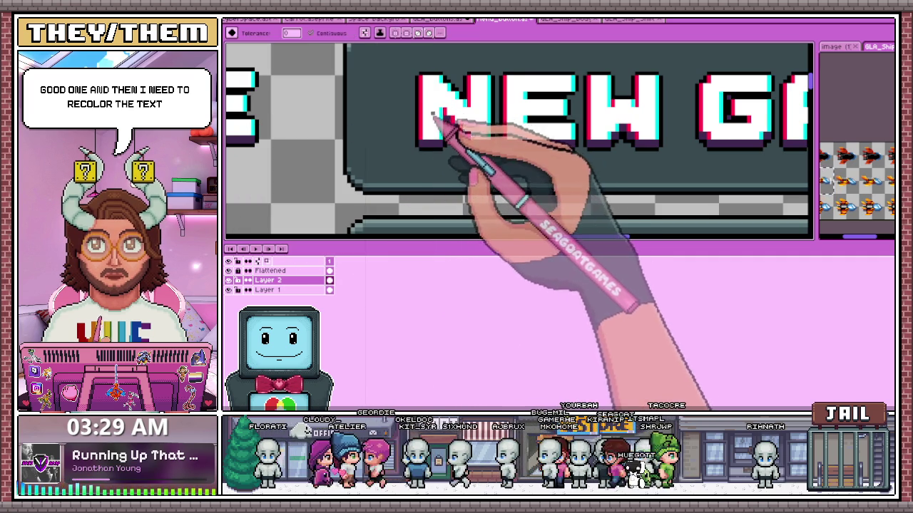
Paint Bucket-fill each letter of NEW GAME on the Disabled button grey-teal.
{"action": "scroll", "coordinate": [435, 128], "scroll_direction": "down", "scroll_amount": 2}
{"action": "scroll", "coordinate": [463, 128], "scroll_direction": "up", "scroll_amount": 1}
{"action": "key", "text": "g"}
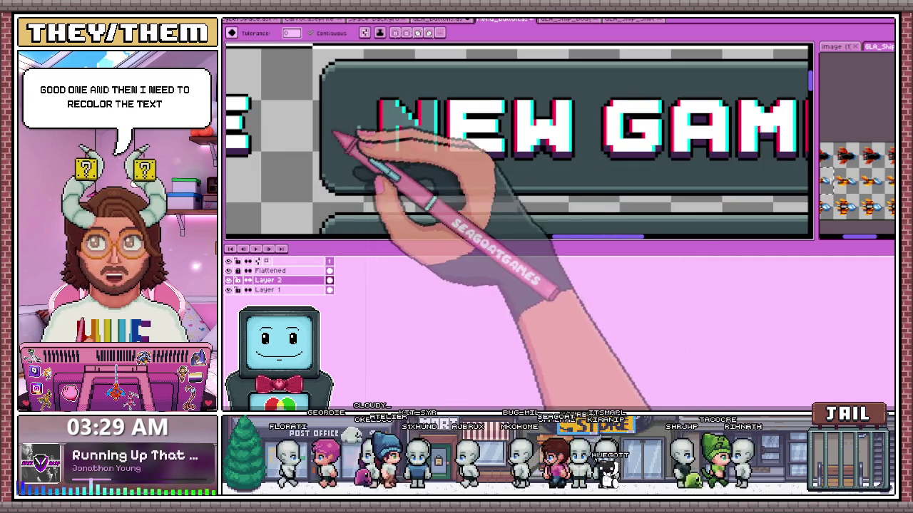
{"action": "left_click", "coordinate": [410, 128]}
{"action": "left_click", "coordinate": [471, 132]}
{"action": "left_click", "coordinate": [550, 132]}
{"action": "scroll", "coordinate": [570, 135], "scroll_direction": "down", "scroll_amount": 1}
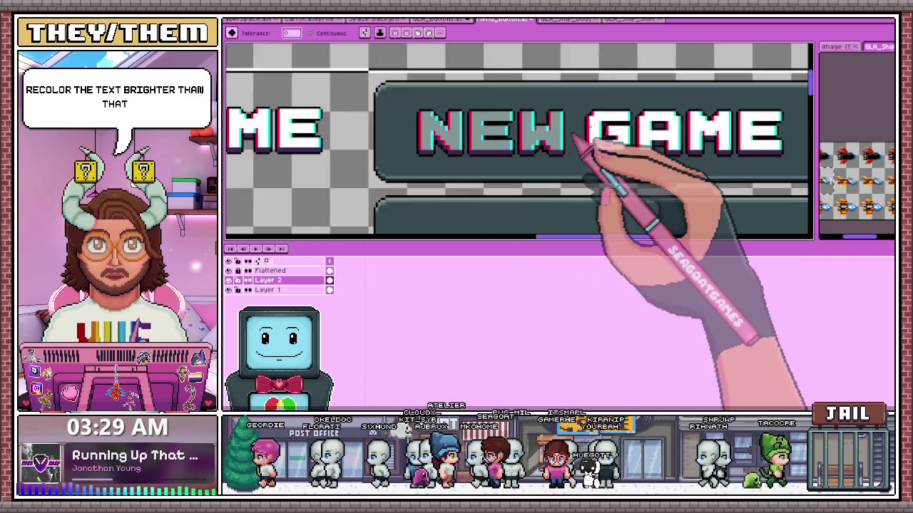
{"action": "scroll", "coordinate": [591, 143], "scroll_direction": "up", "scroll_amount": 1}
{"action": "left_click", "coordinate": [591, 142]}
{"action": "left_click", "coordinate": [660, 146]}
{"action": "scroll", "coordinate": [664, 153], "scroll_direction": "down", "scroll_amount": 1}
{"action": "scroll", "coordinate": [663, 153], "scroll_direction": "up", "scroll_amount": 1}
{"action": "left_click", "coordinate": [692, 150]}
{"action": "scroll", "coordinate": [744, 147], "scroll_direction": "down", "scroll_amount": 1}
{"action": "left_click", "coordinate": [744, 146]}
{"action": "scroll", "coordinate": [713, 150], "scroll_direction": "down", "scroll_amount": 2}
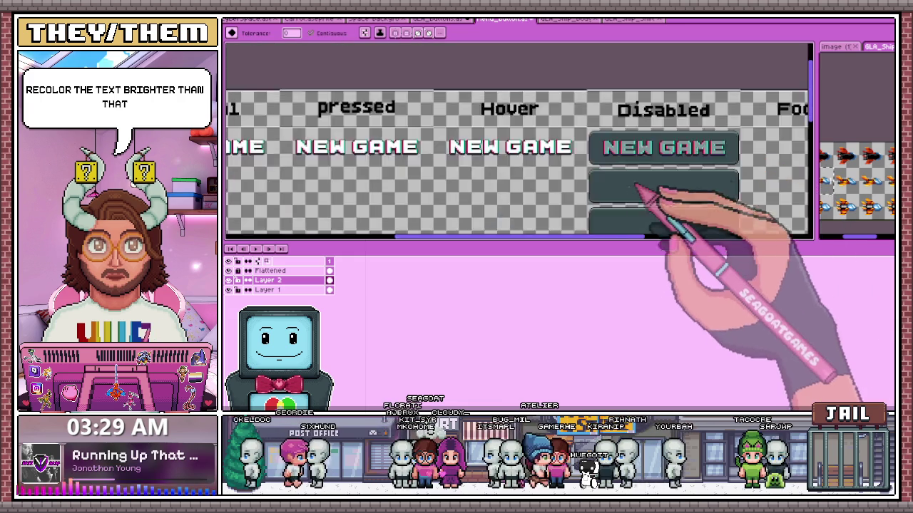
{"action": "scroll", "coordinate": [645, 192], "scroll_direction": "down", "scroll_amount": 1}
{"action": "scroll", "coordinate": [703, 174], "scroll_direction": "up", "scroll_amount": 1}
{"action": "scroll", "coordinate": [636, 197], "scroll_direction": "up", "scroll_amount": 1}
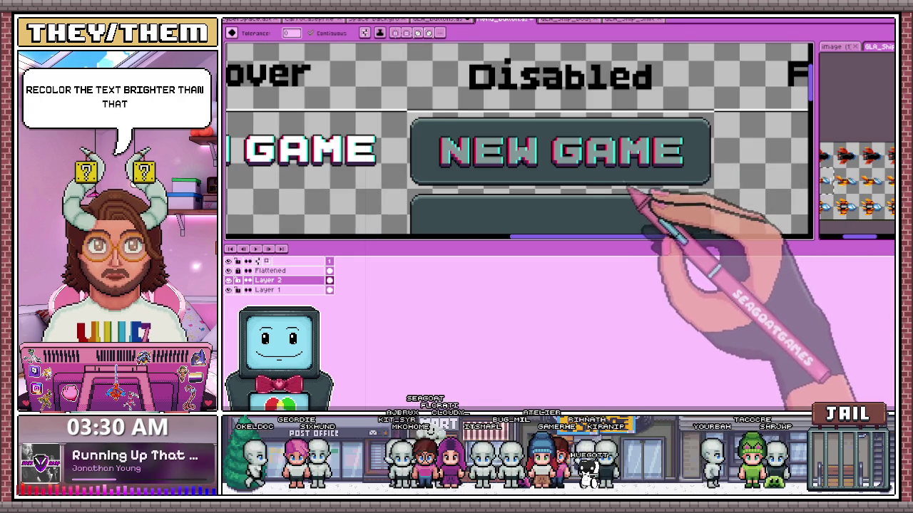
Sample the grey-teal lettering colour on the Disabled button.
{"action": "left_click", "coordinate": [527, 161]}
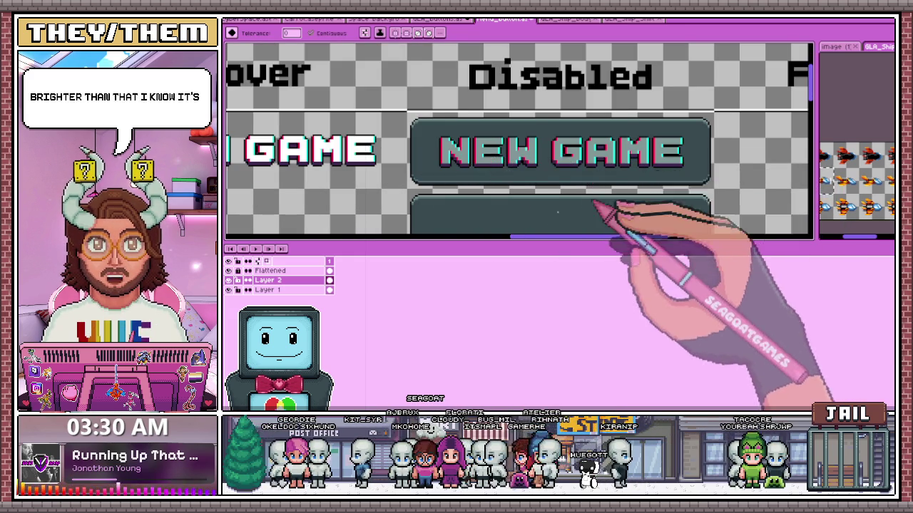
{"action": "scroll", "coordinate": [628, 211], "scroll_direction": "down", "scroll_amount": 1}
{"action": "scroll", "coordinate": [457, 142], "scroll_direction": "up", "scroll_amount": 2}
{"action": "scroll", "coordinate": [412, 159], "scroll_direction": "up", "scroll_amount": 1}
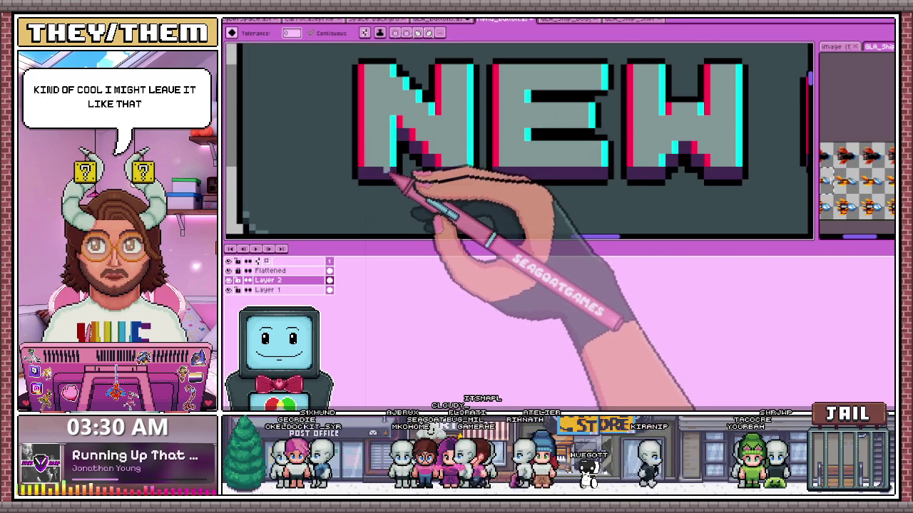
{"action": "key", "text": "w"}
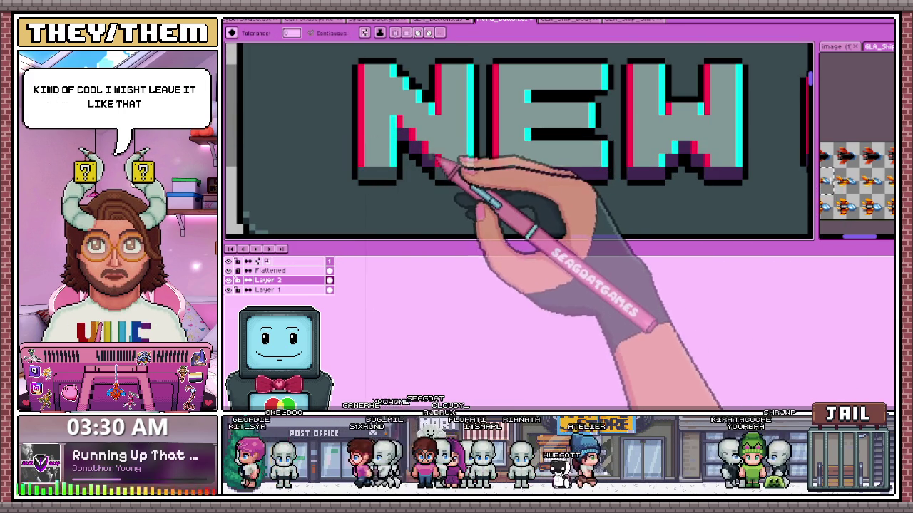
{"action": "scroll", "coordinate": [442, 157], "scroll_direction": "up", "scroll_amount": 1}
{"action": "scroll", "coordinate": [499, 168], "scroll_direction": "down", "scroll_amount": 1}
{"action": "scroll", "coordinate": [563, 164], "scroll_direction": "up", "scroll_amount": 1}
{"action": "scroll", "coordinate": [499, 168], "scroll_direction": "down", "scroll_amount": 1}
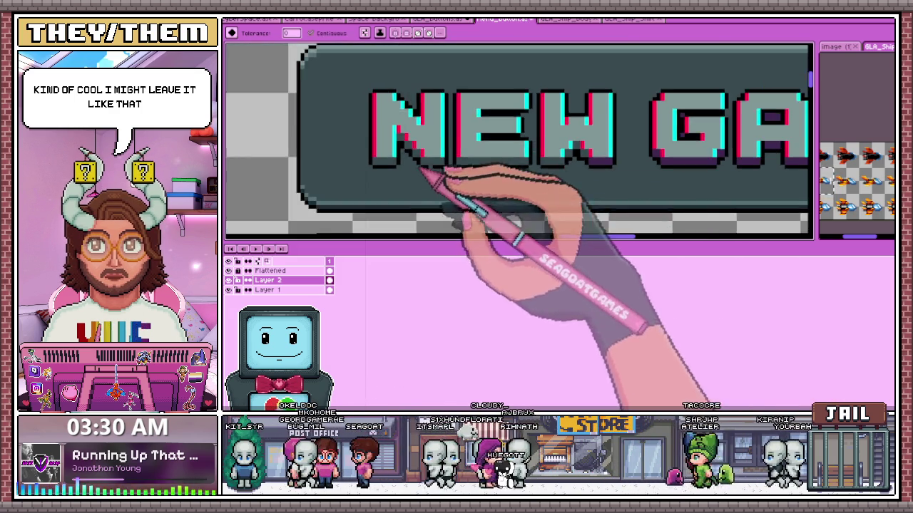
{"action": "scroll", "coordinate": [542, 189], "scroll_direction": "down", "scroll_amount": 1}
{"action": "scroll", "coordinate": [571, 192], "scroll_direction": "down", "scroll_amount": 1}
{"action": "scroll", "coordinate": [571, 181], "scroll_direction": "up", "scroll_amount": 1}
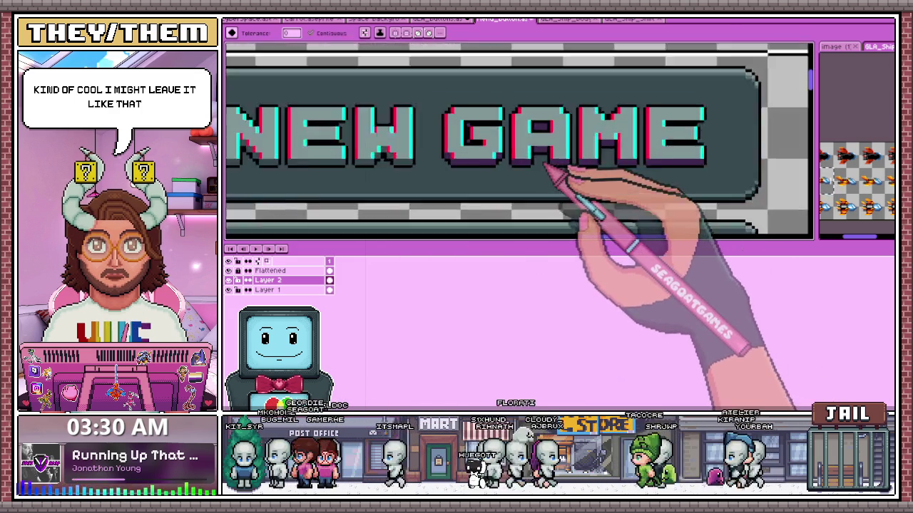
{"action": "scroll", "coordinate": [528, 171], "scroll_direction": "up", "scroll_amount": 1}
{"action": "scroll", "coordinate": [435, 150], "scroll_direction": "up", "scroll_amount": 1}
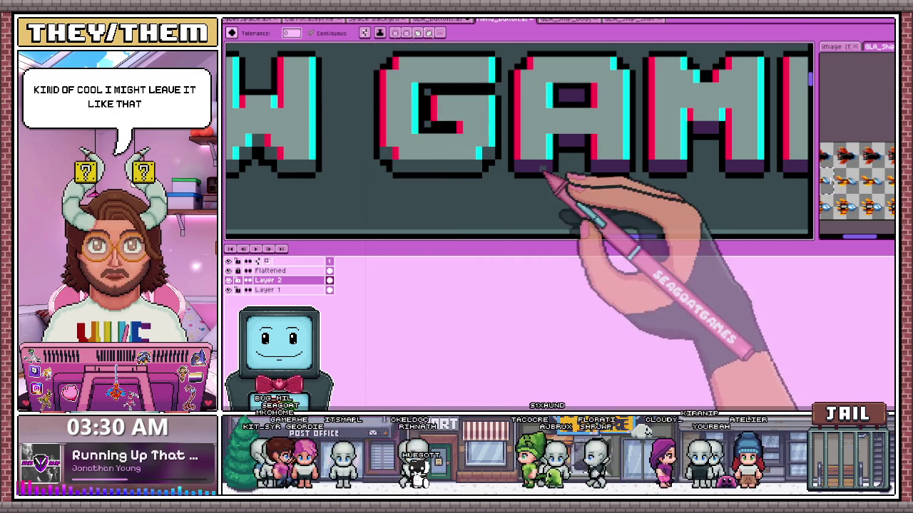
{"action": "scroll", "coordinate": [549, 136], "scroll_direction": "down", "scroll_amount": 1}
{"action": "scroll", "coordinate": [570, 168], "scroll_direction": "up", "scroll_amount": 1}
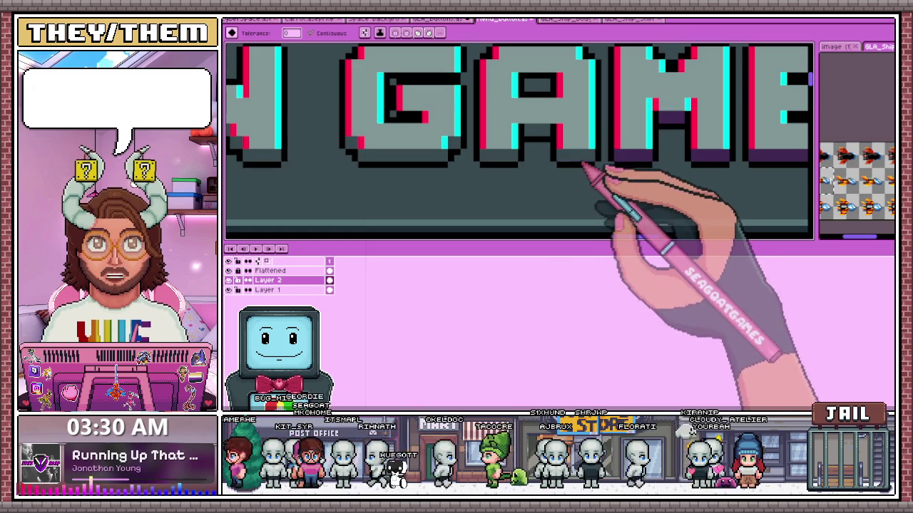
{"action": "scroll", "coordinate": [472, 157], "scroll_direction": "down", "scroll_amount": 1}
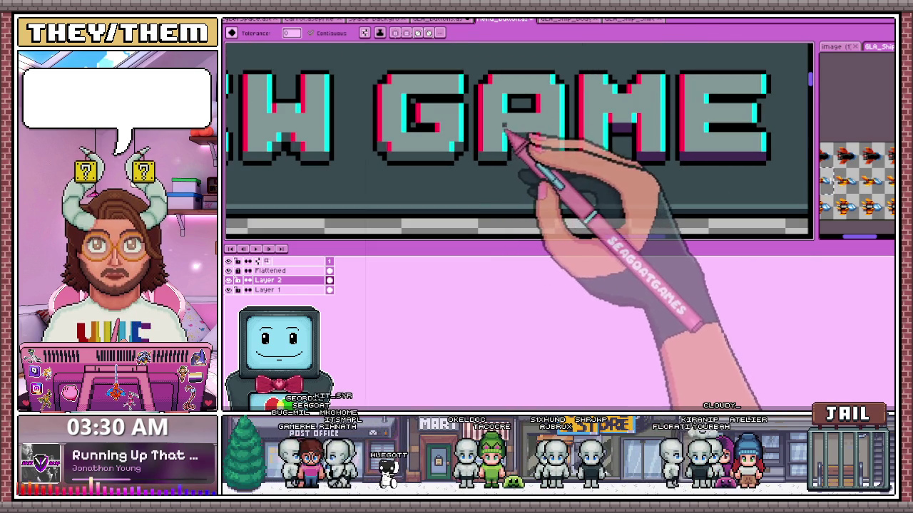
{"action": "scroll", "coordinate": [532, 153], "scroll_direction": "down", "scroll_amount": 1}
{"action": "scroll", "coordinate": [631, 153], "scroll_direction": "up", "scroll_amount": 1}
{"action": "scroll", "coordinate": [653, 164], "scroll_direction": "up", "scroll_amount": 1}
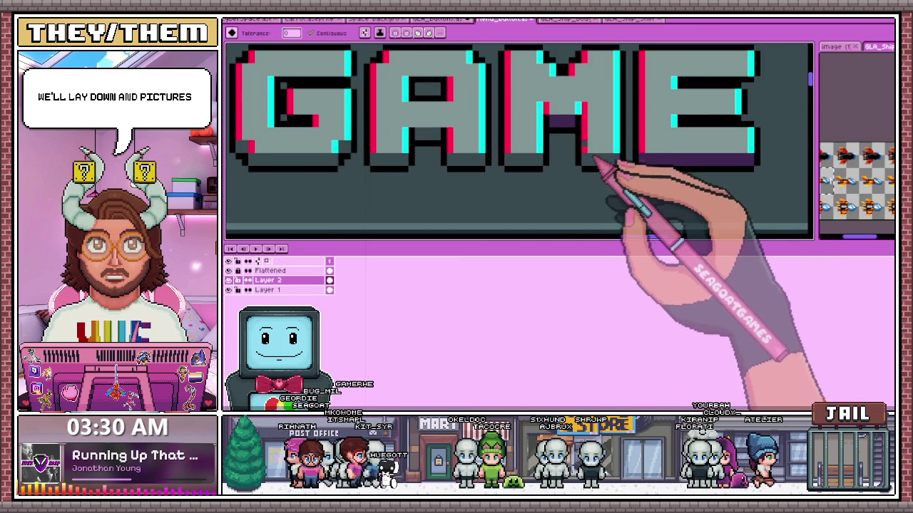
{"action": "scroll", "coordinate": [642, 129], "scroll_direction": "down", "scroll_amount": 1}
{"action": "scroll", "coordinate": [592, 147], "scroll_direction": "down", "scroll_amount": 1}
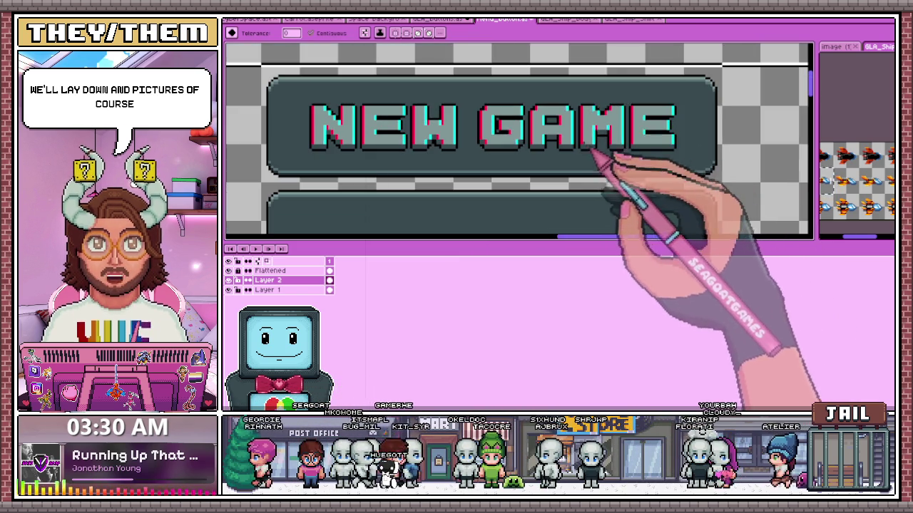
{"action": "scroll", "coordinate": [555, 198], "scroll_direction": "down", "scroll_amount": 2}
{"action": "scroll", "coordinate": [547, 177], "scroll_direction": "up", "scroll_amount": 1}
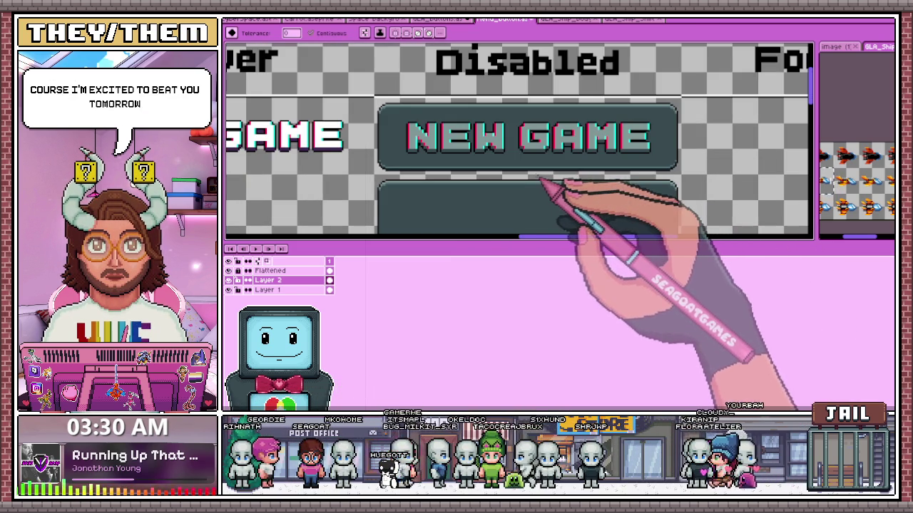
{"action": "scroll", "coordinate": [428, 135], "scroll_direction": "up", "scroll_amount": 1}
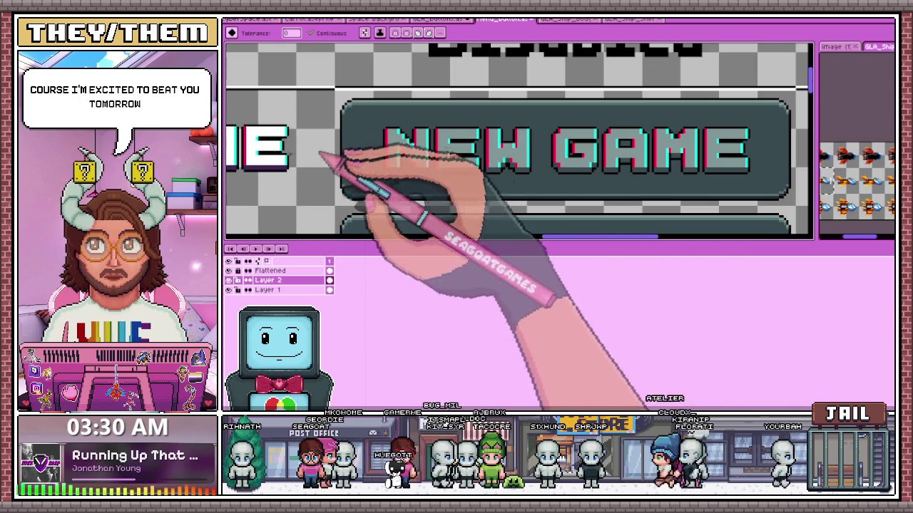
{"action": "scroll", "coordinate": [335, 160], "scroll_direction": "up", "scroll_amount": 1}
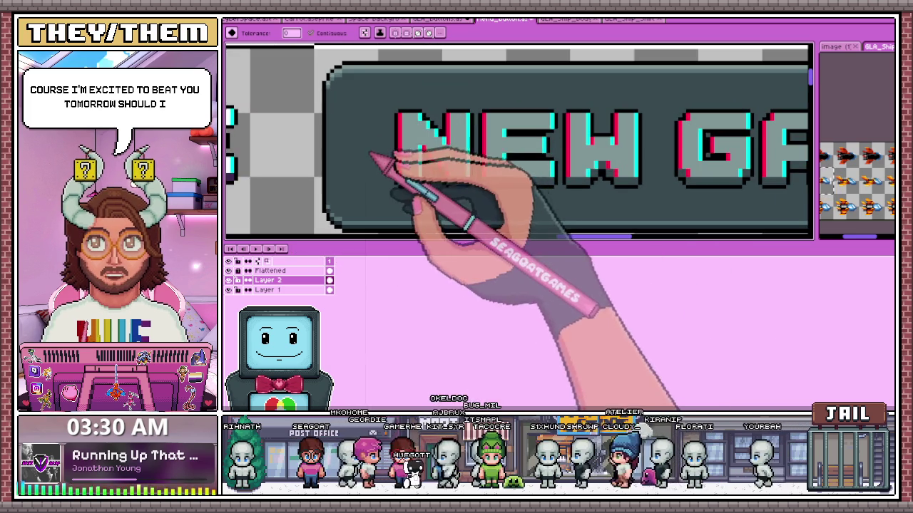
{"action": "scroll", "coordinate": [428, 160], "scroll_direction": "up", "scroll_amount": 1}
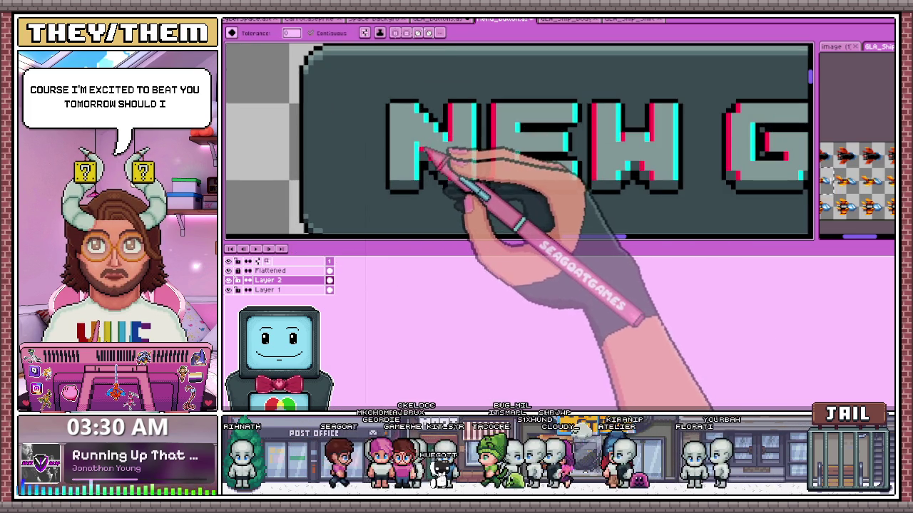
{"action": "scroll", "coordinate": [439, 178], "scroll_direction": "up", "scroll_amount": 1}
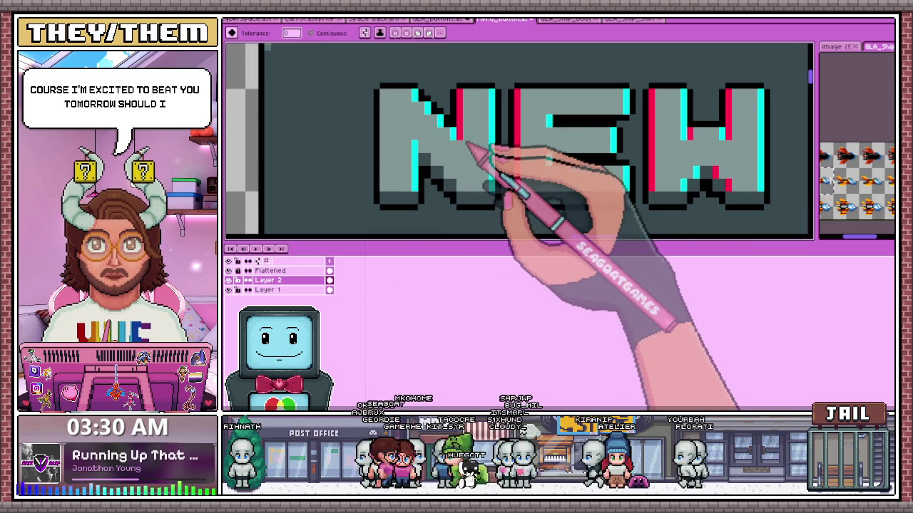
{"action": "scroll", "coordinate": [467, 156], "scroll_direction": "down", "scroll_amount": 1}
{"action": "scroll", "coordinate": [478, 179], "scroll_direction": "down", "scroll_amount": 3}
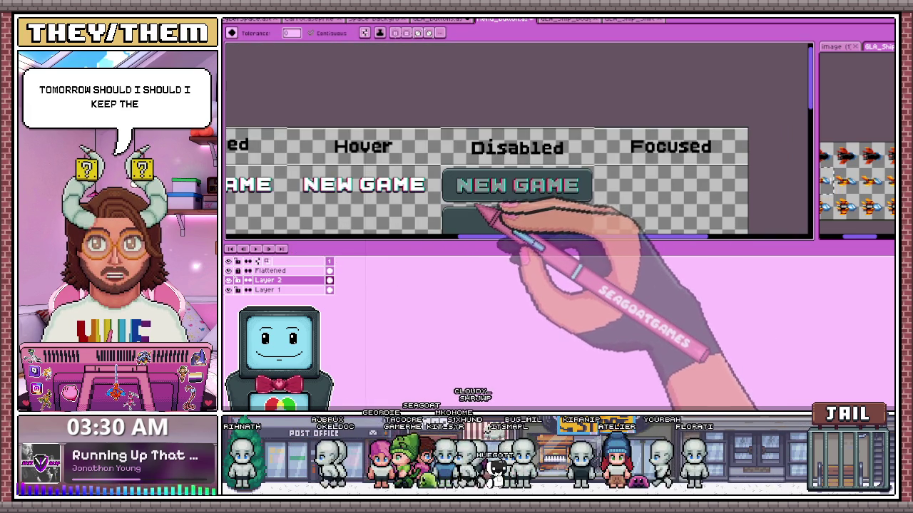
{"action": "scroll", "coordinate": [478, 209], "scroll_direction": "up", "scroll_amount": 1}
{"action": "scroll", "coordinate": [478, 209], "scroll_direction": "up", "scroll_amount": 1}
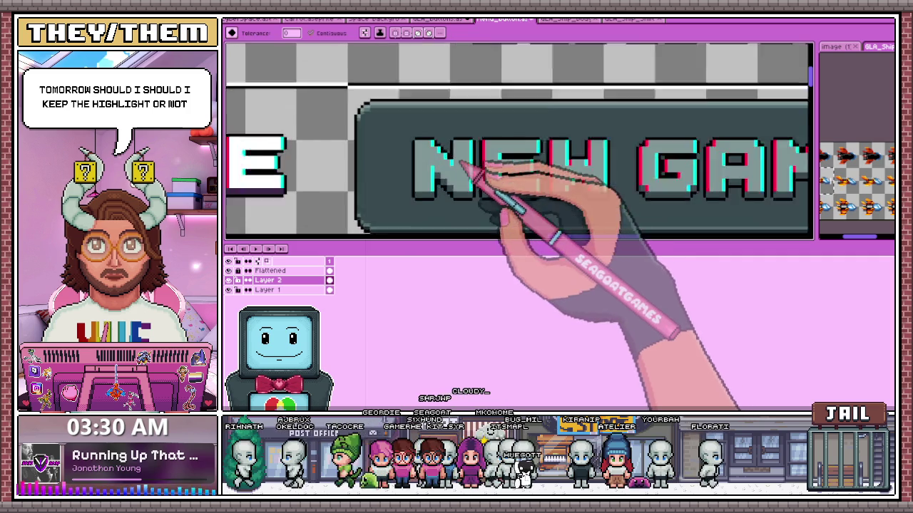
{"action": "scroll", "coordinate": [464, 173], "scroll_direction": "up", "scroll_amount": 1}
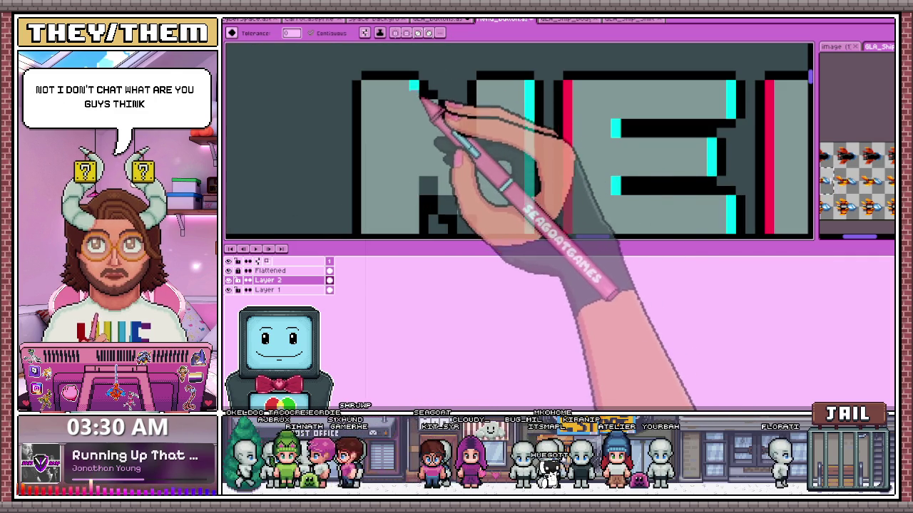
{"action": "scroll", "coordinate": [520, 146], "scroll_direction": "down", "scroll_amount": 2}
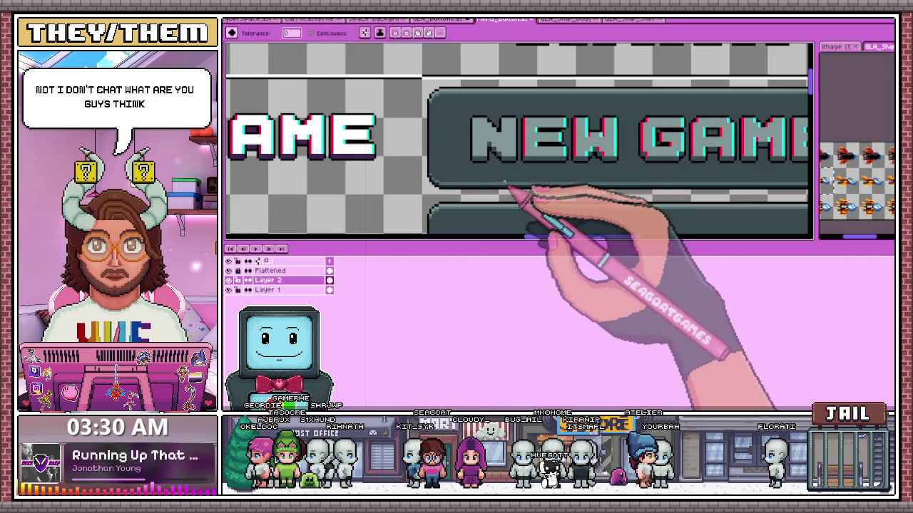
{"action": "scroll", "coordinate": [512, 182], "scroll_direction": "down", "scroll_amount": 1}
{"action": "scroll", "coordinate": [631, 201], "scroll_direction": "up", "scroll_amount": 1}
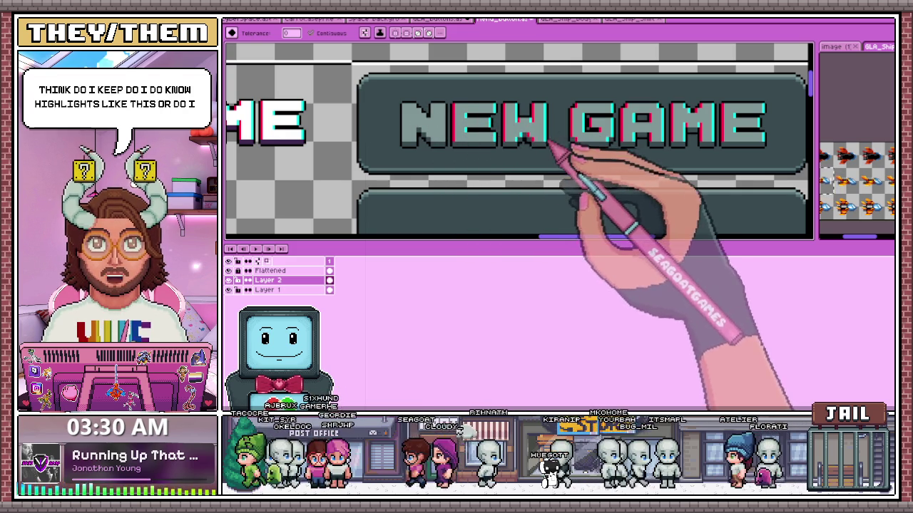
{"action": "scroll", "coordinate": [497, 158], "scroll_direction": "down", "scroll_amount": 1}
{"action": "scroll", "coordinate": [603, 164], "scroll_direction": "up", "scroll_amount": 1}
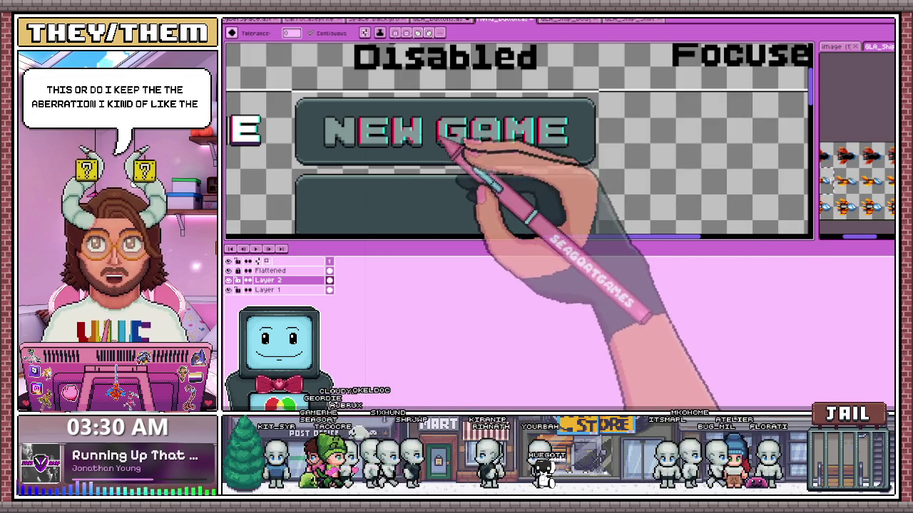
{"action": "scroll", "coordinate": [456, 150], "scroll_direction": "down", "scroll_amount": 2}
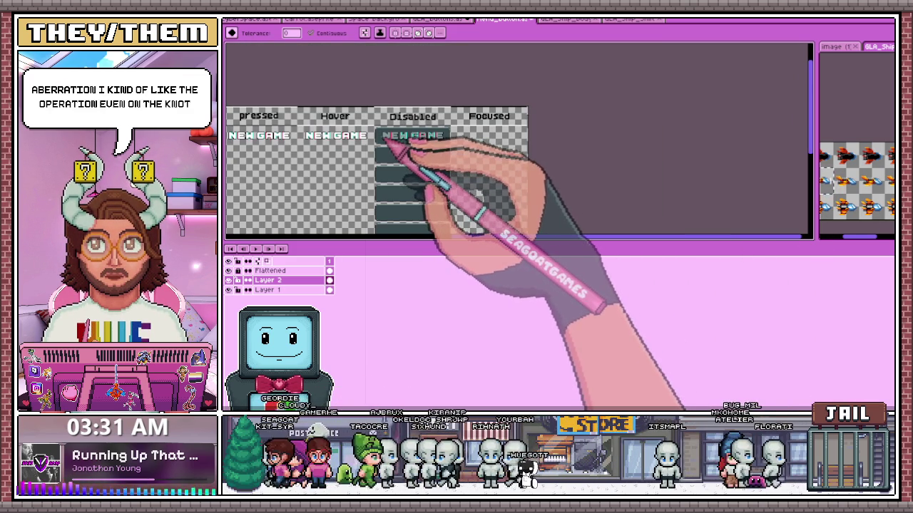
{"action": "scroll", "coordinate": [388, 140], "scroll_direction": "up", "scroll_amount": 1}
{"action": "scroll", "coordinate": [421, 146], "scroll_direction": "up", "scroll_amount": 1}
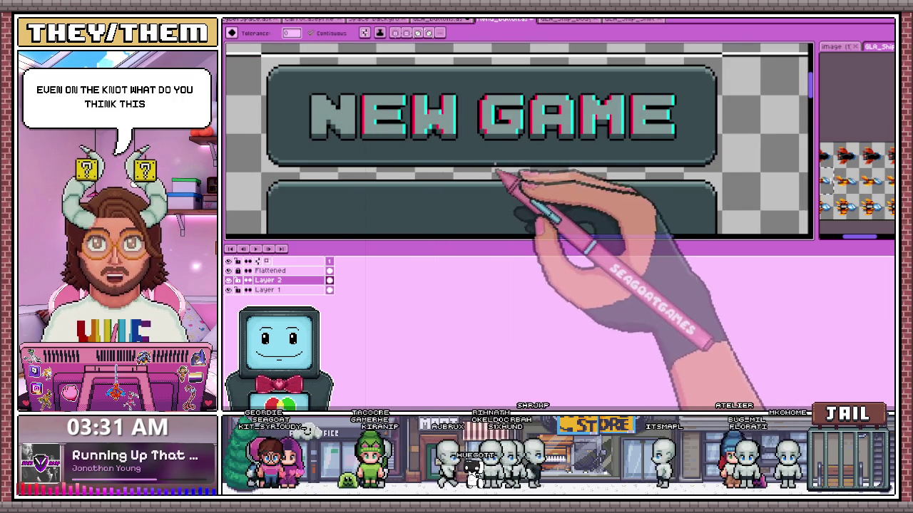
{"action": "scroll", "coordinate": [497, 174], "scroll_direction": "down", "scroll_amount": 2}
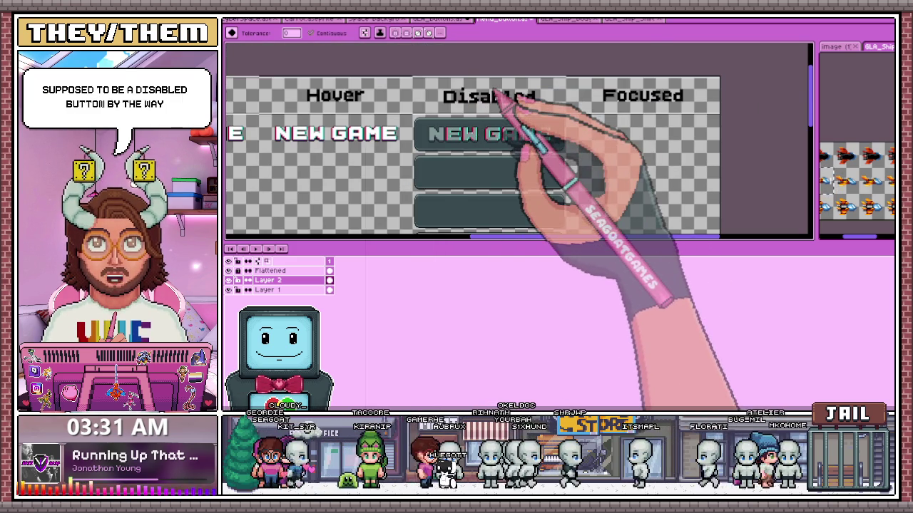
{"action": "scroll", "coordinate": [482, 109], "scroll_direction": "up", "scroll_amount": 1}
{"action": "scroll", "coordinate": [450, 152], "scroll_direction": "up", "scroll_amount": 1}
{"action": "scroll", "coordinate": [407, 176], "scroll_direction": "up", "scroll_amount": 1}
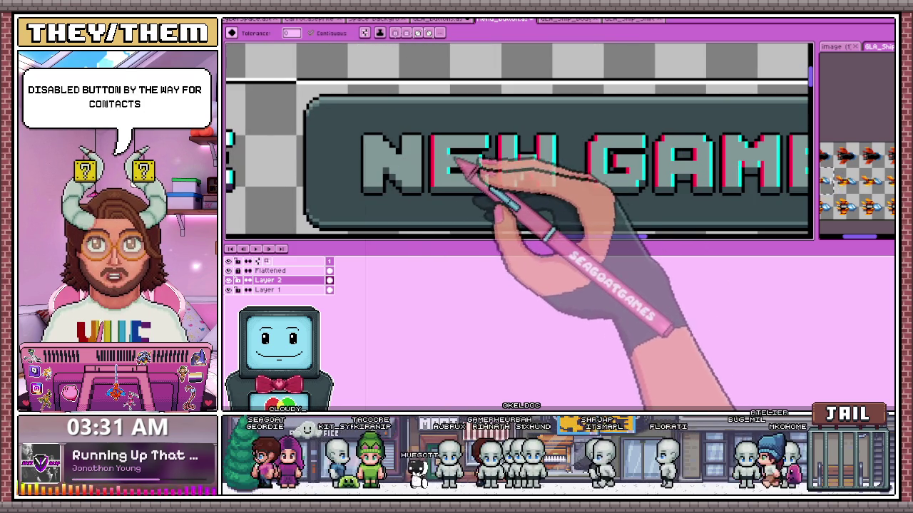
{"action": "scroll", "coordinate": [471, 177], "scroll_direction": "down", "scroll_amount": 1}
{"action": "scroll", "coordinate": [713, 264], "scroll_direction": "down", "scroll_amount": 1}
{"action": "scroll", "coordinate": [642, 204], "scroll_direction": "up", "scroll_amount": 1}
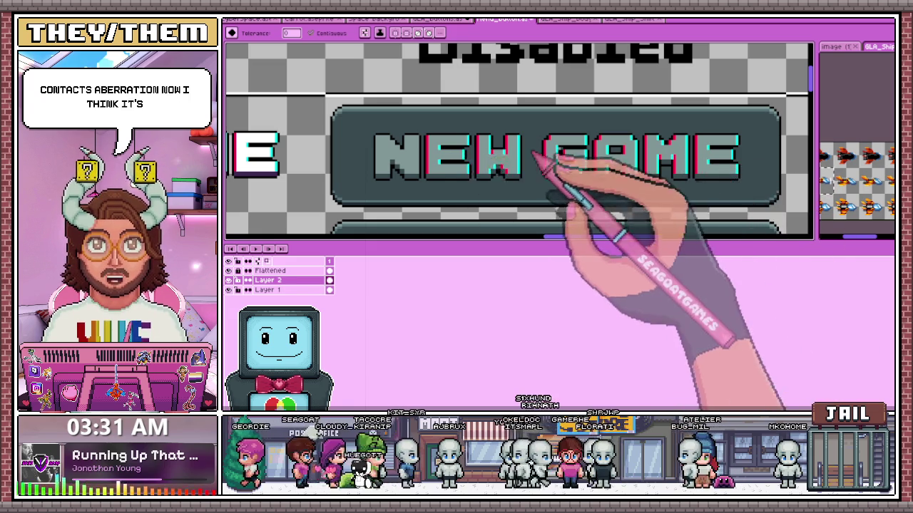
{"action": "scroll", "coordinate": [594, 164], "scroll_direction": "down", "scroll_amount": 3}
{"action": "scroll", "coordinate": [593, 163], "scroll_direction": "up", "scroll_amount": 3}
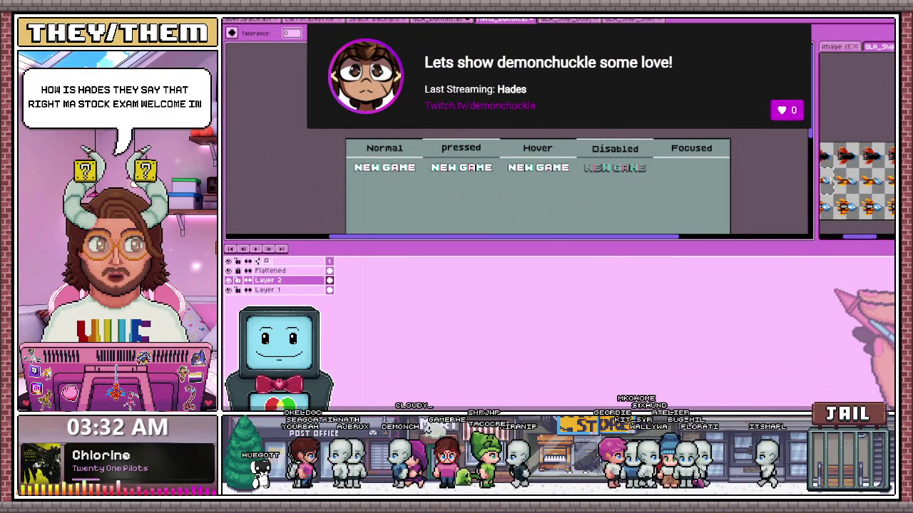
{"action": "scroll", "coordinate": [592, 164], "scroll_direction": "up", "scroll_amount": 5}
{"action": "scroll", "coordinate": [642, 179], "scroll_direction": "down", "scroll_amount": 3}
{"action": "scroll", "coordinate": [519, 185], "scroll_direction": "down", "scroll_amount": 3}
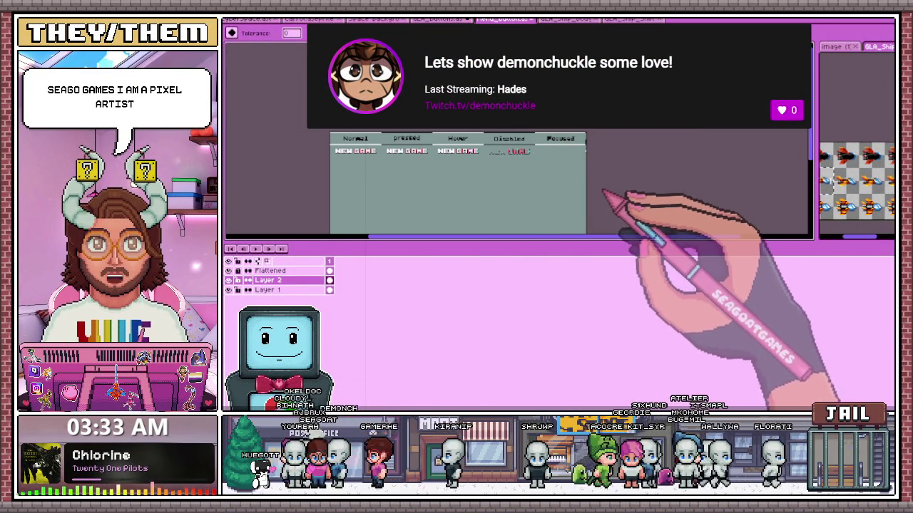
{"action": "scroll", "coordinate": [574, 196], "scroll_direction": "up", "scroll_amount": 3}
{"action": "scroll", "coordinate": [526, 159], "scroll_direction": "up", "scroll_amount": 2}
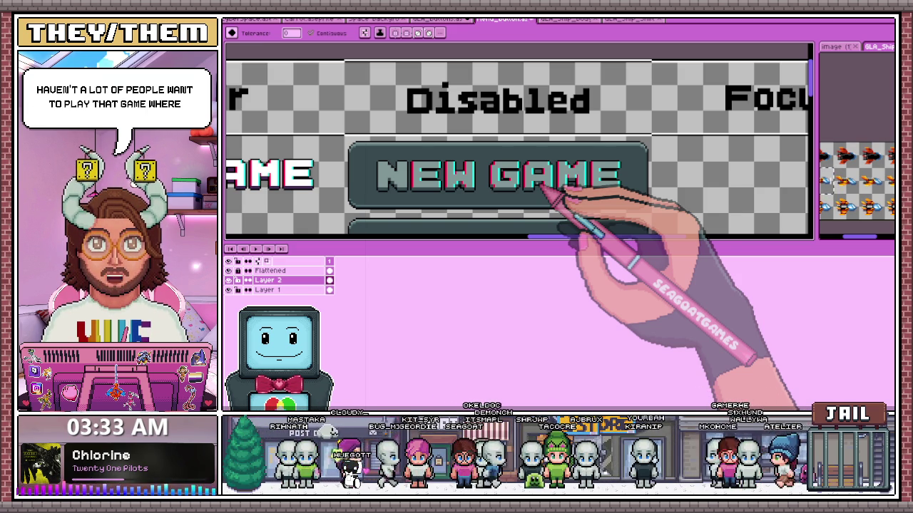
{"action": "left_click", "coordinate": [257, 19]}
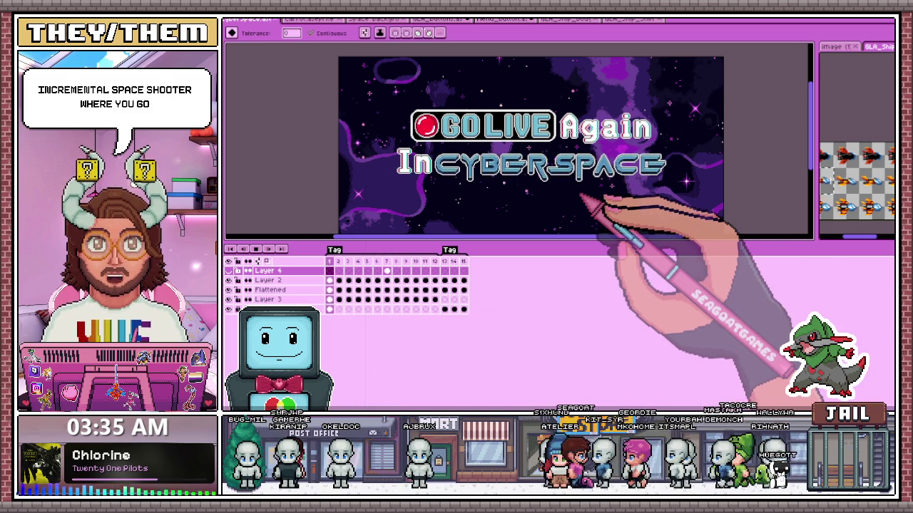
Zoom into the title artwork, then switch over to the space shooter game build.
{"action": "scroll", "coordinate": [563, 147], "scroll_direction": "up", "scroll_amount": 2}
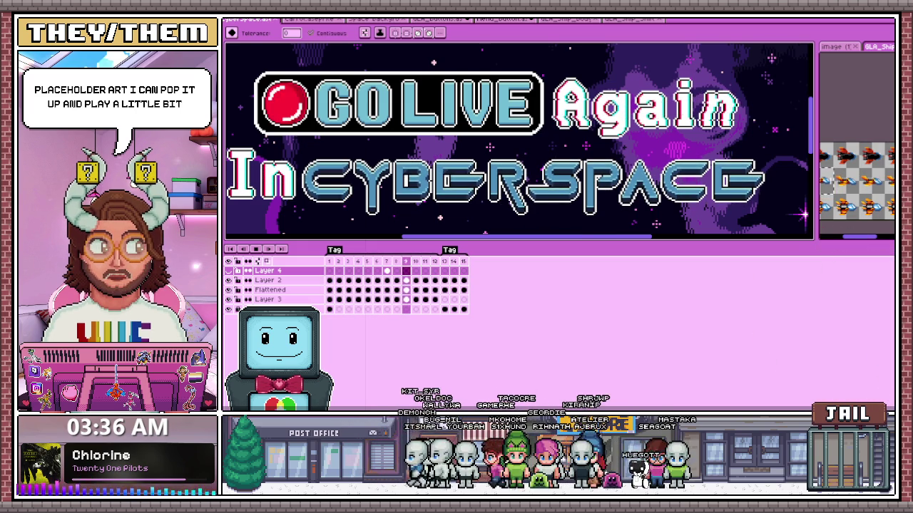
{"action": "key", "text": "alt+Tab"}
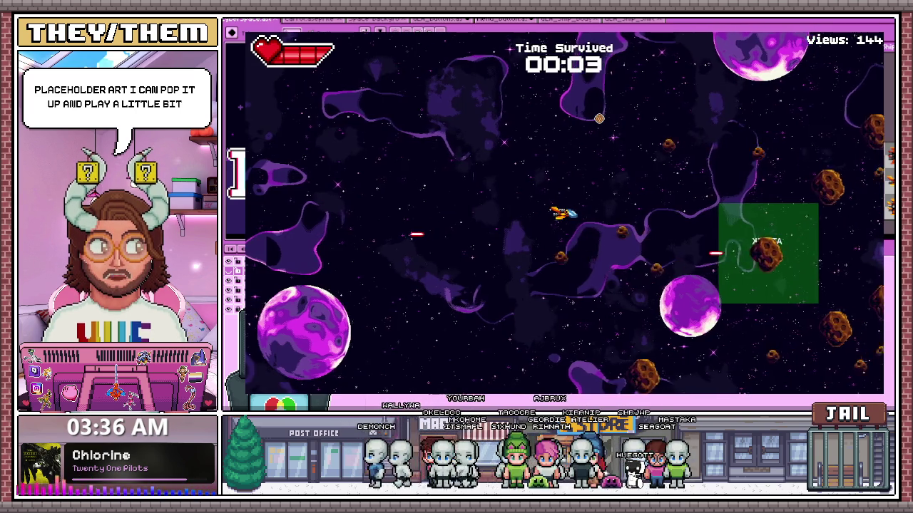
Fly the ship up, down, left and right to dodge asteroids, surviving about 25 seconds.
{"action": "key", "text": "Up"}
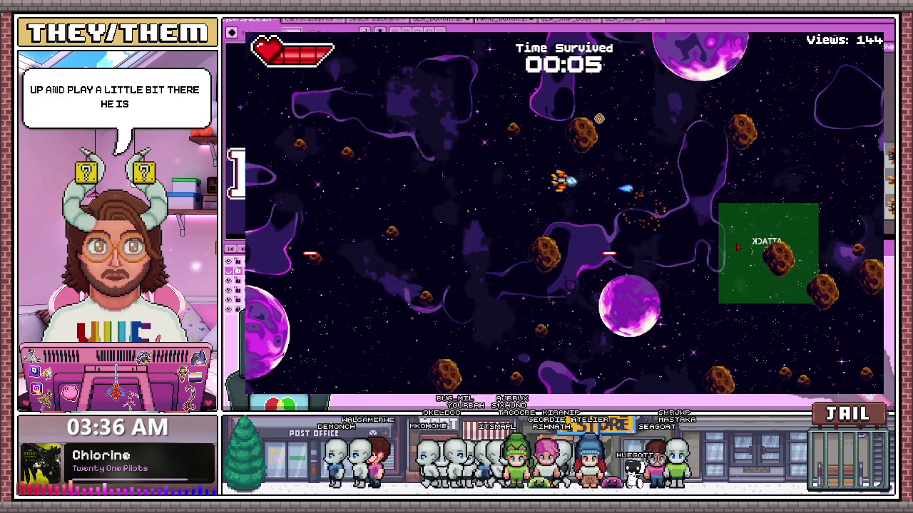
{"action": "key", "text": "Down"}
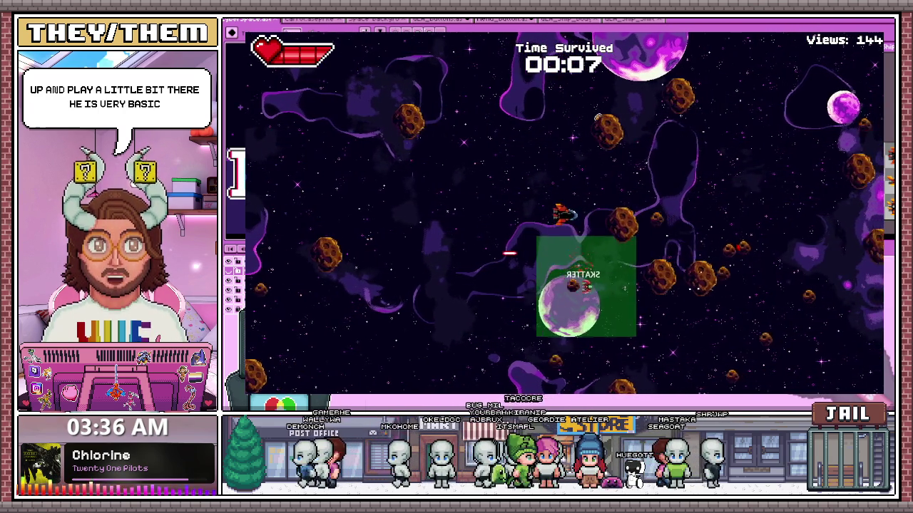
{"action": "key", "text": "Left"}
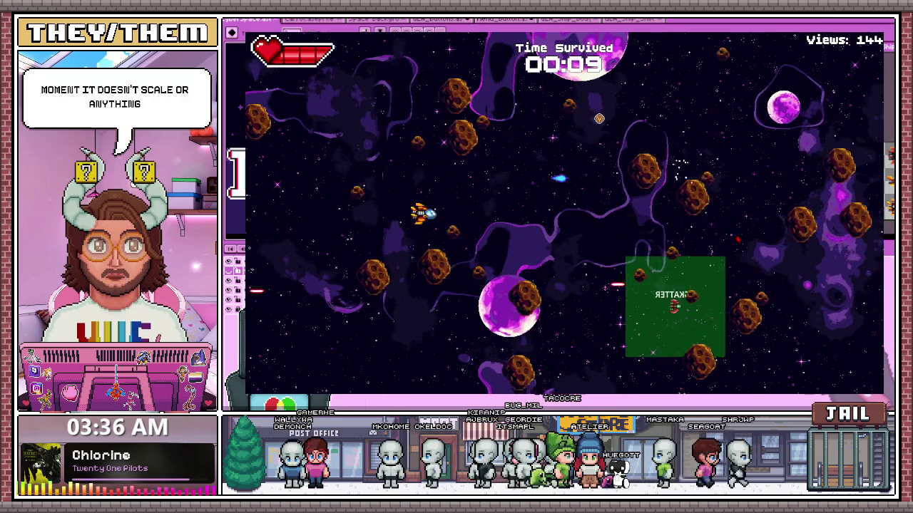
{"action": "key", "text": "Right"}
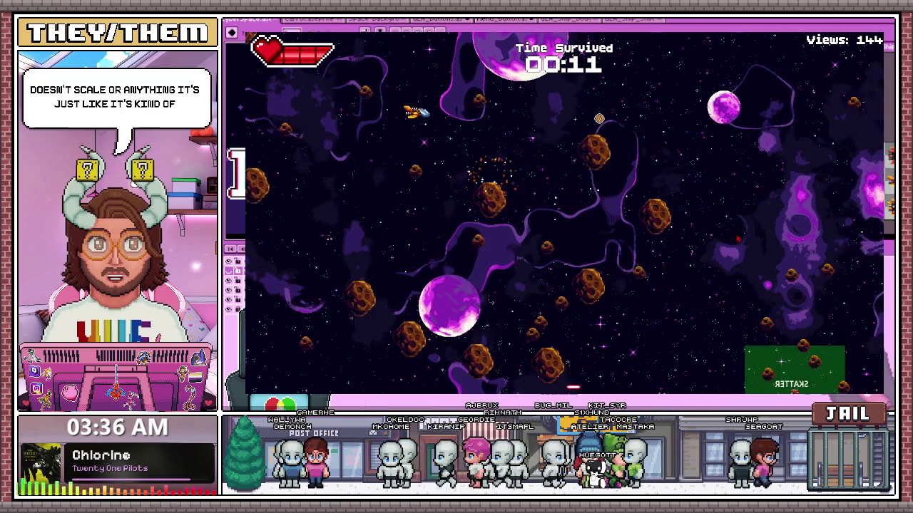
{"action": "key", "text": "Right"}
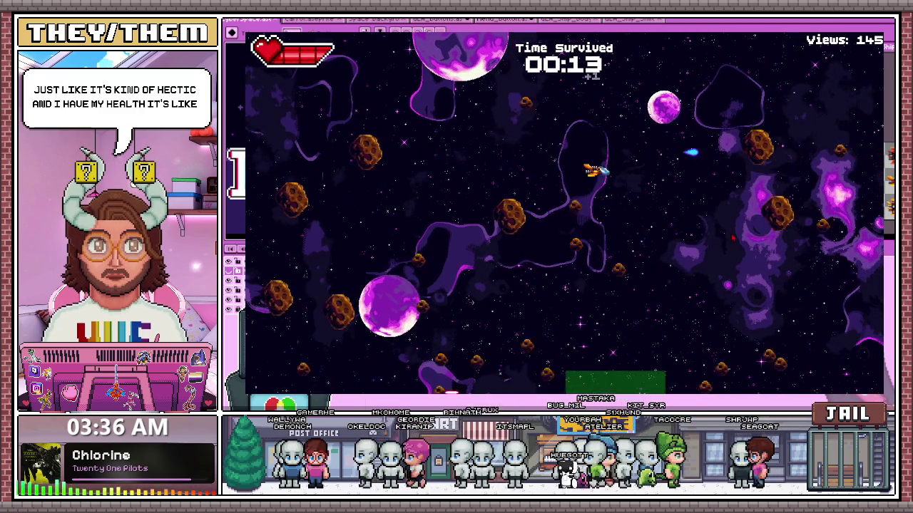
{"action": "key", "text": "Left"}
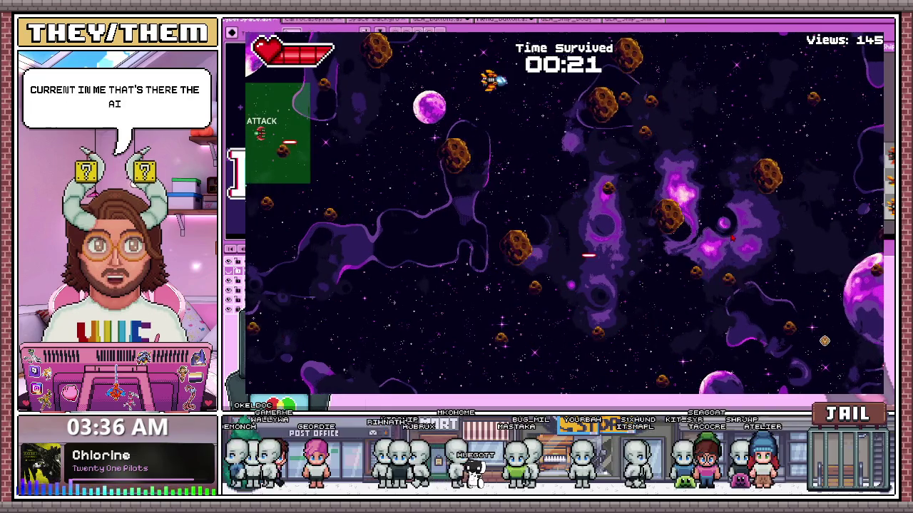
{"action": "key", "text": "Down"}
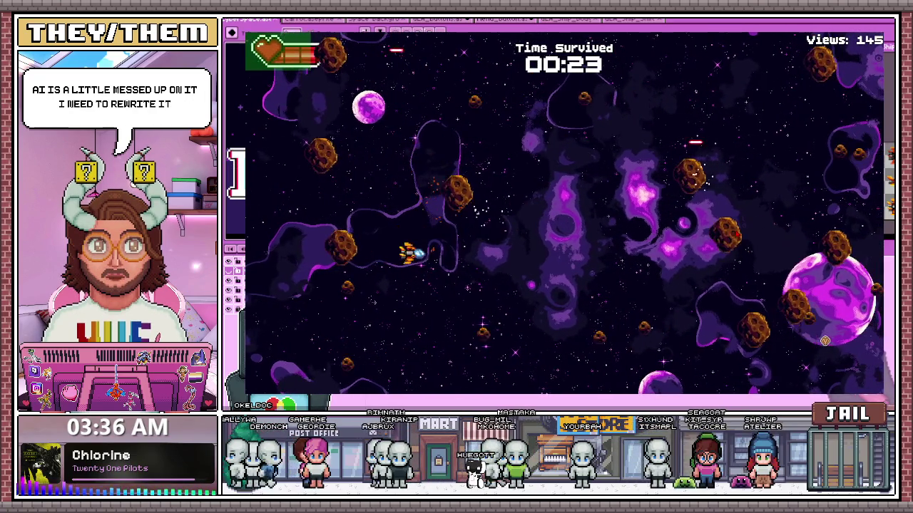
{"action": "key", "text": "Down"}
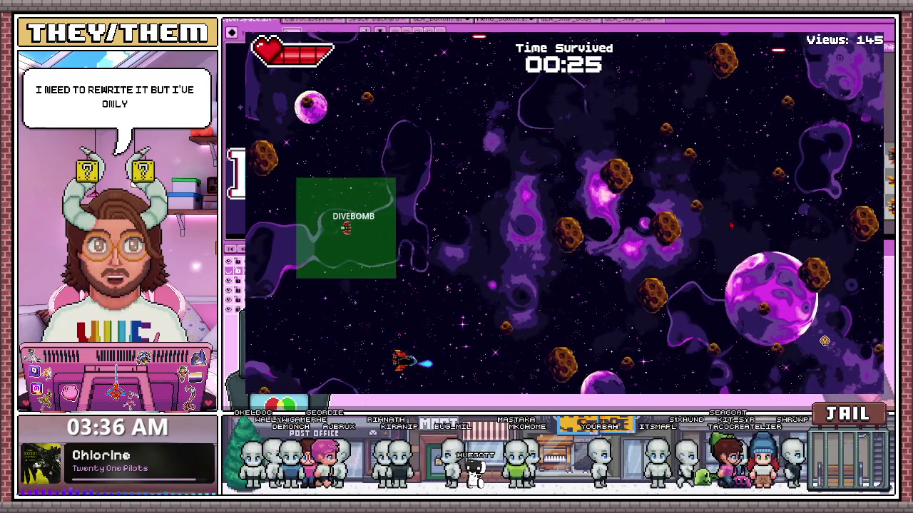
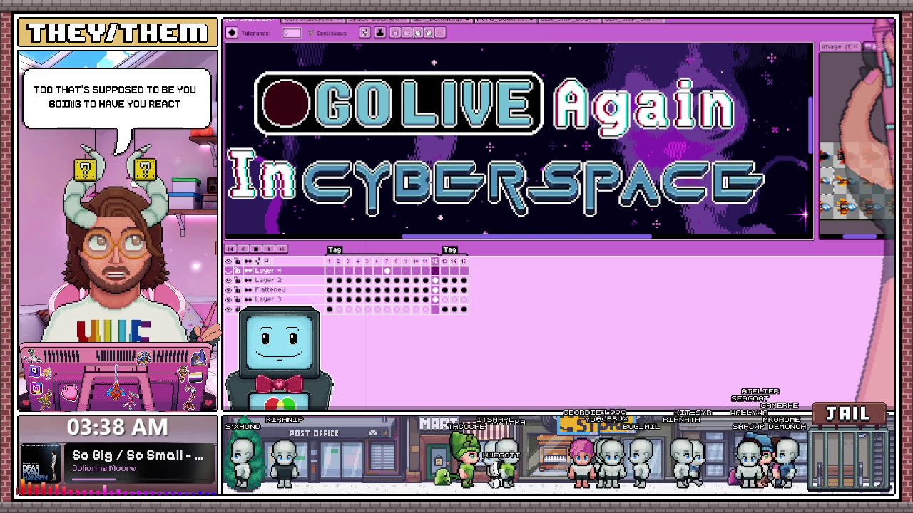
Switch to Godot and zoom around the Gameplay scene's 2D viewport to find the TextureButton.
{"action": "key", "text": "minus"}
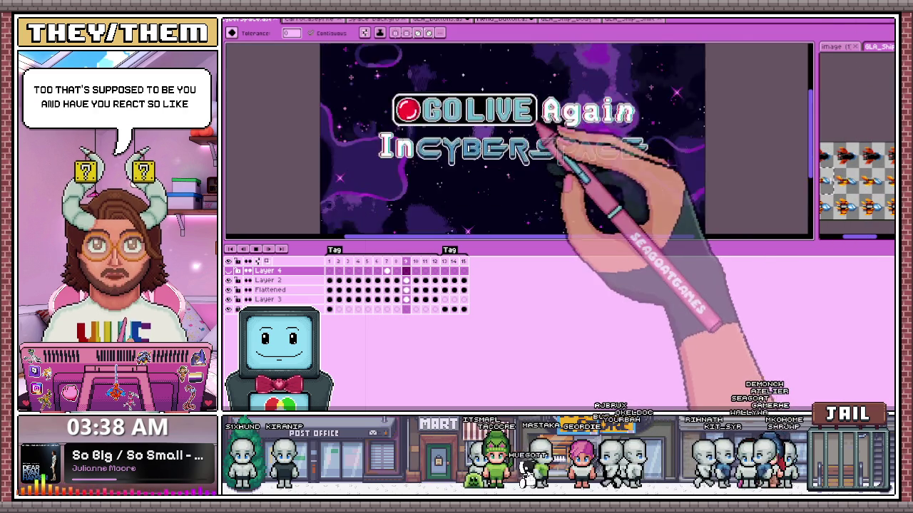
{"action": "key", "text": "minus"}
{"action": "key", "text": "plus"}
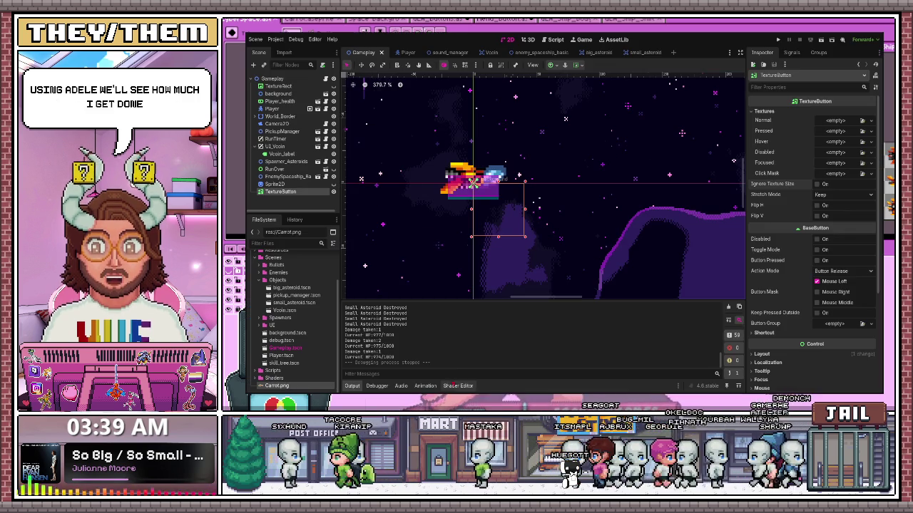
{"action": "key", "text": "alt+Tab"}
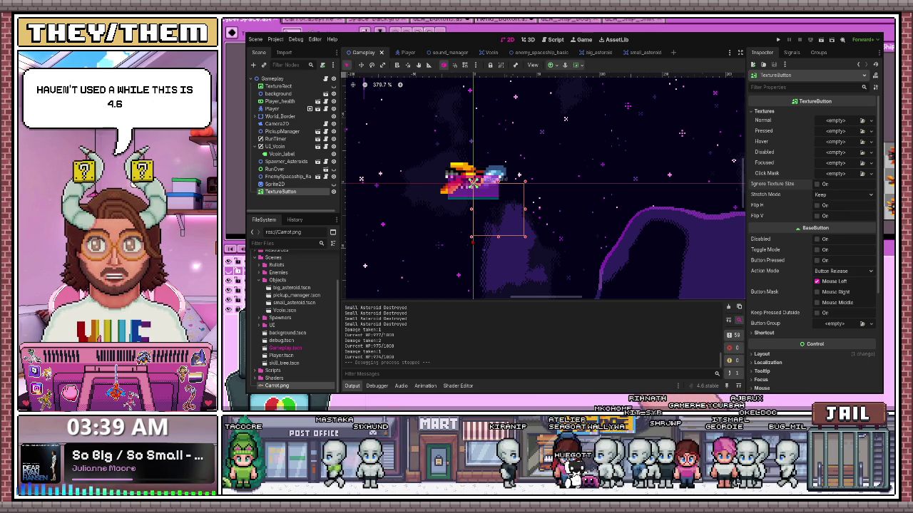
{"action": "scroll", "coordinate": [564, 121], "scroll_direction": "down", "scroll_amount": 1}
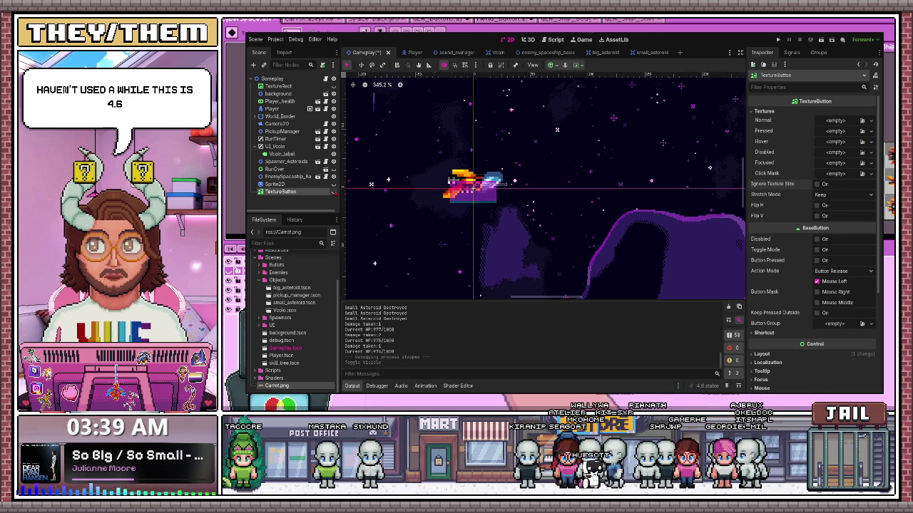
{"action": "scroll", "coordinate": [503, 236], "scroll_direction": "down", "scroll_amount": 8}
{"action": "scroll", "coordinate": [503, 236], "scroll_direction": "down", "scroll_amount": 1}
{"action": "scroll", "coordinate": [502, 236], "scroll_direction": "down", "scroll_amount": 3}
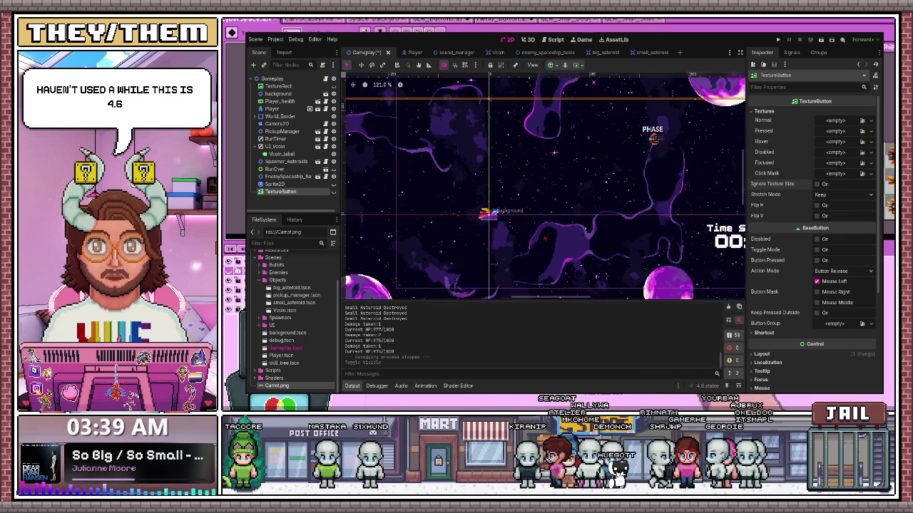
{"action": "scroll", "coordinate": [514, 239], "scroll_direction": "down", "scroll_amount": 3}
{"action": "scroll", "coordinate": [542, 243], "scroll_direction": "down", "scroll_amount": 3}
{"action": "scroll", "coordinate": [576, 250], "scroll_direction": "down", "scroll_amount": 3}
{"action": "scroll", "coordinate": [578, 250], "scroll_direction": "up", "scroll_amount": 1}
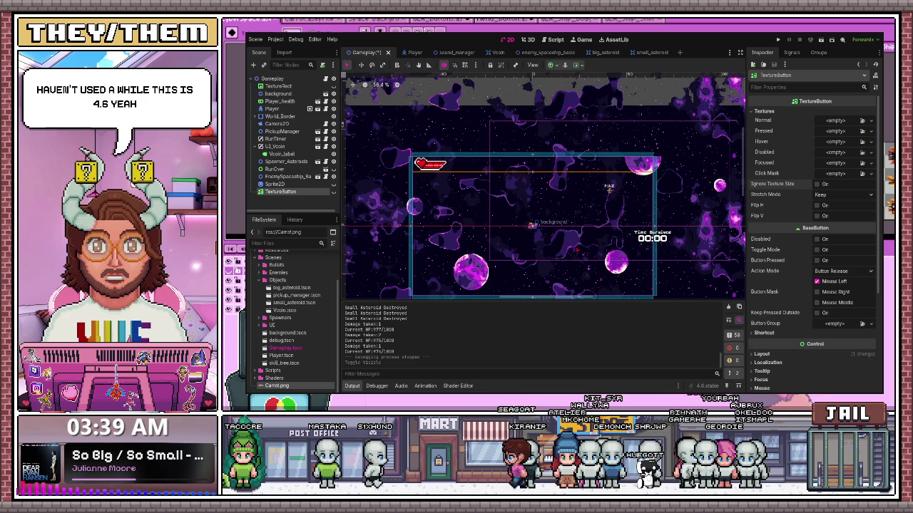
{"action": "scroll", "coordinate": [521, 217], "scroll_direction": "down", "scroll_amount": 2}
{"action": "scroll", "coordinate": [521, 217], "scroll_direction": "up", "scroll_amount": 1}
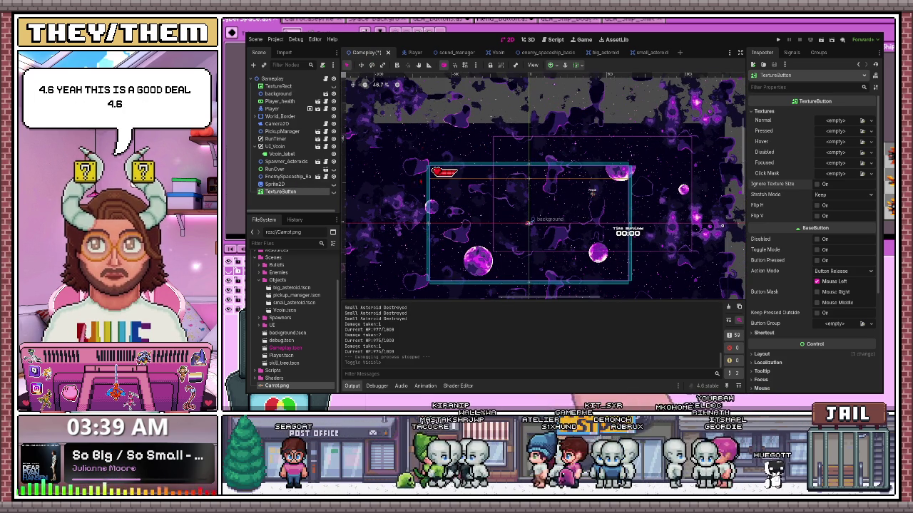
Save the Gameplay scene with Ctrl+S, then zoom around the viewport to inspect it.
{"action": "key", "text": "ctrl+s"}
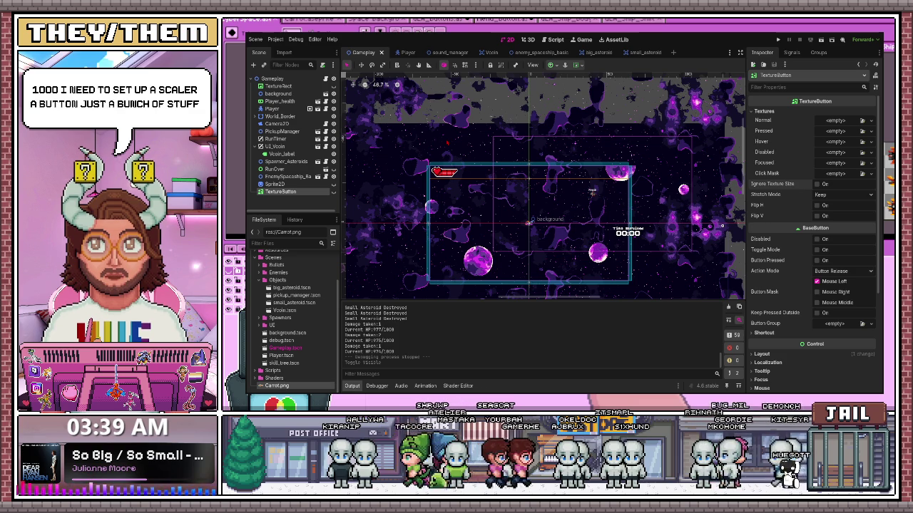
{"action": "scroll", "coordinate": [451, 282], "scroll_direction": "up", "scroll_amount": 2}
{"action": "scroll", "coordinate": [451, 281], "scroll_direction": "up", "scroll_amount": 2}
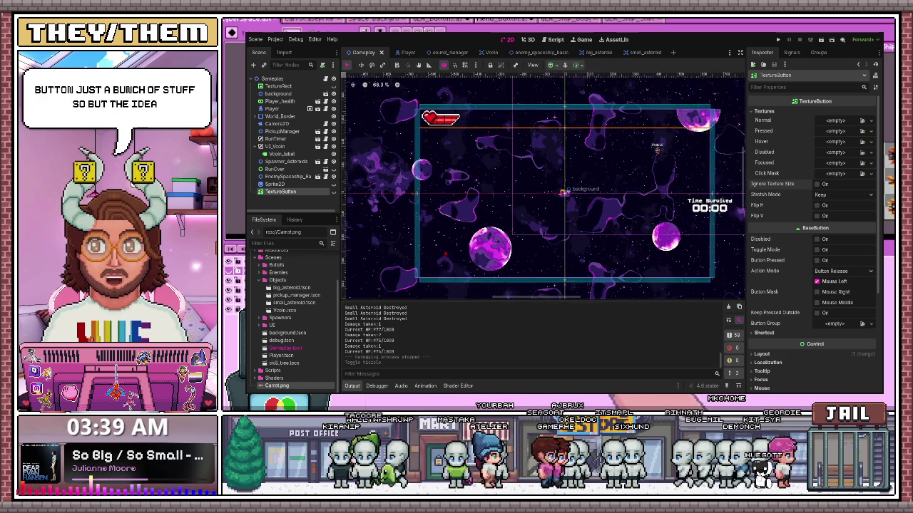
{"action": "scroll", "coordinate": [451, 281], "scroll_direction": "up", "scroll_amount": 1}
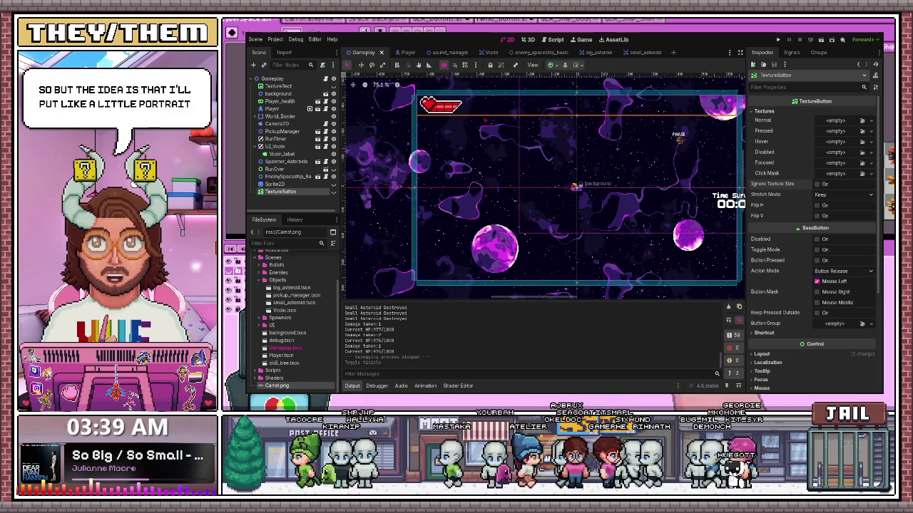
{"action": "scroll", "coordinate": [392, 142], "scroll_direction": "down", "scroll_amount": 1}
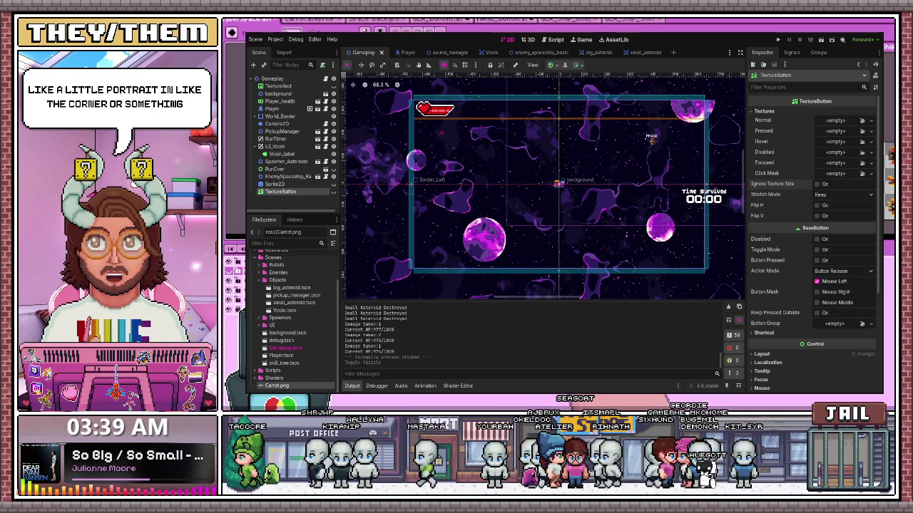
{"action": "scroll", "coordinate": [455, 146], "scroll_direction": "up", "scroll_amount": 1}
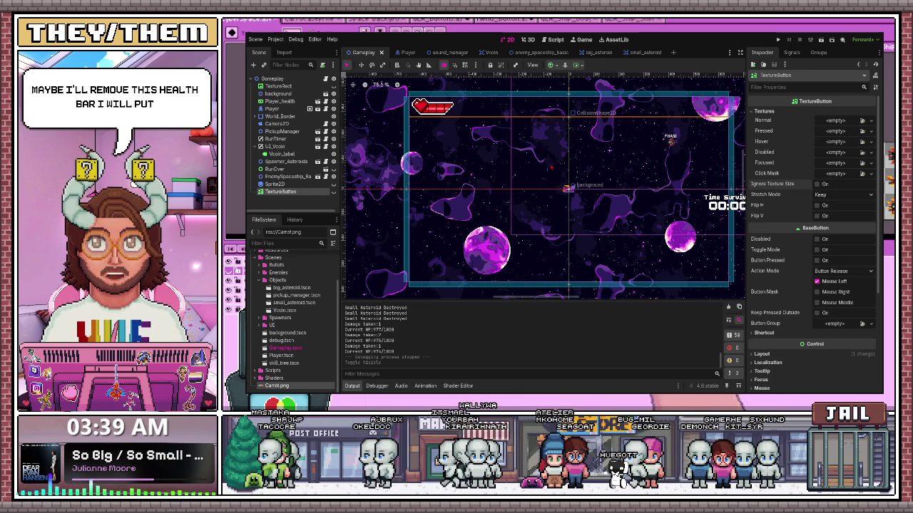
{"action": "scroll", "coordinate": [567, 188], "scroll_direction": "up", "scroll_amount": 1}
{"action": "scroll", "coordinate": [567, 187], "scroll_direction": "up", "scroll_amount": 2}
{"action": "scroll", "coordinate": [567, 188], "scroll_direction": "up", "scroll_amount": 2}
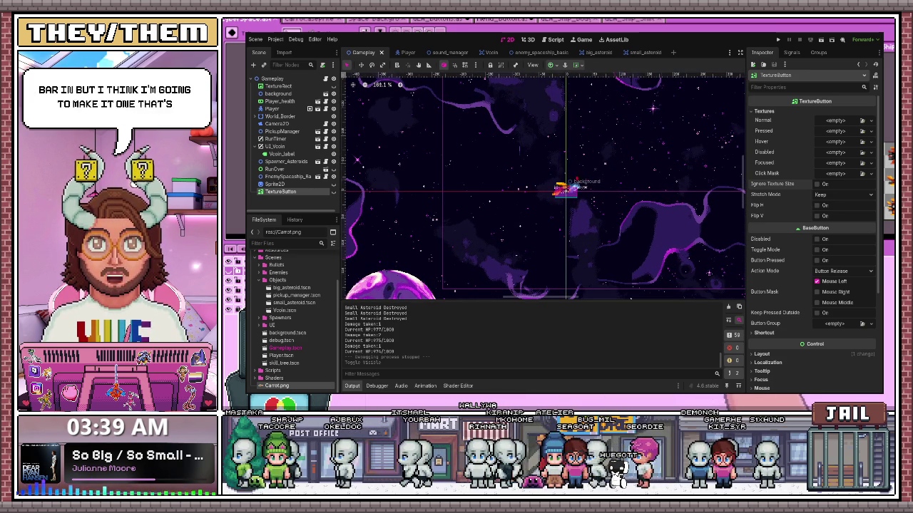
{"action": "scroll", "coordinate": [567, 187], "scroll_direction": "up", "scroll_amount": 2}
{"action": "scroll", "coordinate": [567, 187], "scroll_direction": "down", "scroll_amount": 3}
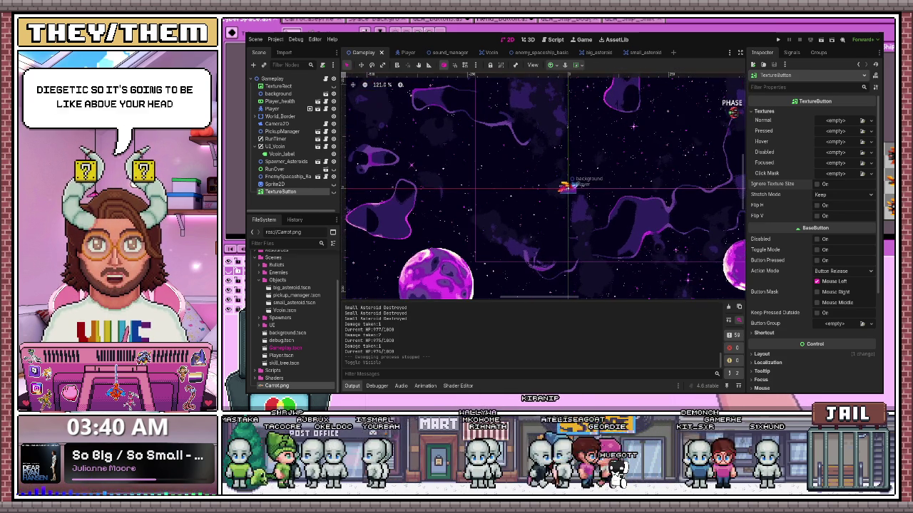
{"action": "scroll", "coordinate": [567, 187], "scroll_direction": "down", "scroll_amount": 2}
{"action": "scroll", "coordinate": [567, 188], "scroll_direction": "down", "scroll_amount": 1}
{"action": "scroll", "coordinate": [567, 188], "scroll_direction": "down", "scroll_amount": 1}
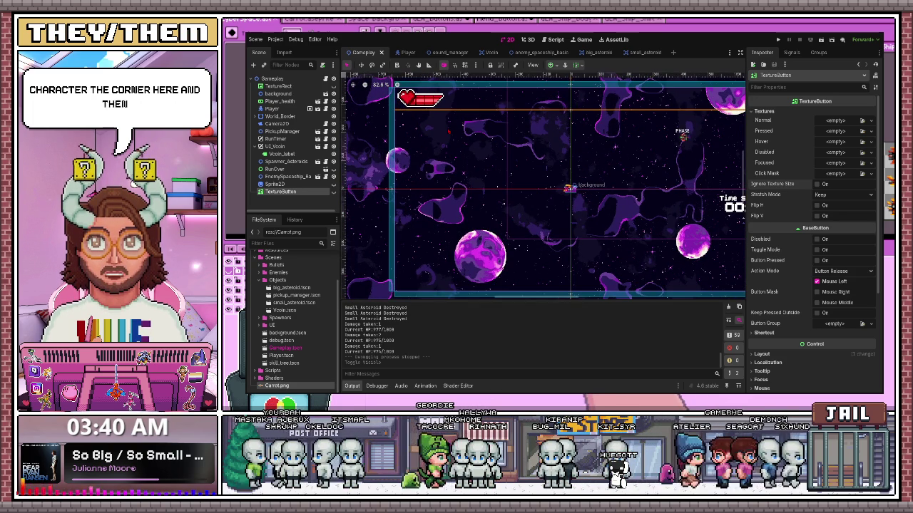
{"action": "scroll", "coordinate": [567, 188], "scroll_direction": "down", "scroll_amount": 1}
{"action": "scroll", "coordinate": [565, 190], "scroll_direction": "down", "scroll_amount": 1}
{"action": "scroll", "coordinate": [564, 192], "scroll_direction": "down", "scroll_amount": 1}
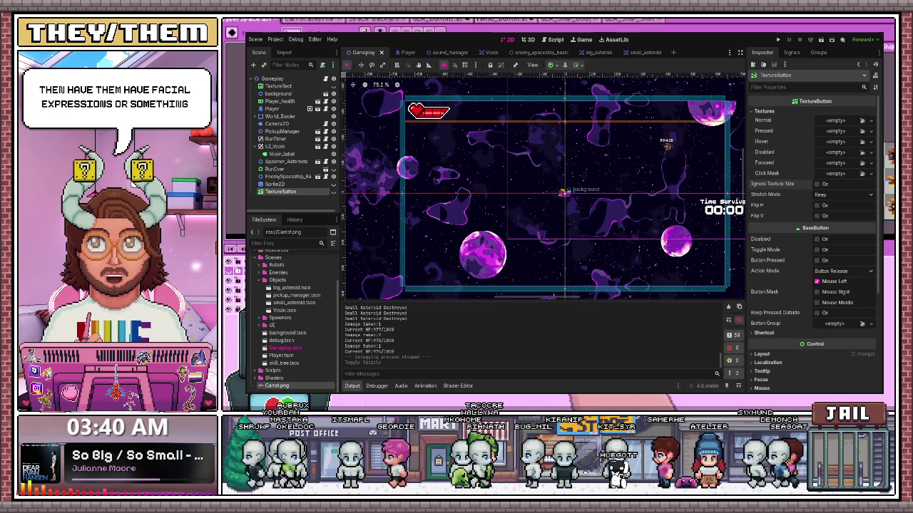
{"action": "scroll", "coordinate": [432, 115], "scroll_direction": "up", "scroll_amount": 2}
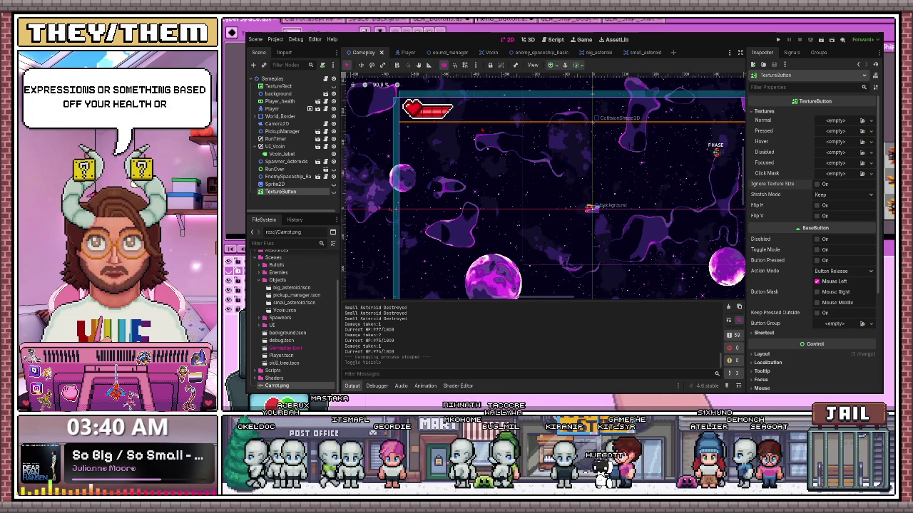
{"action": "scroll", "coordinate": [467, 138], "scroll_direction": "down", "scroll_amount": 2}
{"action": "scroll", "coordinate": [543, 149], "scroll_direction": "up", "scroll_amount": 1}
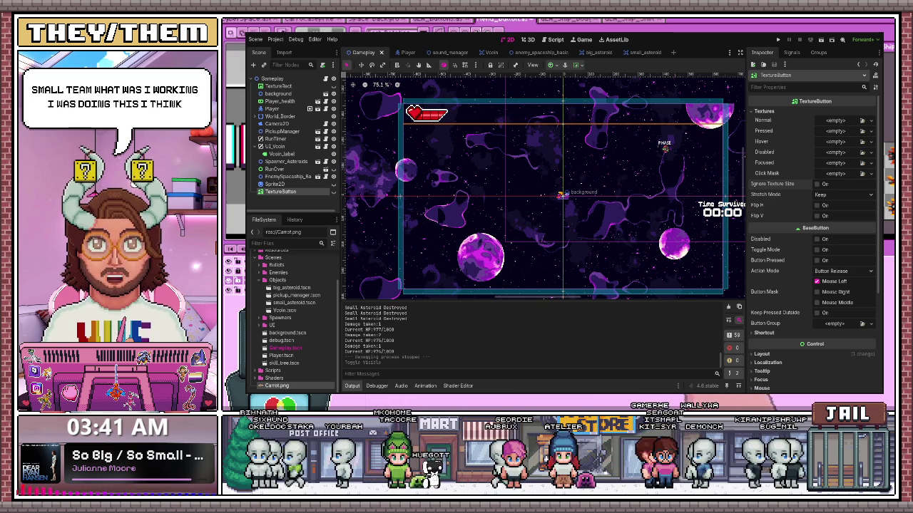
Switch from Godot back to the Aseprite NEW GAME button sprite sheet.
{"action": "key", "text": "alt+Tab"}
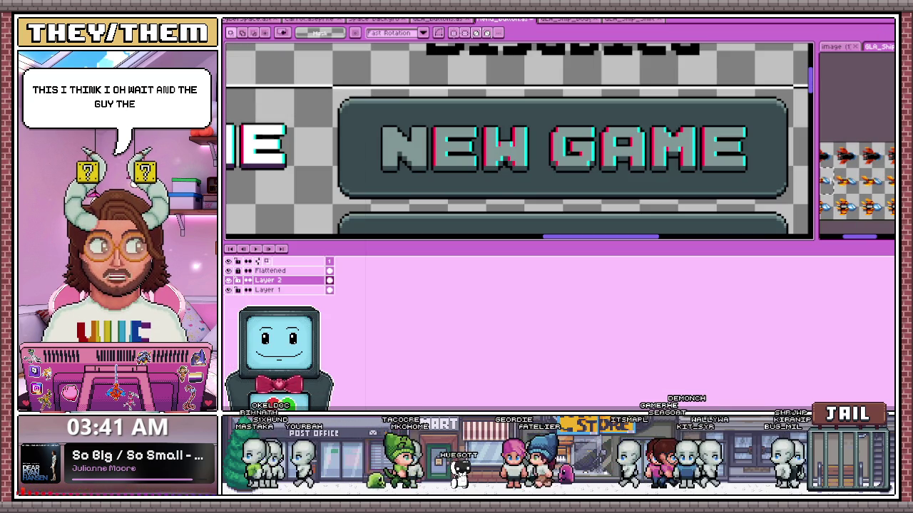
Zoom in on the Disabled column's NEW GAME button and pick the cyan glitch colour.
{"action": "scroll", "coordinate": [499, 135], "scroll_direction": "up", "scroll_amount": 2}
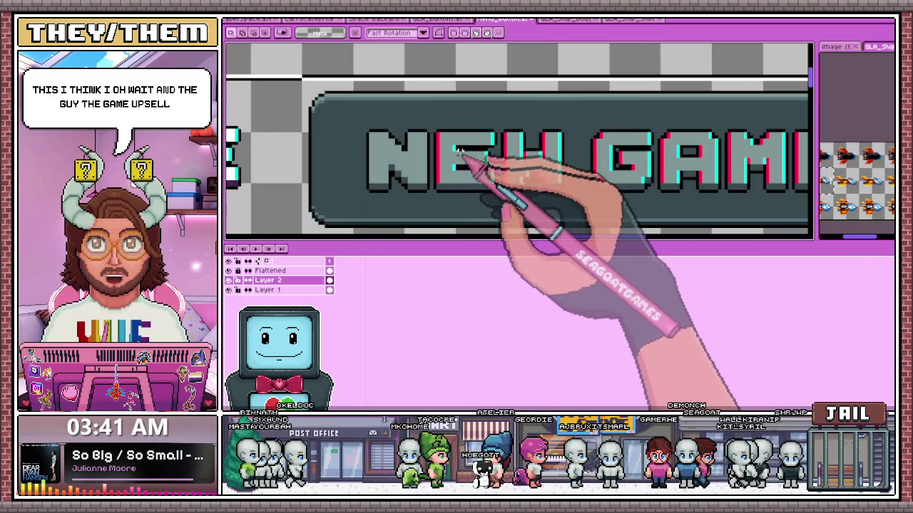
{"action": "scroll", "coordinate": [464, 179], "scroll_direction": "up", "scroll_amount": 1}
{"action": "key", "text": "b"}
{"action": "scroll", "coordinate": [385, 152], "scroll_direction": "up", "scroll_amount": 1}
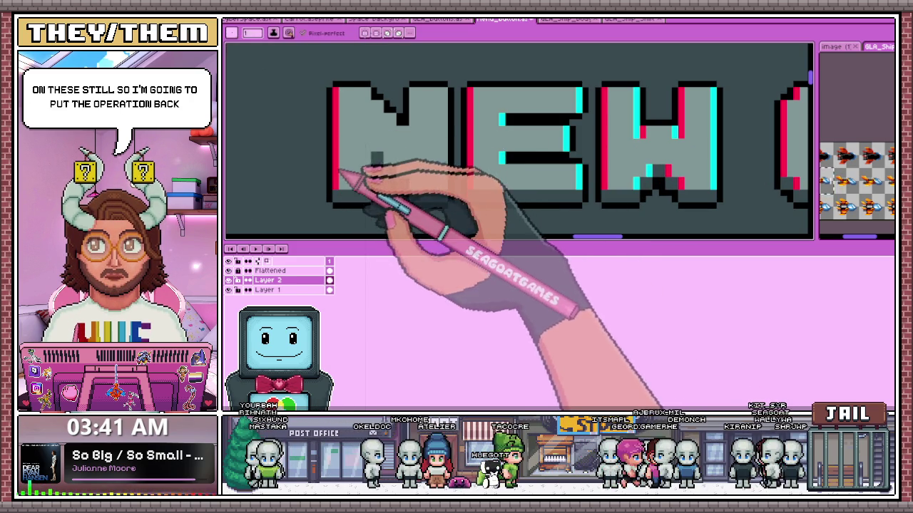
{"action": "scroll", "coordinate": [403, 139], "scroll_direction": "up", "scroll_amount": 1}
{"action": "scroll", "coordinate": [407, 153], "scroll_direction": "down", "scroll_amount": 2}
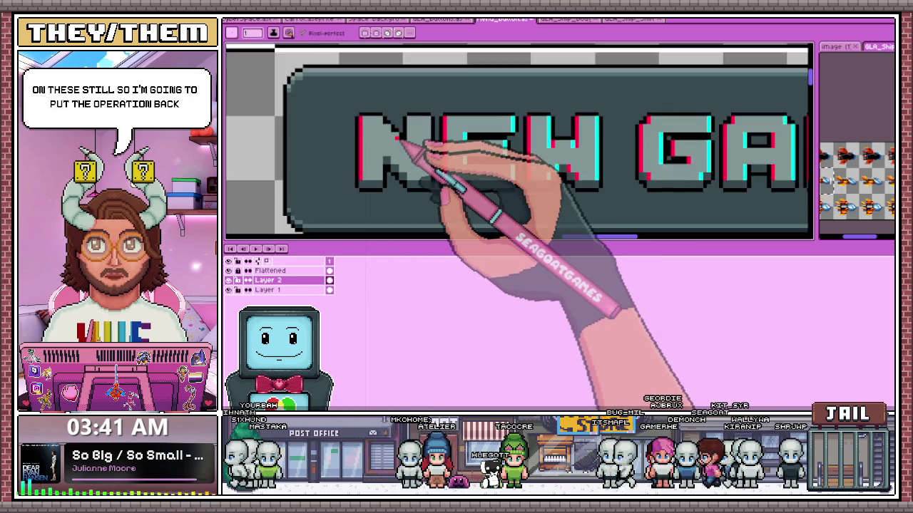
{"action": "scroll", "coordinate": [418, 147], "scroll_direction": "up", "scroll_amount": 1}
{"action": "scroll", "coordinate": [392, 132], "scroll_direction": "up", "scroll_amount": 2}
{"action": "scroll", "coordinate": [366, 97], "scroll_direction": "down", "scroll_amount": 1}
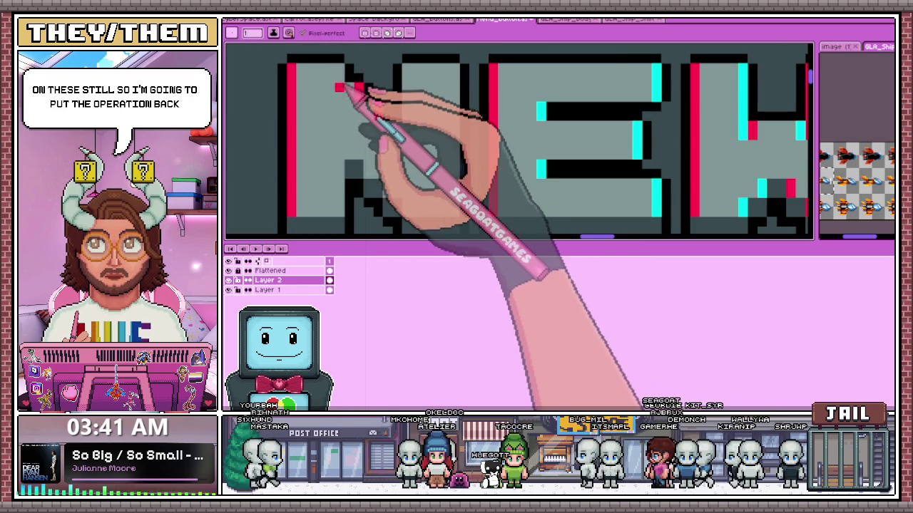
{"action": "scroll", "coordinate": [377, 127], "scroll_direction": "down", "scroll_amount": 1}
{"action": "scroll", "coordinate": [424, 122], "scroll_direction": "up", "scroll_amount": 1}
{"action": "scroll", "coordinate": [407, 179], "scroll_direction": "down", "scroll_amount": 1}
{"action": "scroll", "coordinate": [386, 146], "scroll_direction": "down", "scroll_amount": 1}
{"action": "scroll", "coordinate": [395, 157], "scroll_direction": "down", "scroll_amount": 1}
{"action": "scroll", "coordinate": [432, 187], "scroll_direction": "down", "scroll_amount": 1}
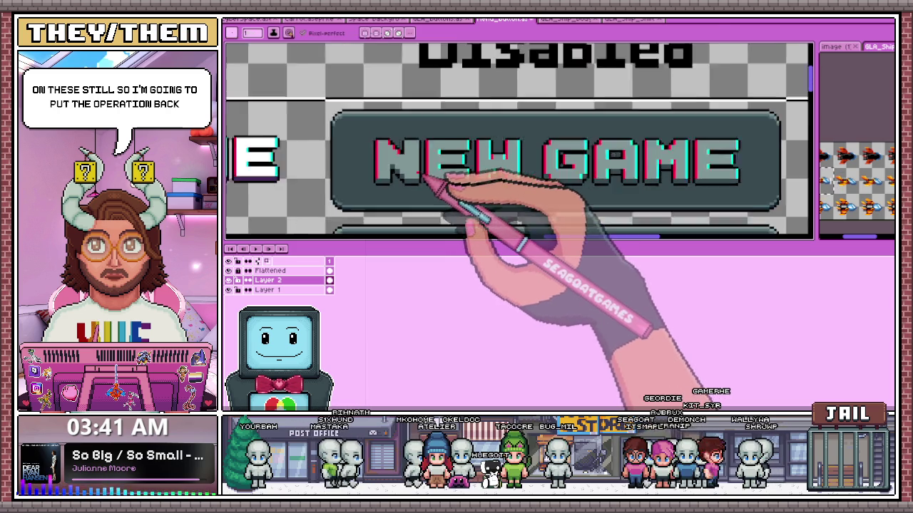
{"action": "scroll", "coordinate": [424, 181], "scroll_direction": "down", "scroll_amount": 1}
{"action": "scroll", "coordinate": [391, 163], "scroll_direction": "down", "scroll_amount": 2}
{"action": "scroll", "coordinate": [390, 162], "scroll_direction": "up", "scroll_amount": 2}
{"action": "scroll", "coordinate": [321, 174], "scroll_direction": "up", "scroll_amount": 2}
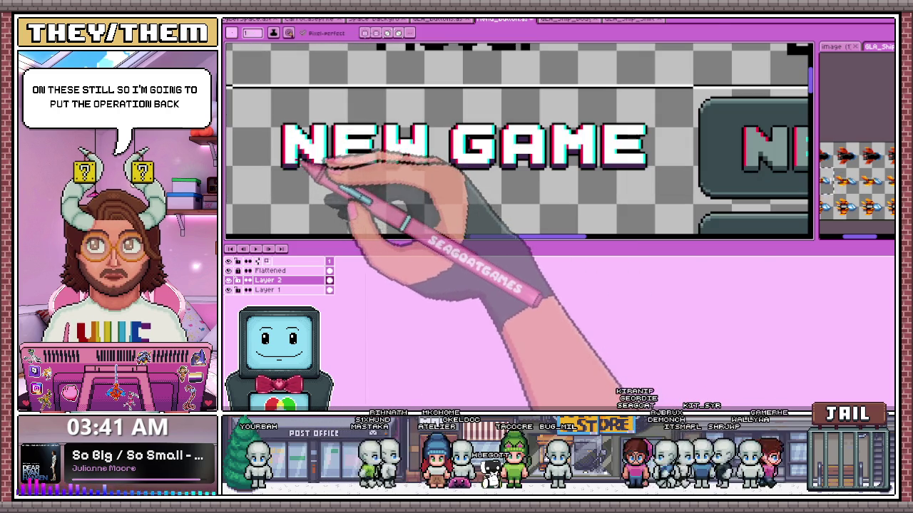
{"action": "scroll", "coordinate": [581, 153], "scroll_direction": "down", "scroll_amount": 2}
{"action": "scroll", "coordinate": [525, 159], "scroll_direction": "up", "scroll_amount": 3}
{"action": "scroll", "coordinate": [523, 174], "scroll_direction": "up", "scroll_amount": 2}
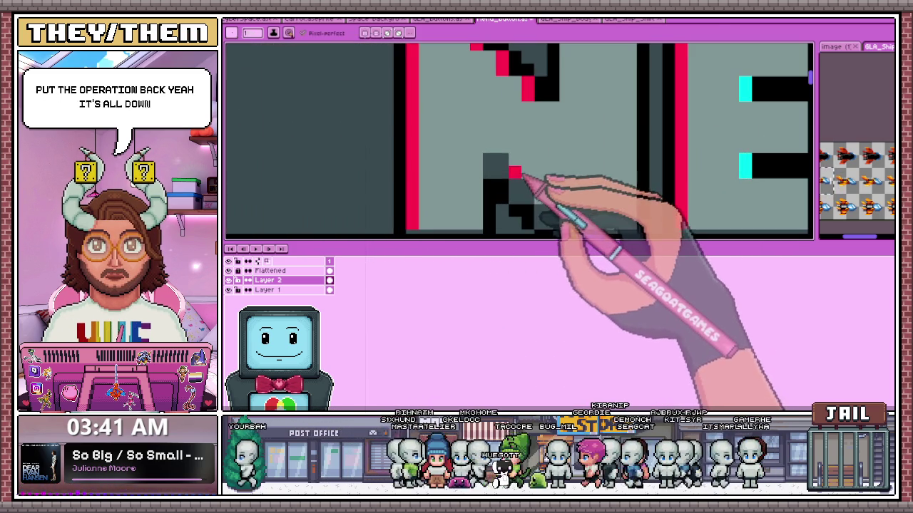
{"action": "scroll", "coordinate": [564, 196], "scroll_direction": "down", "scroll_amount": 2}
{"action": "scroll", "coordinate": [585, 204], "scroll_direction": "up", "scroll_amount": 2}
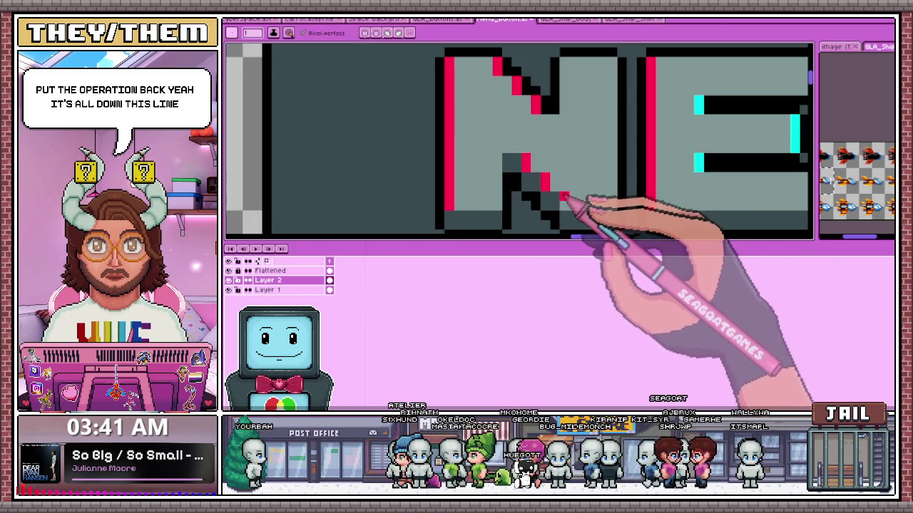
{"action": "scroll", "coordinate": [641, 188], "scroll_direction": "down", "scroll_amount": 2}
{"action": "scroll", "coordinate": [656, 178], "scroll_direction": "up", "scroll_amount": 2}
Paint cyan pixels with the pencil down the diagonal stroke of the N.
{"action": "key", "text": "b"}
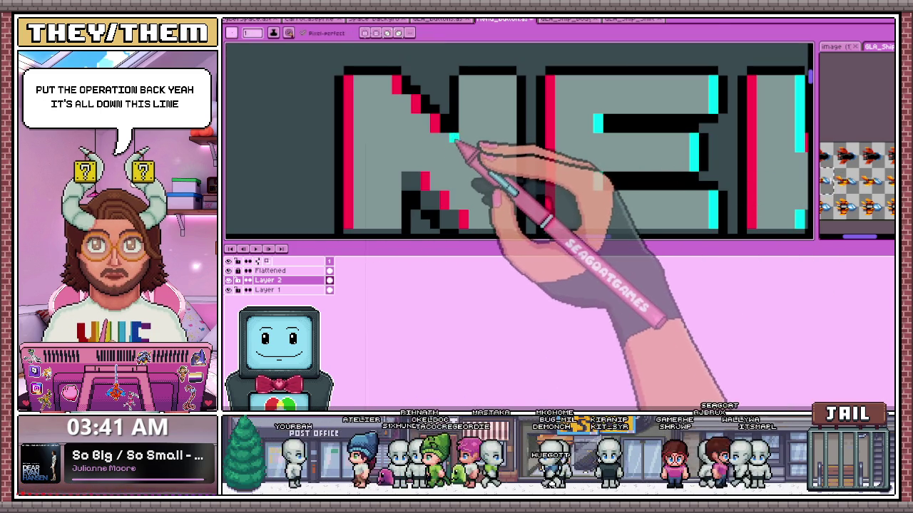
{"action": "scroll", "coordinate": [464, 128], "scroll_direction": "down", "scroll_amount": 2}
{"action": "scroll", "coordinate": [490, 112], "scroll_direction": "down", "scroll_amount": 1}
{"action": "scroll", "coordinate": [489, 138], "scroll_direction": "down", "scroll_amount": 1}
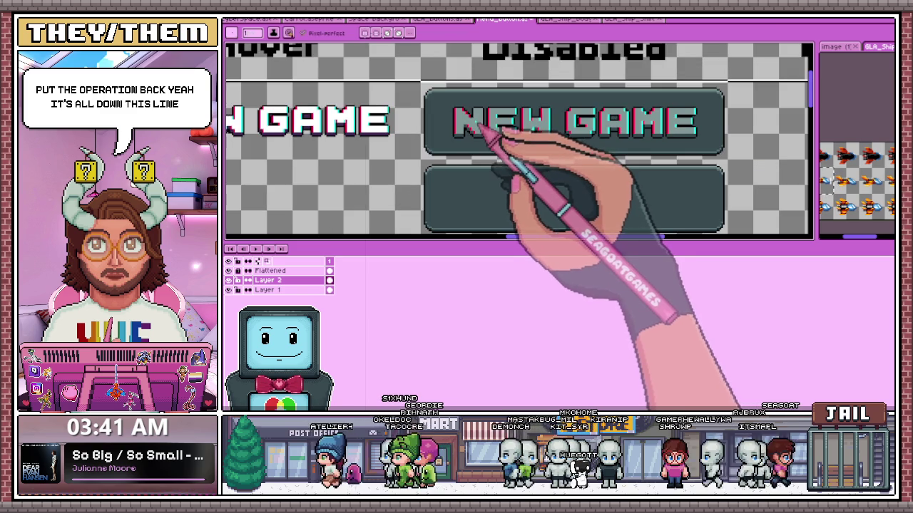
{"action": "scroll", "coordinate": [477, 122], "scroll_direction": "down", "scroll_amount": 3}
{"action": "scroll", "coordinate": [506, 136], "scroll_direction": "up", "scroll_amount": 2}
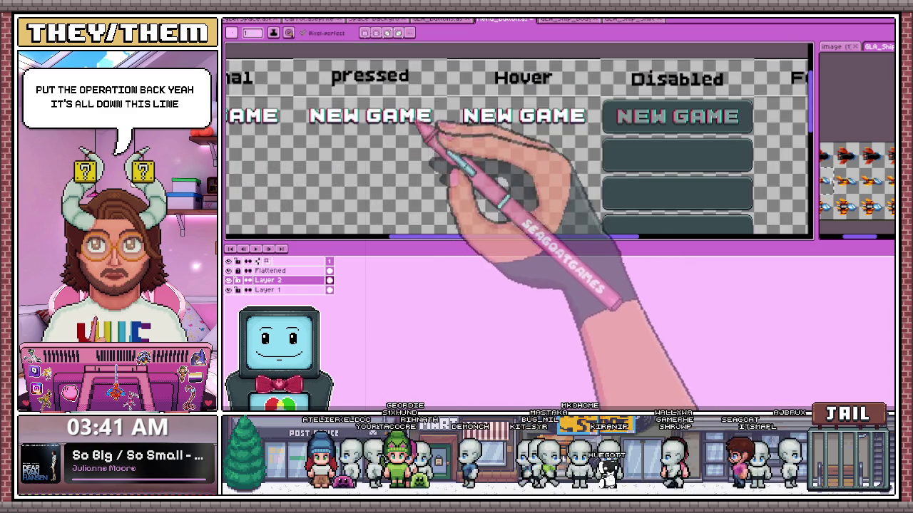
{"action": "scroll", "coordinate": [492, 128], "scroll_direction": "up", "scroll_amount": 2}
{"action": "scroll", "coordinate": [535, 100], "scroll_direction": "down", "scroll_amount": 2}
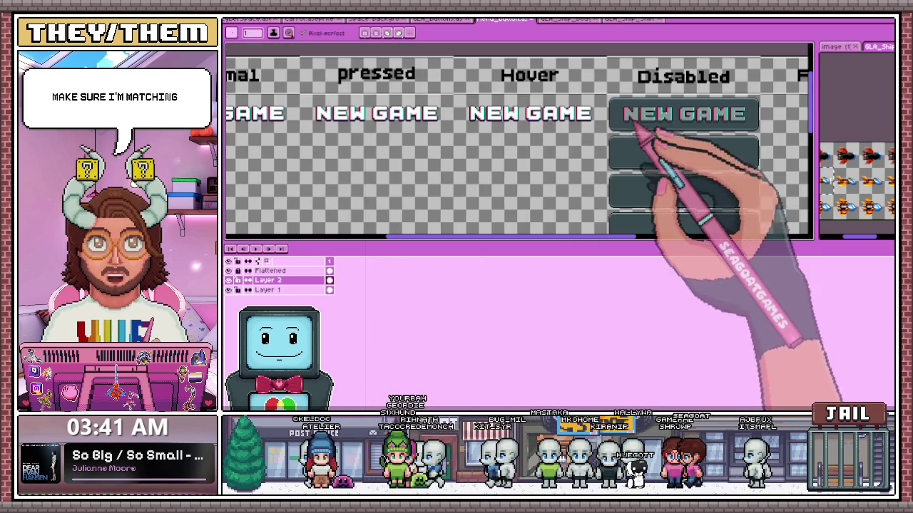
{"action": "scroll", "coordinate": [649, 114], "scroll_direction": "up", "scroll_amount": 2}
{"action": "scroll", "coordinate": [641, 120], "scroll_direction": "up", "scroll_amount": 1}
{"action": "scroll", "coordinate": [542, 125], "scroll_direction": "up", "scroll_amount": 1}
{"action": "scroll", "coordinate": [500, 125], "scroll_direction": "down", "scroll_amount": 5}
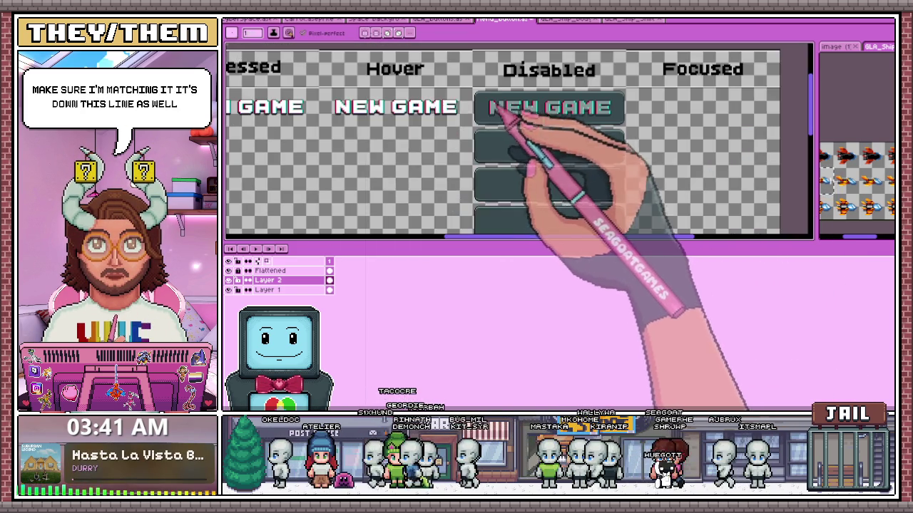
{"action": "scroll", "coordinate": [352, 110], "scroll_direction": "up", "scroll_amount": 1}
{"action": "scroll", "coordinate": [642, 125], "scroll_direction": "up", "scroll_amount": 2}
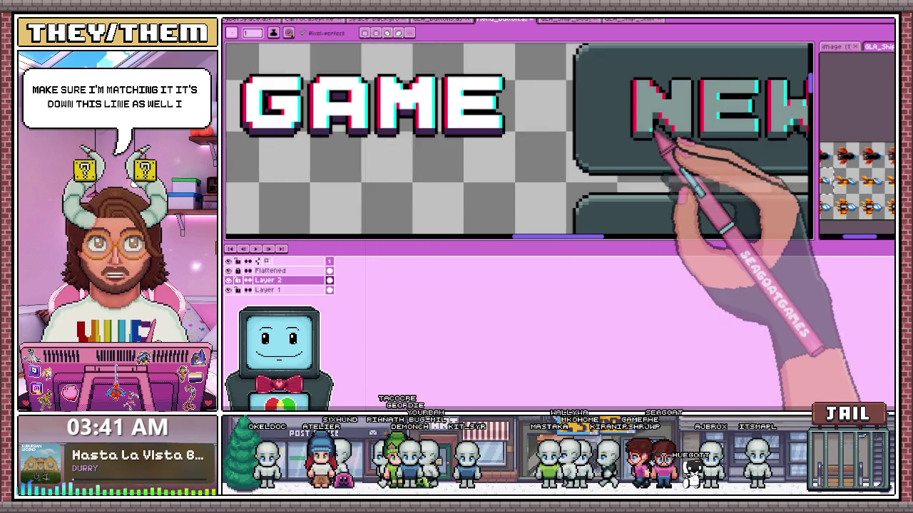
{"action": "scroll", "coordinate": [670, 107], "scroll_direction": "up", "scroll_amount": 3}
{"action": "scroll", "coordinate": [628, 64], "scroll_direction": "up", "scroll_amount": 2}
{"action": "left_click_drag", "start_coordinate": [621, 56], "coordinate": [658, 104]}
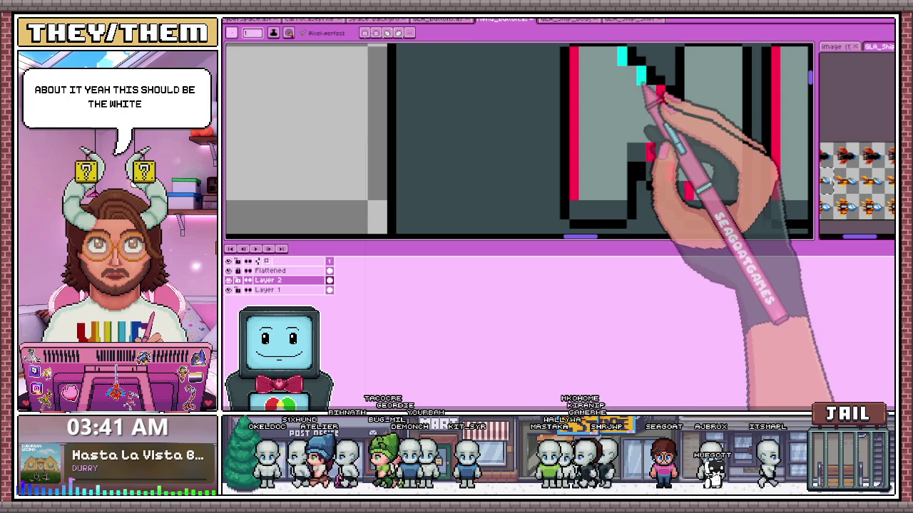
{"action": "scroll", "coordinate": [685, 136], "scroll_direction": "right", "scroll_amount": 2}
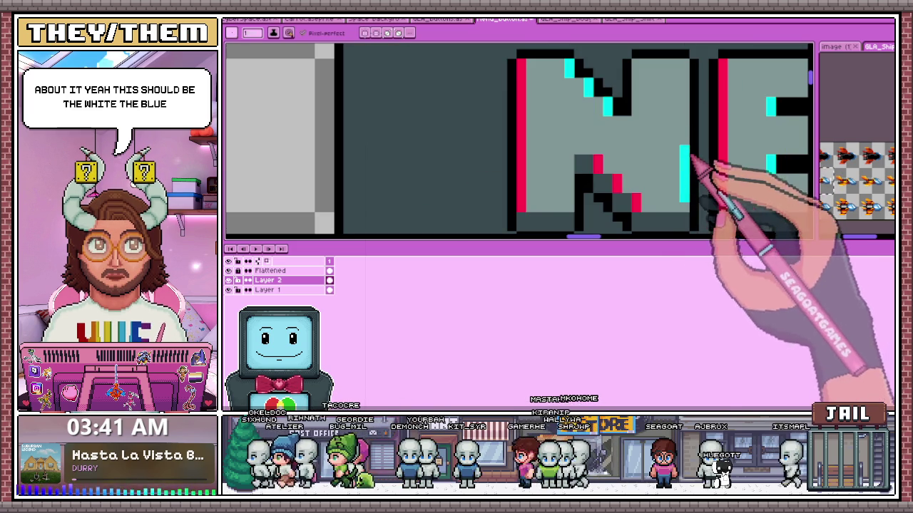
{"action": "scroll", "coordinate": [693, 163], "scroll_direction": "down", "scroll_amount": 4}
{"action": "scroll", "coordinate": [579, 158], "scroll_direction": "up", "scroll_amount": 3}
{"action": "scroll", "coordinate": [611, 204], "scroll_direction": "down", "scroll_amount": 1}
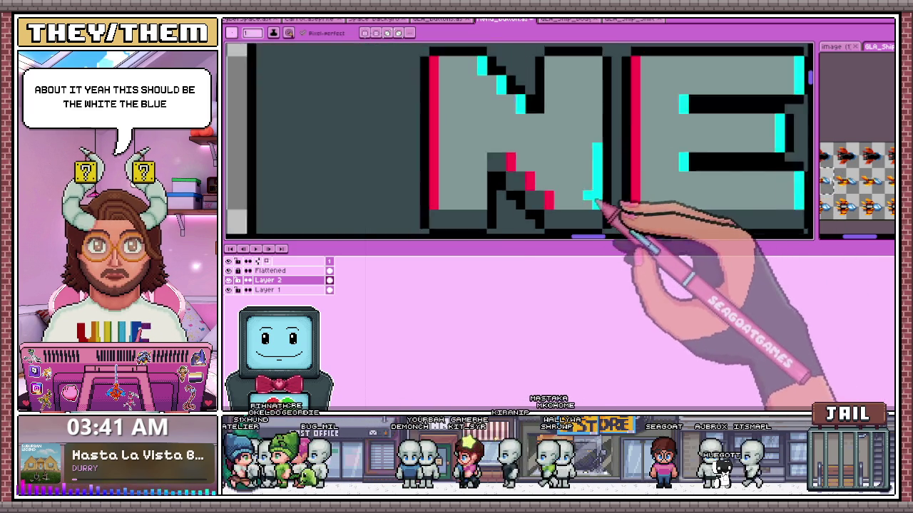
{"action": "scroll", "coordinate": [603, 98], "scroll_direction": "up", "scroll_amount": 1}
{"action": "scroll", "coordinate": [592, 153], "scroll_direction": "down", "scroll_amount": 2}
{"action": "scroll", "coordinate": [520, 128], "scroll_direction": "down", "scroll_amount": 2}
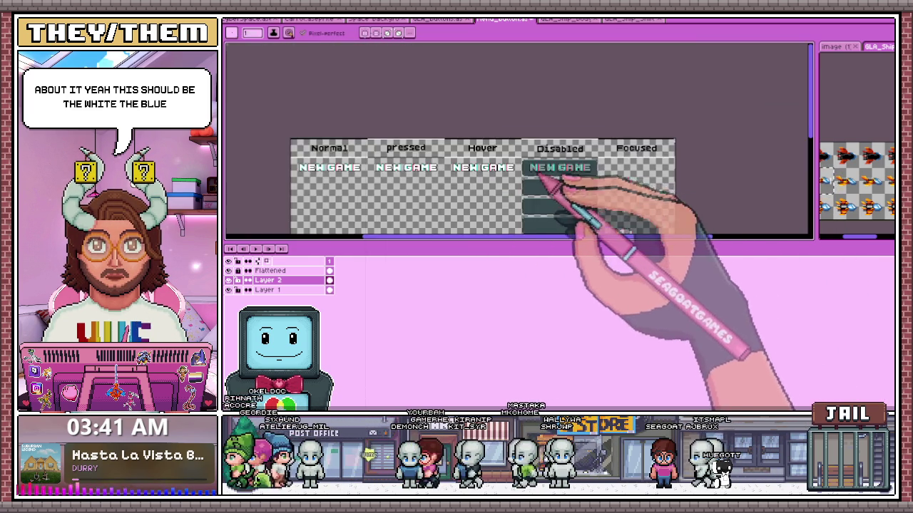
{"action": "scroll", "coordinate": [540, 179], "scroll_direction": "up", "scroll_amount": 1}
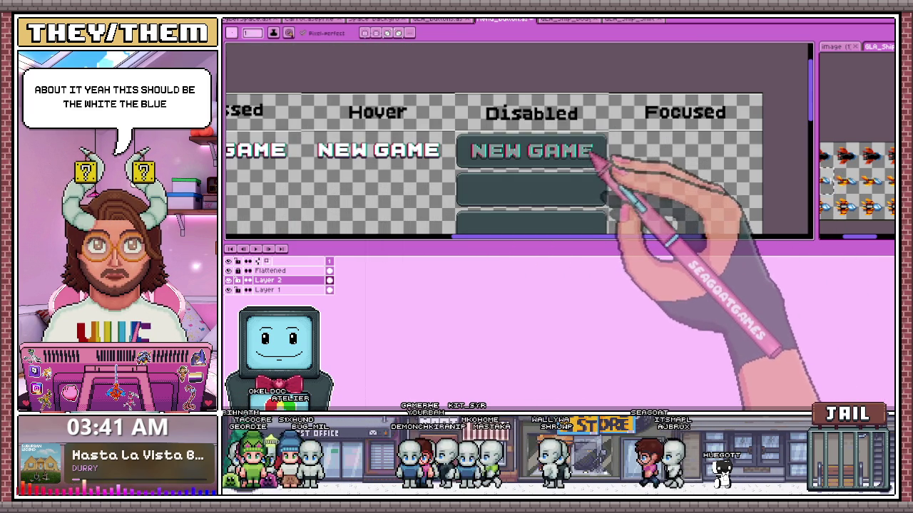
Select the Hover column's NEW GAME text with a rectangular marquee.
{"action": "key", "text": "m"}
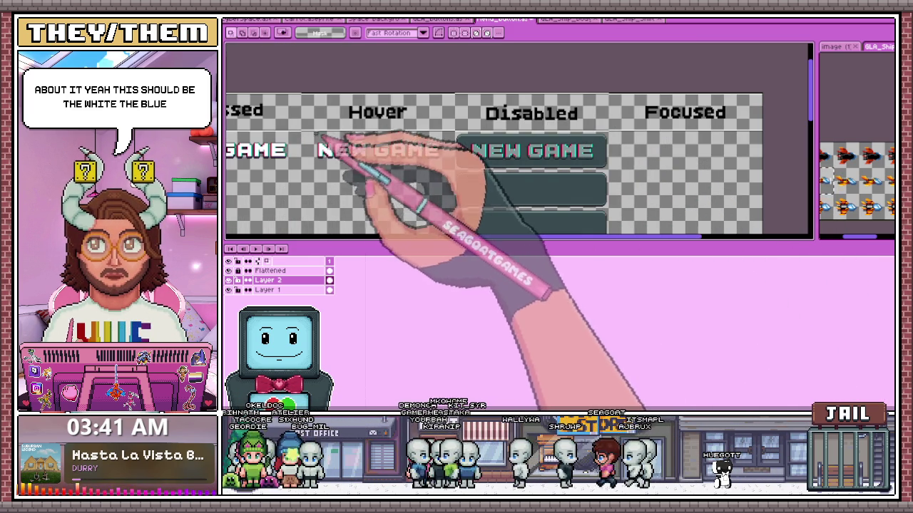
{"action": "left_click_drag", "start_coordinate": [308, 133], "coordinate": [422, 176]}
{"action": "scroll", "coordinate": [357, 171], "scroll_direction": "up", "scroll_amount": 3}
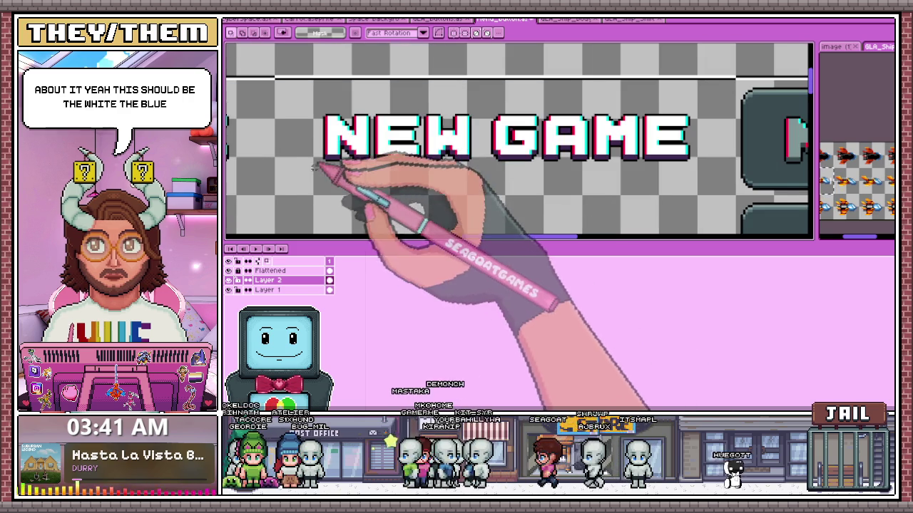
{"action": "scroll", "coordinate": [407, 173], "scroll_direction": "down", "scroll_amount": 2}
{"action": "scroll", "coordinate": [460, 145], "scroll_direction": "up", "scroll_amount": 1}
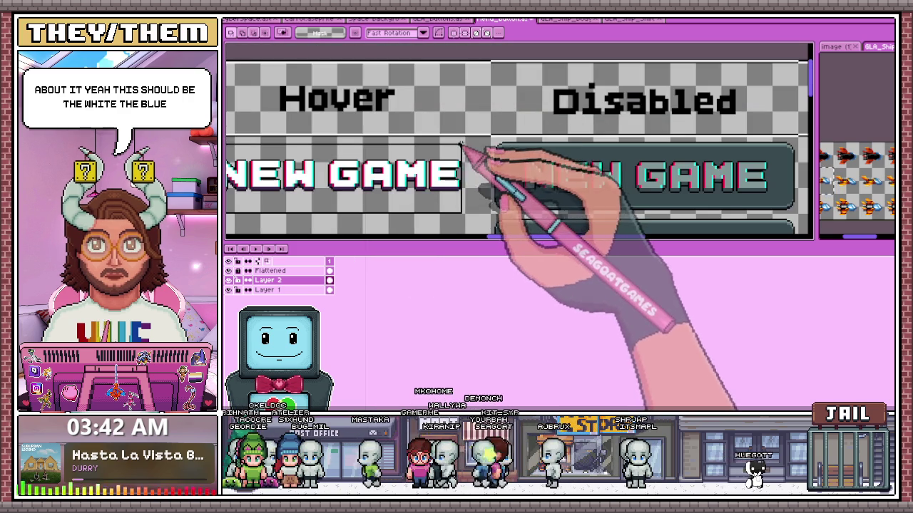
{"action": "scroll", "coordinate": [440, 149], "scroll_direction": "down", "scroll_amount": 3}
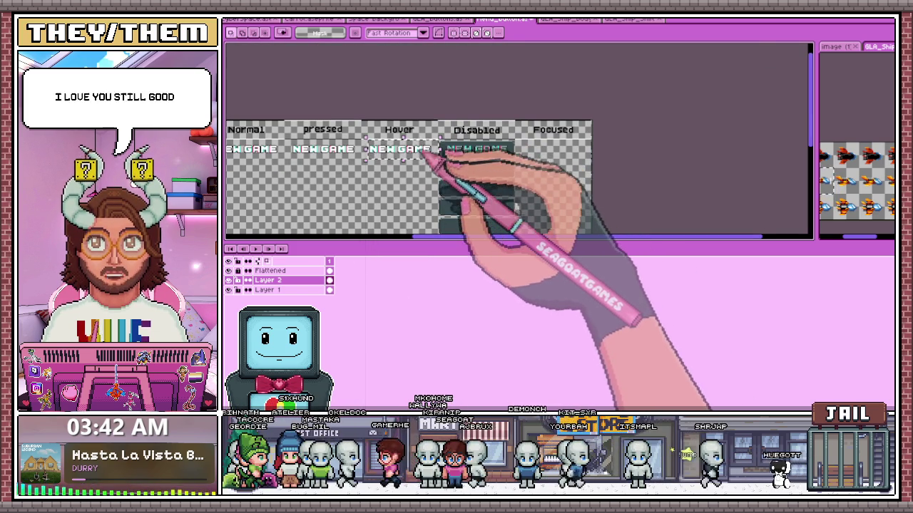
{"action": "scroll", "coordinate": [421, 153], "scroll_direction": "up", "scroll_amount": 3}
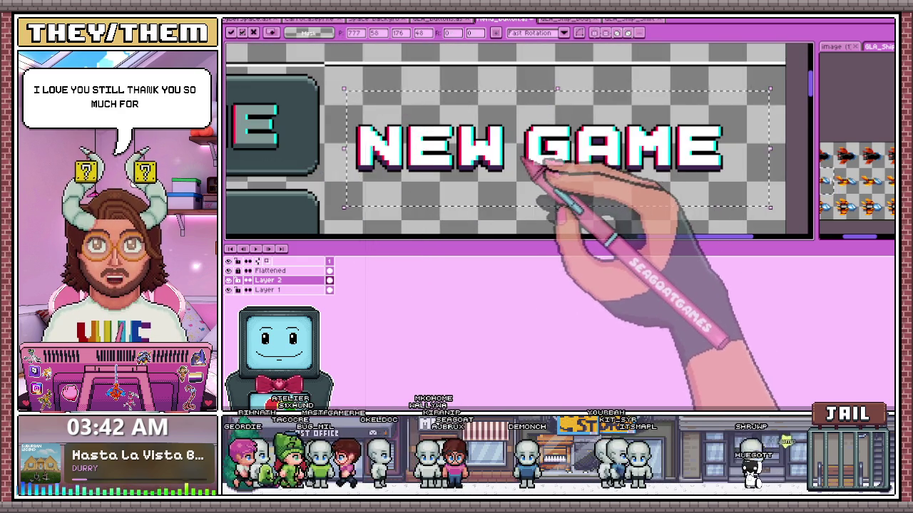
{"action": "scroll", "coordinate": [437, 151], "scroll_direction": "up", "scroll_amount": 1}
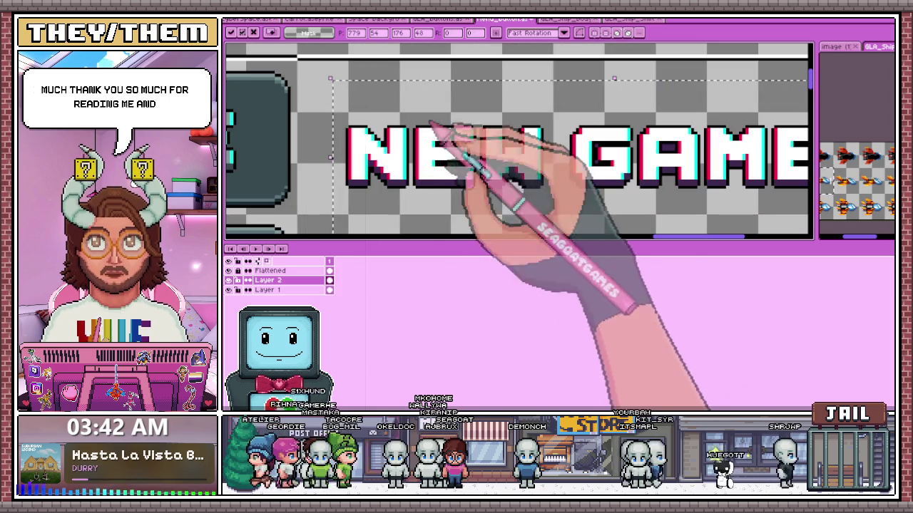
{"action": "scroll", "coordinate": [504, 148], "scroll_direction": "down", "scroll_amount": 1}
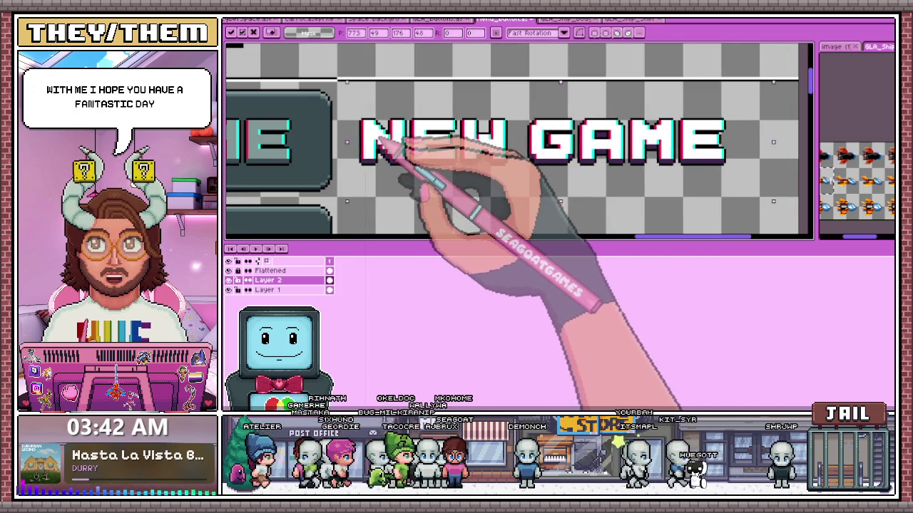
{"action": "scroll", "coordinate": [401, 144], "scroll_direction": "down", "scroll_amount": 2}
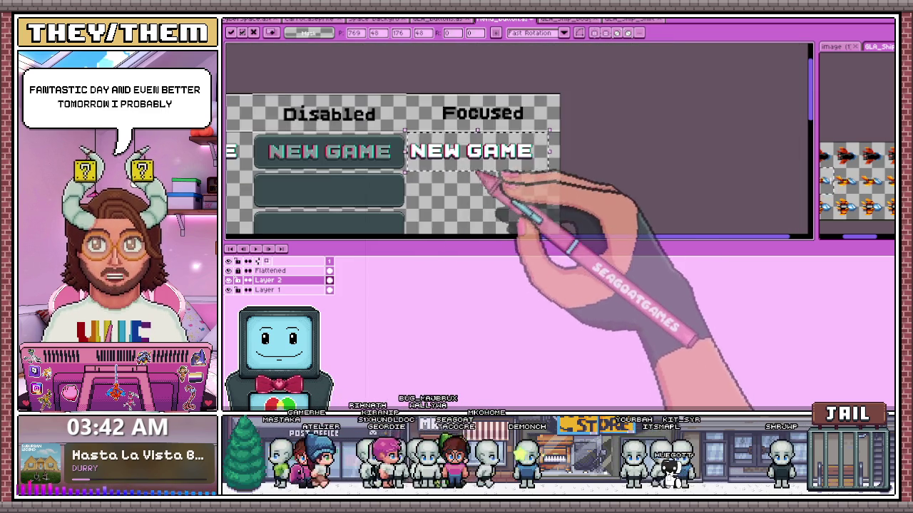
{"action": "scroll", "coordinate": [436, 151], "scroll_direction": "up", "scroll_amount": 1}
{"action": "scroll", "coordinate": [442, 158], "scroll_direction": "down", "scroll_amount": 2}
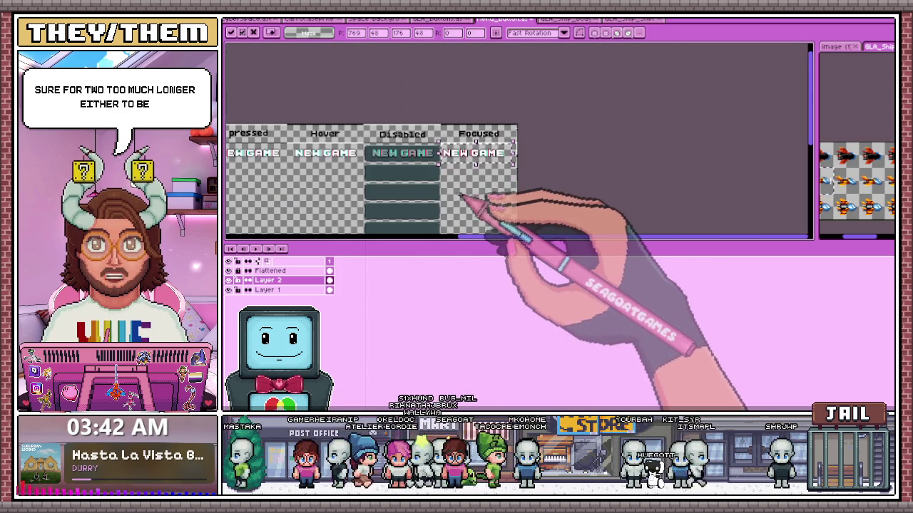
{"action": "scroll", "coordinate": [297, 172], "scroll_direction": "up", "scroll_amount": 2}
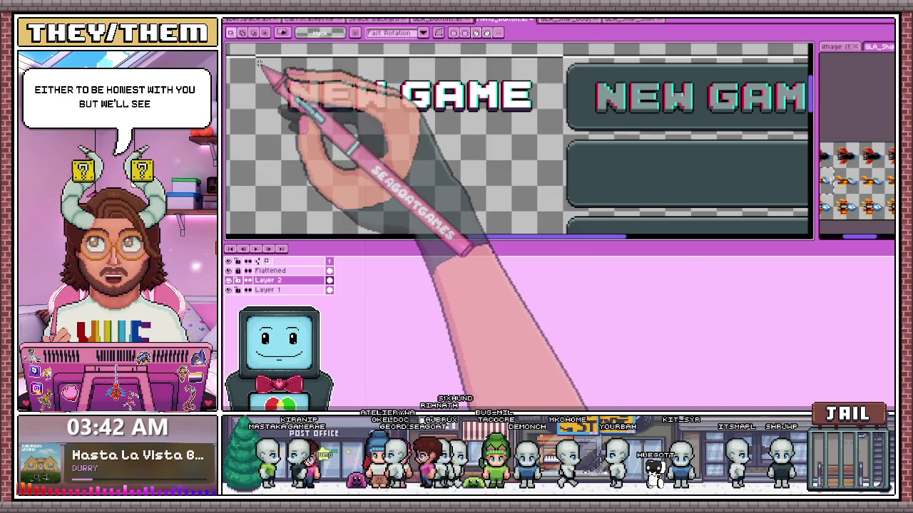
{"action": "scroll", "coordinate": [549, 147], "scroll_direction": "up", "scroll_amount": 1}
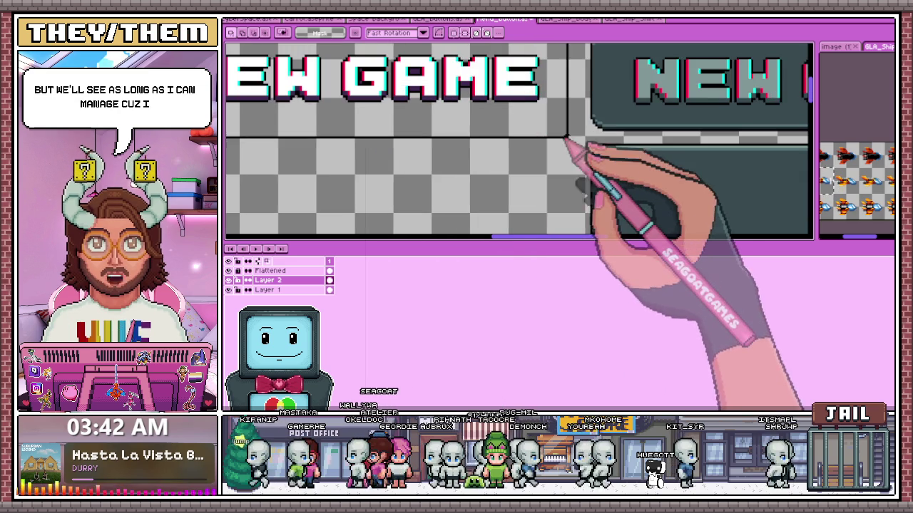
{"action": "scroll", "coordinate": [540, 149], "scroll_direction": "down", "scroll_amount": 2}
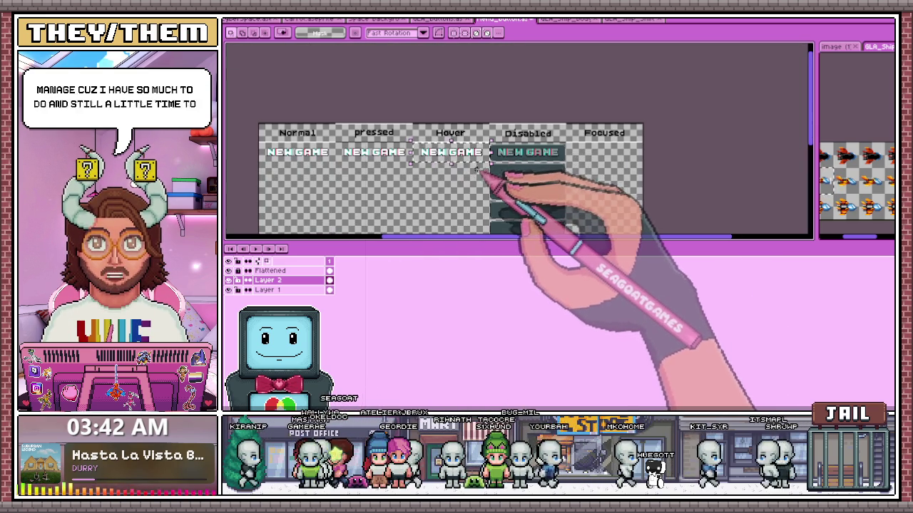
Place the NEW GAME text copy into the Focused column and review the states.
{"action": "left_click_drag", "start_coordinate": [526, 152], "coordinate": [558, 158]}
{"action": "scroll", "coordinate": [563, 158], "scroll_direction": "up", "scroll_amount": 1}
{"action": "scroll", "coordinate": [603, 163], "scroll_direction": "up", "scroll_amount": 1}
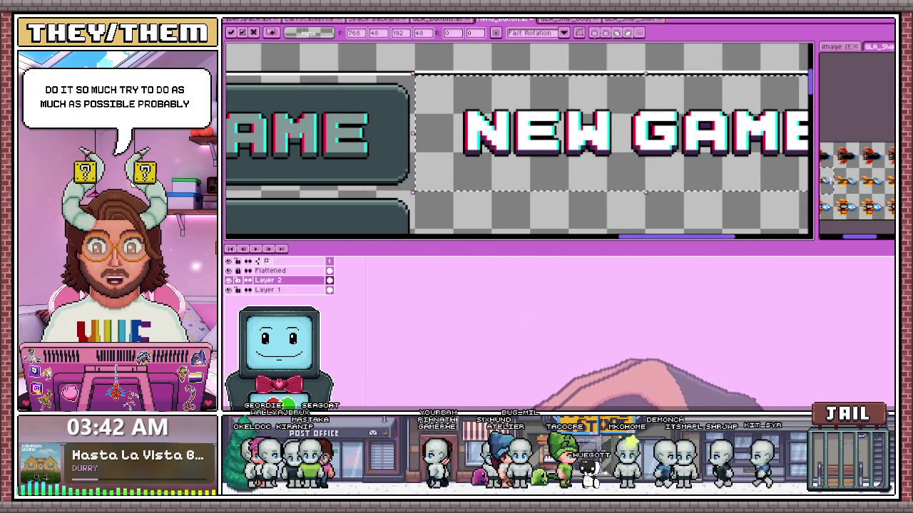
{"action": "scroll", "coordinate": [563, 214], "scroll_direction": "down", "scroll_amount": 2}
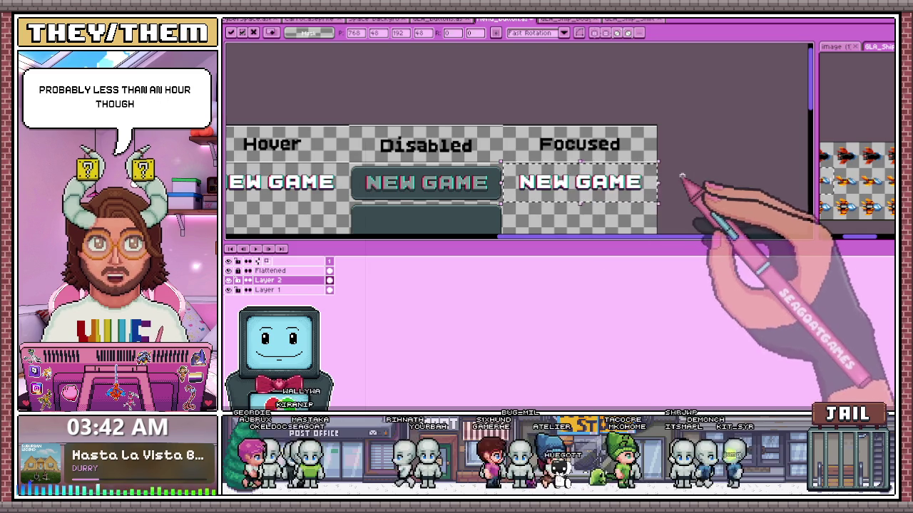
{"action": "scroll", "coordinate": [602, 181], "scroll_direction": "down", "scroll_amount": 2}
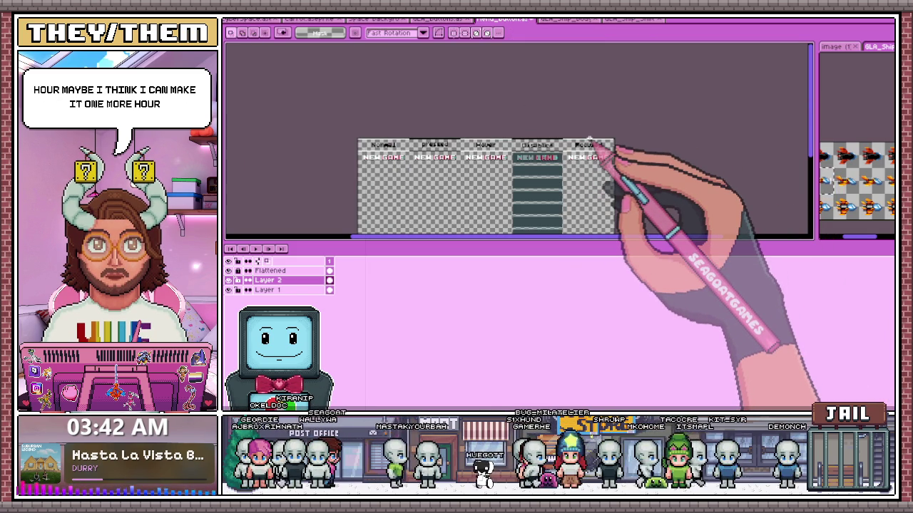
{"action": "scroll", "coordinate": [590, 140], "scroll_direction": "up", "scroll_amount": 1}
{"action": "scroll", "coordinate": [590, 143], "scroll_direction": "up", "scroll_amount": 2}
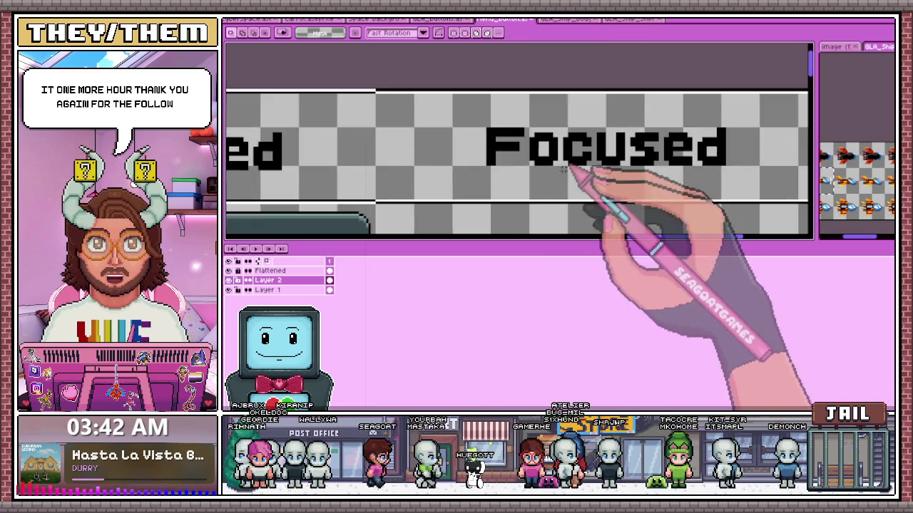
{"action": "scroll", "coordinate": [570, 153], "scroll_direction": "down", "scroll_amount": 2}
{"action": "scroll", "coordinate": [499, 160], "scroll_direction": "down", "scroll_amount": 2}
{"action": "scroll", "coordinate": [463, 164], "scroll_direction": "up", "scroll_amount": 2}
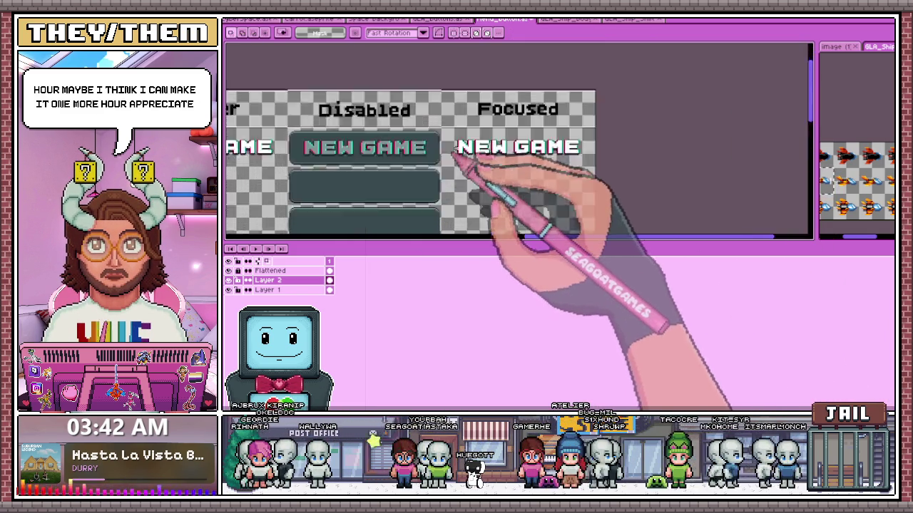
{"action": "scroll", "coordinate": [471, 146], "scroll_direction": "up", "scroll_amount": 1}
{"action": "scroll", "coordinate": [431, 114], "scroll_direction": "down", "scroll_amount": 1}
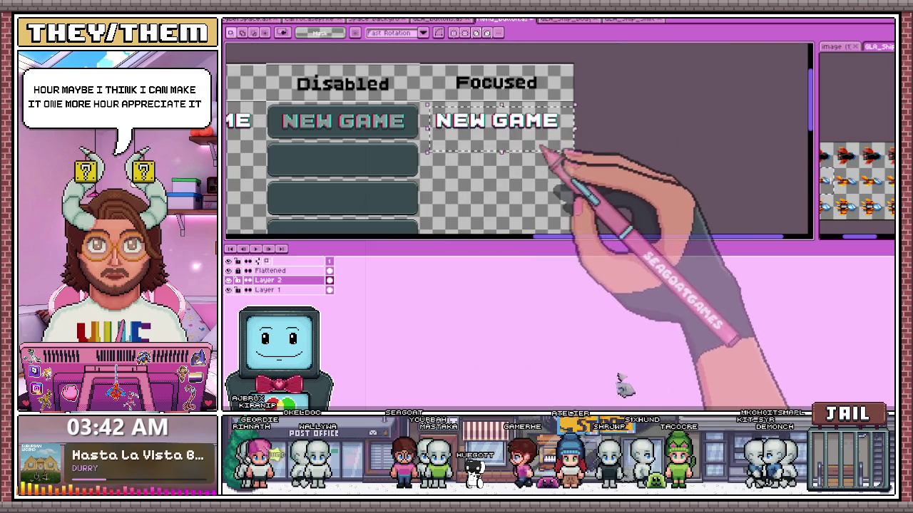
{"action": "scroll", "coordinate": [241, 132], "scroll_direction": "up", "scroll_amount": 2}
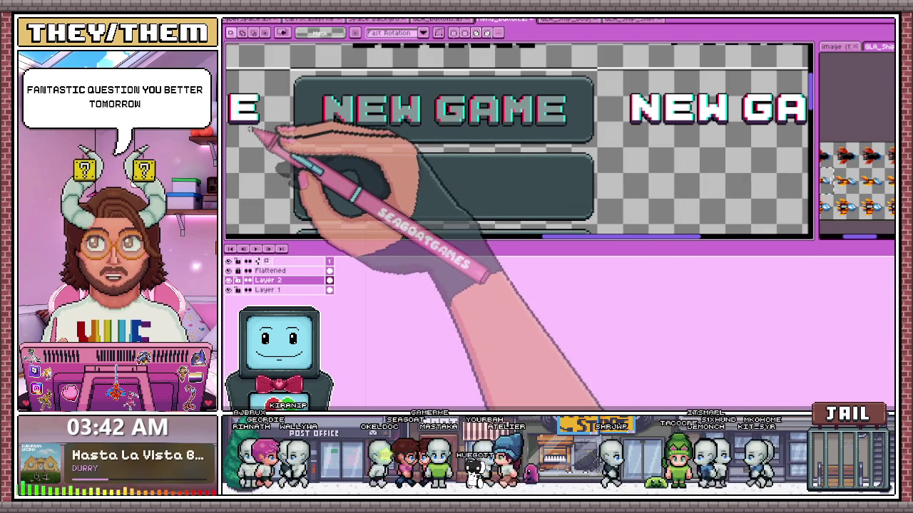
{"action": "scroll", "coordinate": [264, 132], "scroll_direction": "down", "scroll_amount": 2}
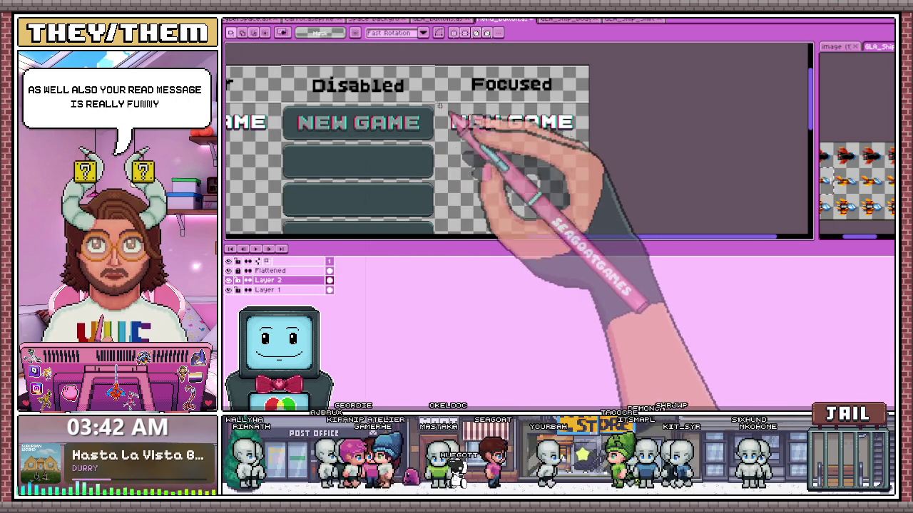
{"action": "scroll", "coordinate": [268, 130], "scroll_direction": "up", "scroll_amount": 2}
Select the area around the lower button and zoom in on the Pressed column's NEW GAME text.
{"action": "left_click_drag", "start_coordinate": [247, 138], "coordinate": [651, 191]}
{"action": "scroll", "coordinate": [653, 193], "scroll_direction": "down", "scroll_amount": 4}
{"action": "scroll", "coordinate": [687, 204], "scroll_direction": "up", "scroll_amount": 1}
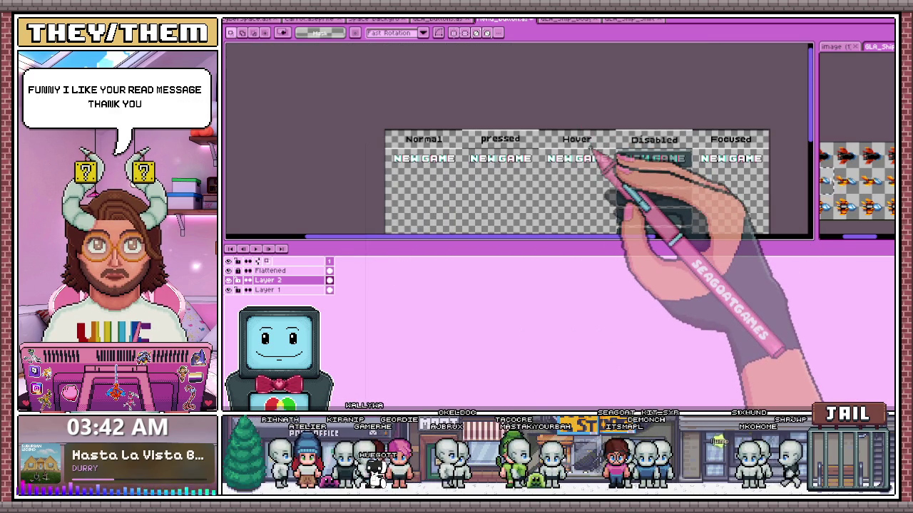
{"action": "scroll", "coordinate": [635, 193], "scroll_direction": "up", "scroll_amount": 1}
{"action": "scroll", "coordinate": [587, 133], "scroll_direction": "down", "scroll_amount": 1}
{"action": "scroll", "coordinate": [643, 134], "scroll_direction": "up", "scroll_amount": 1}
{"action": "scroll", "coordinate": [566, 197], "scroll_direction": "down", "scroll_amount": 1}
{"action": "scroll", "coordinate": [581, 173], "scroll_direction": "up", "scroll_amount": 2}
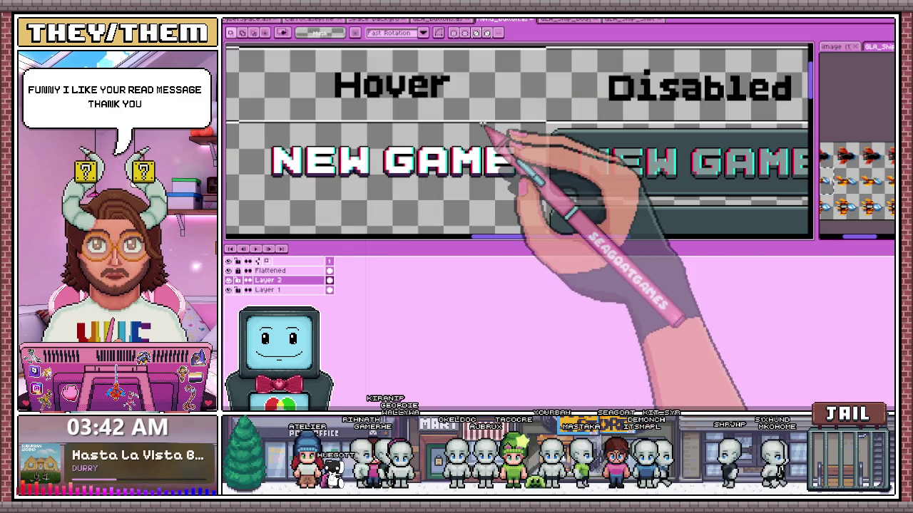
{"action": "scroll", "coordinate": [424, 179], "scroll_direction": "down", "scroll_amount": 2}
{"action": "scroll", "coordinate": [306, 146], "scroll_direction": "down", "scroll_amount": 1}
{"action": "scroll", "coordinate": [343, 153], "scroll_direction": "up", "scroll_amount": 1}
{"action": "scroll", "coordinate": [333, 124], "scroll_direction": "up", "scroll_amount": 2}
{"action": "scroll", "coordinate": [397, 159], "scroll_direction": "down", "scroll_amount": 1}
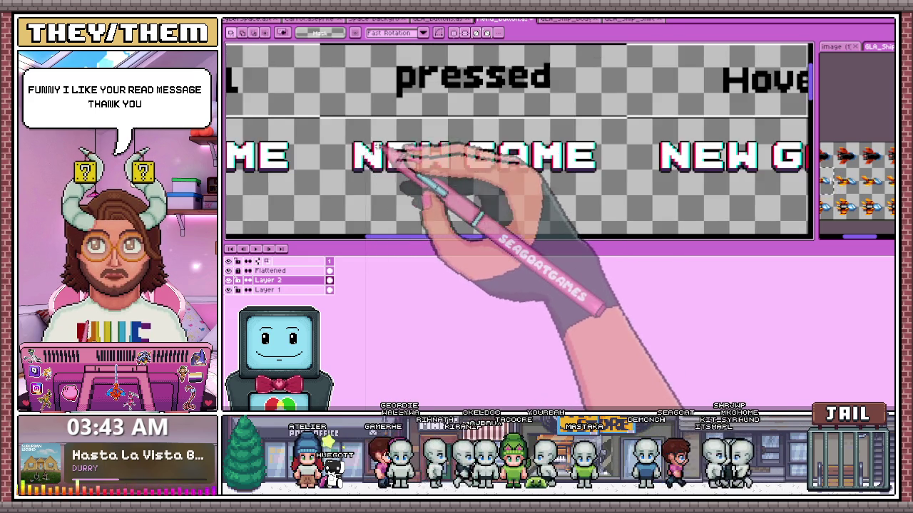
{"action": "scroll", "coordinate": [407, 138], "scroll_direction": "down", "scroll_amount": 1}
{"action": "scroll", "coordinate": [357, 143], "scroll_direction": "up", "scroll_amount": 2}
{"action": "scroll", "coordinate": [350, 144], "scroll_direction": "up", "scroll_amount": 1}
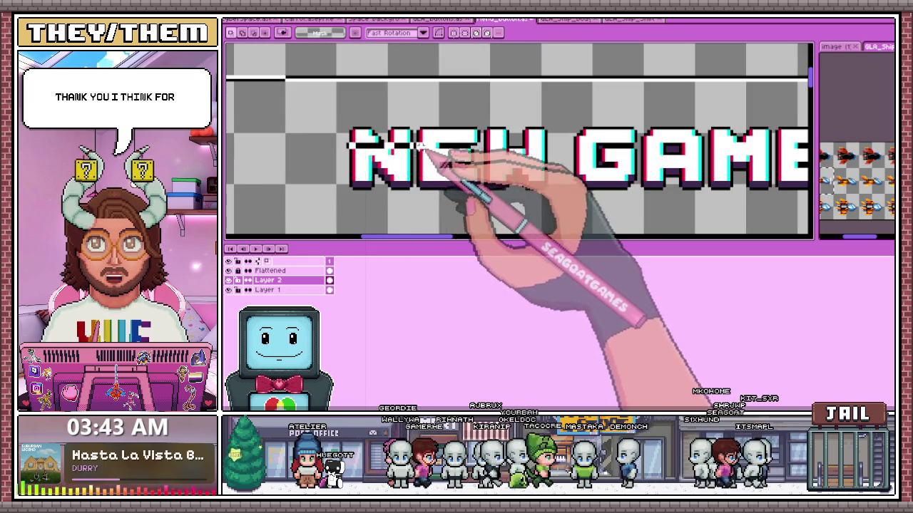
Clear the old selection, then select a thin horizontal strip across the N and shift it sideways.
{"action": "scroll", "coordinate": [415, 144], "scroll_direction": "up", "scroll_amount": 1}
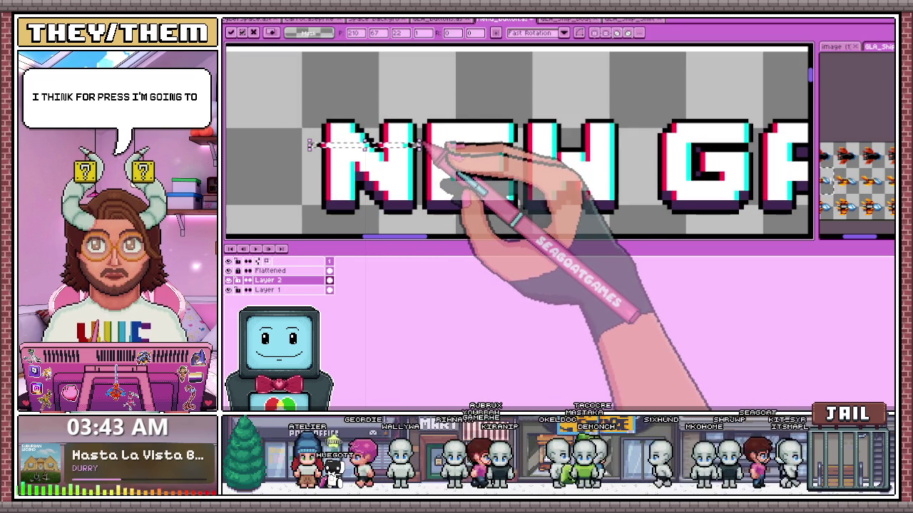
{"action": "left_click", "coordinate": [325, 143]}
{"action": "scroll", "coordinate": [318, 157], "scroll_direction": "up", "scroll_amount": 1}
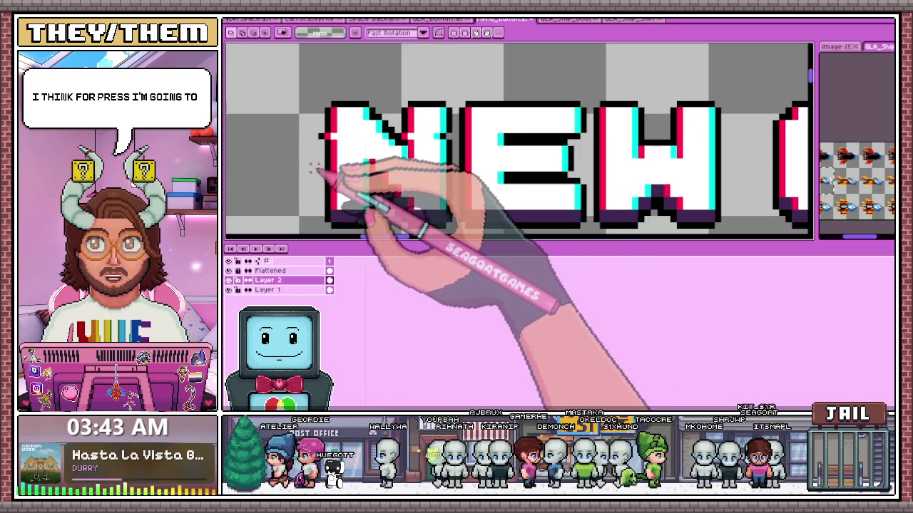
{"action": "left_click_drag", "start_coordinate": [311, 169], "coordinate": [444, 170]}
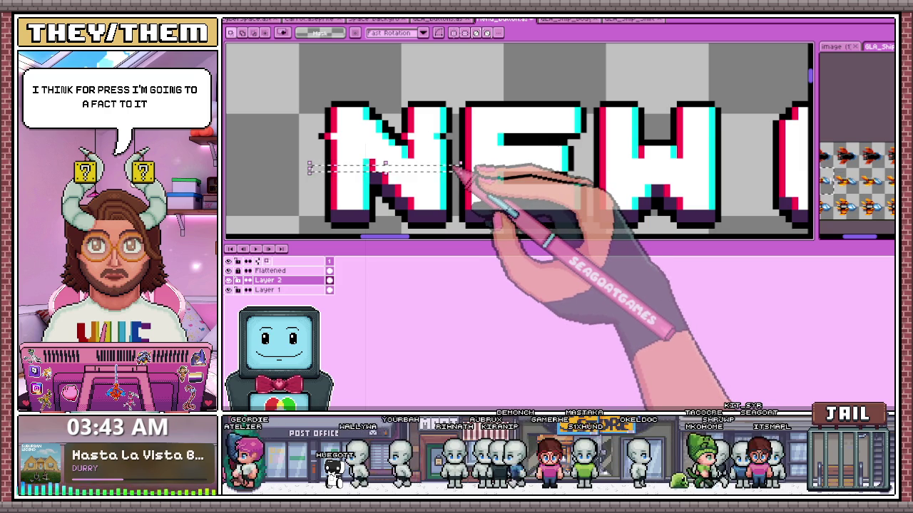
{"action": "scroll", "coordinate": [367, 153], "scroll_direction": "down", "scroll_amount": 1}
{"action": "scroll", "coordinate": [335, 193], "scroll_direction": "up", "scroll_amount": 1}
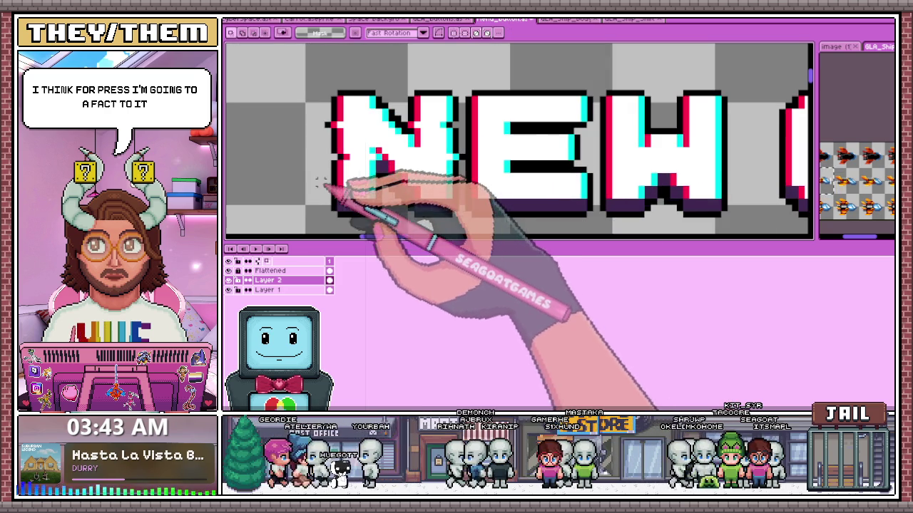
{"action": "left_click_drag", "start_coordinate": [318, 182], "coordinate": [432, 182]}
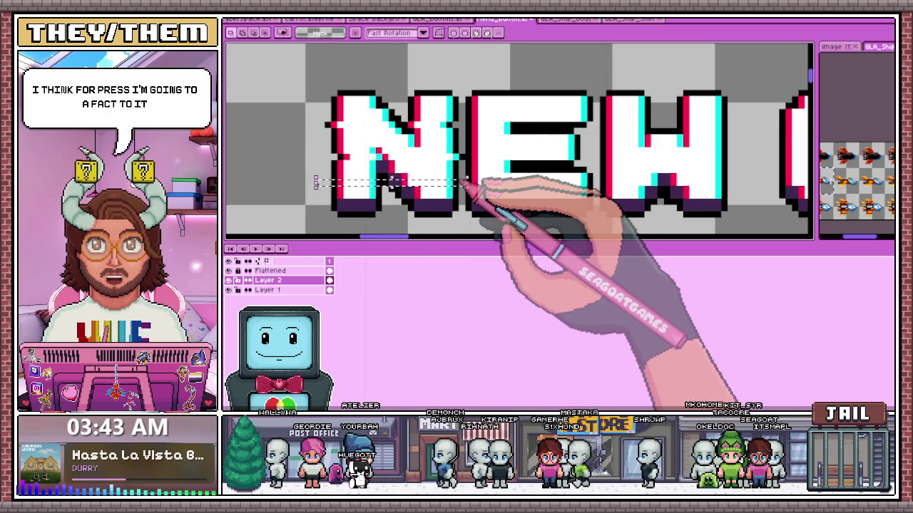
Glitch the E by slicing a strip along its top and shifting a middle slice right.
{"action": "scroll", "coordinate": [492, 199], "scroll_direction": "down", "scroll_amount": 1}
{"action": "scroll", "coordinate": [457, 164], "scroll_direction": "up", "scroll_amount": 1}
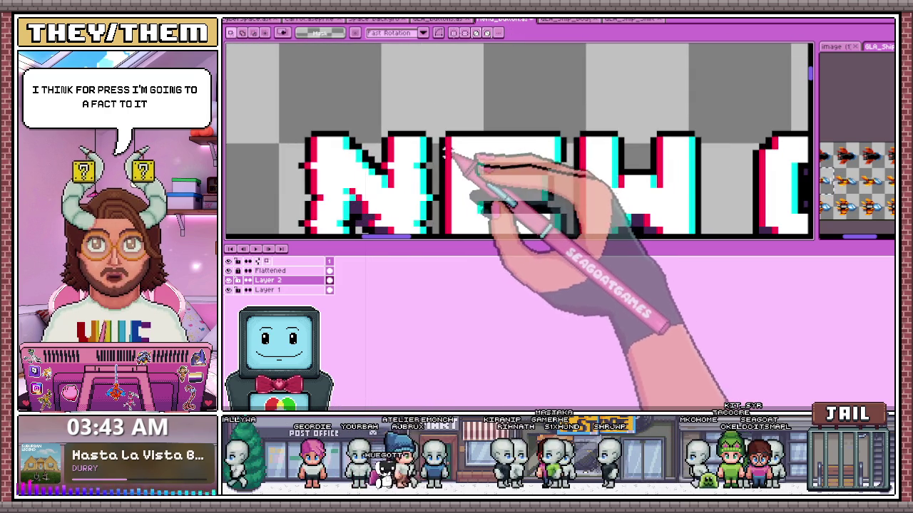
{"action": "left_click_drag", "start_coordinate": [444, 148], "coordinate": [568, 148]}
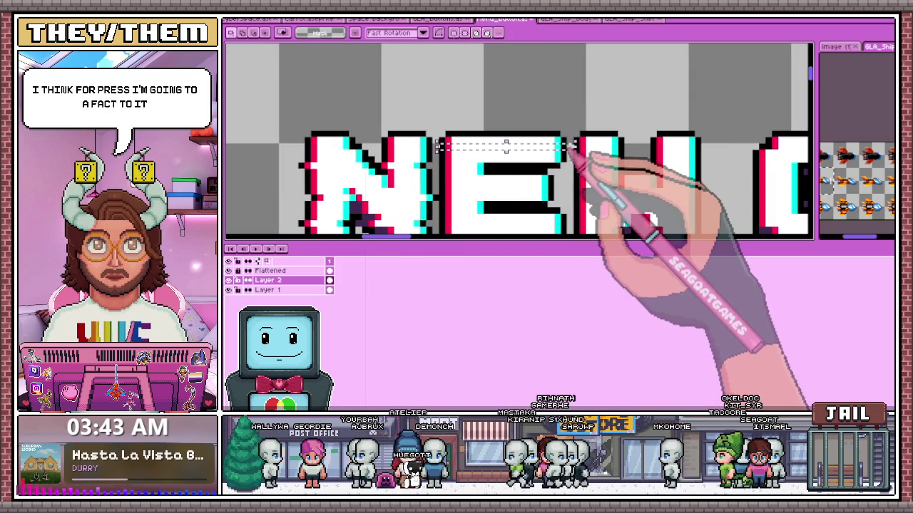
{"action": "scroll", "coordinate": [579, 146], "scroll_direction": "down", "scroll_amount": 1}
{"action": "key", "text": "Return"}
{"action": "scroll", "coordinate": [571, 154], "scroll_direction": "up", "scroll_amount": 2}
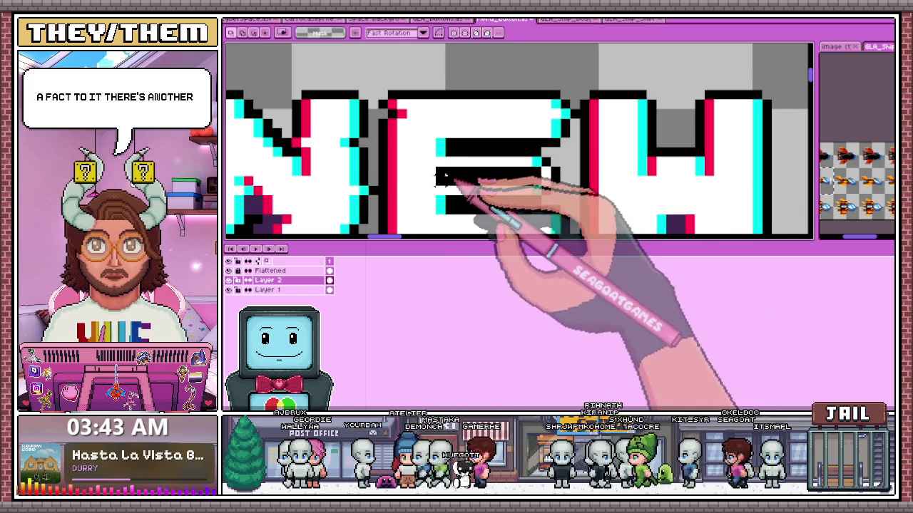
{"action": "mouse_move", "coordinate": [562, 166]}
{"action": "left_mouse_down"}
{"action": "mouse_move", "coordinate": [386, 177]}
{"action": "mouse_move", "coordinate": [542, 171]}
{"action": "left_mouse_up"}
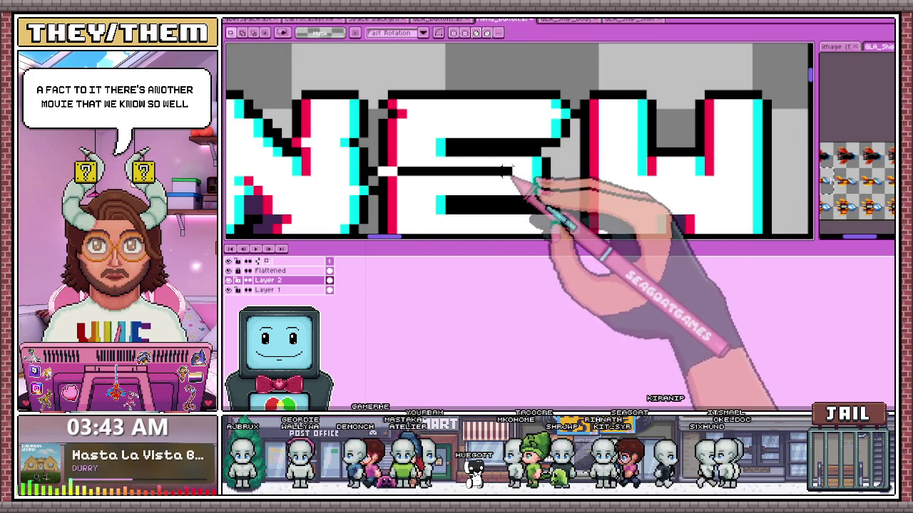
{"action": "scroll", "coordinate": [560, 173], "scroll_direction": "down", "scroll_amount": 2}
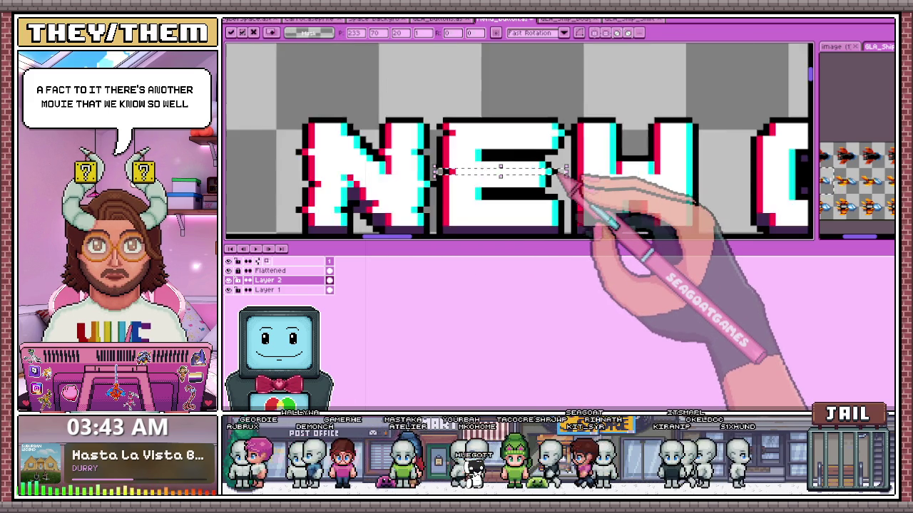
{"action": "scroll", "coordinate": [499, 172], "scroll_direction": "down", "scroll_amount": 1}
{"action": "scroll", "coordinate": [492, 178], "scroll_direction": "up", "scroll_amount": 1}
{"action": "scroll", "coordinate": [471, 167], "scroll_direction": "up", "scroll_amount": 1}
{"action": "scroll", "coordinate": [467, 165], "scroll_direction": "up", "scroll_amount": 2}
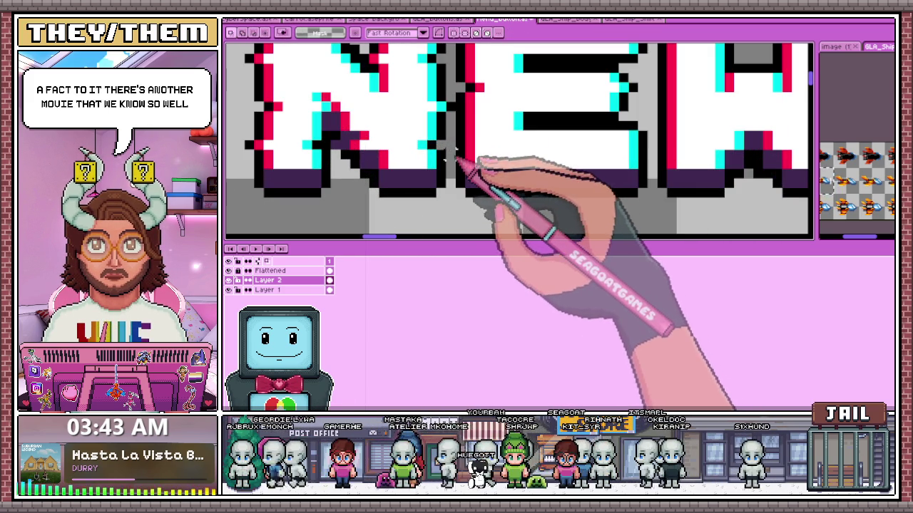
{"action": "left_click_drag", "start_coordinate": [460, 161], "coordinate": [646, 161]}
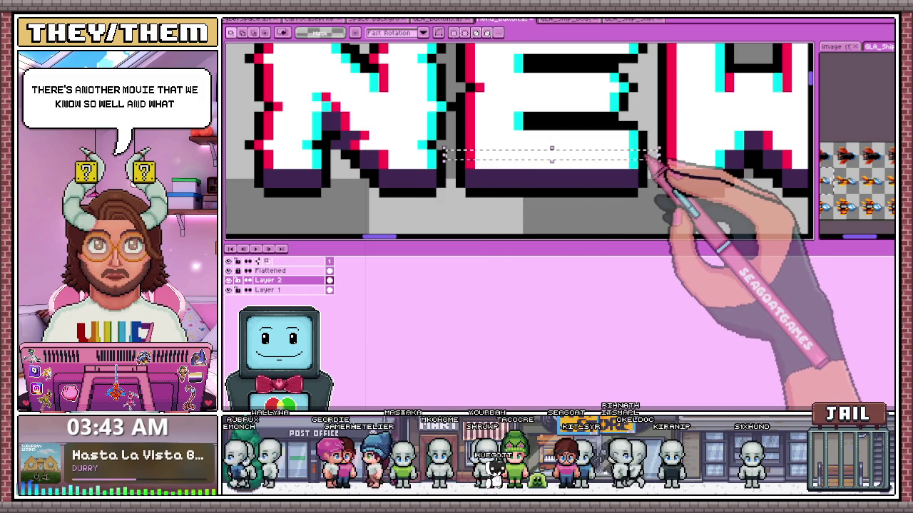
Offset thin strips through the E and W, then switch to the ship sprite sheet.
{"action": "scroll", "coordinate": [647, 154], "scroll_direction": "down", "scroll_amount": 2}
{"action": "scroll", "coordinate": [517, 135], "scroll_direction": "down", "scroll_amount": 2}
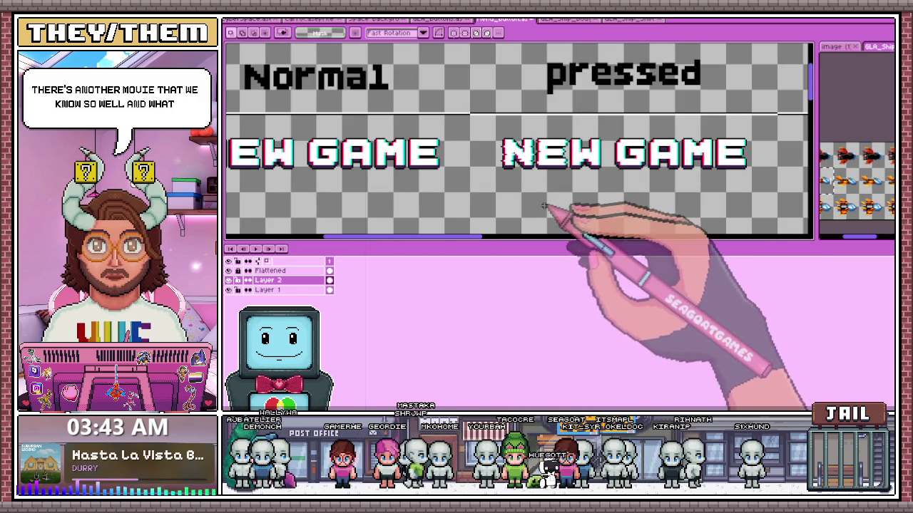
{"action": "scroll", "coordinate": [561, 179], "scroll_direction": "up", "scroll_amount": 2}
{"action": "scroll", "coordinate": [581, 159], "scroll_direction": "down", "scroll_amount": 1}
{"action": "scroll", "coordinate": [591, 135], "scroll_direction": "down", "scroll_amount": 1}
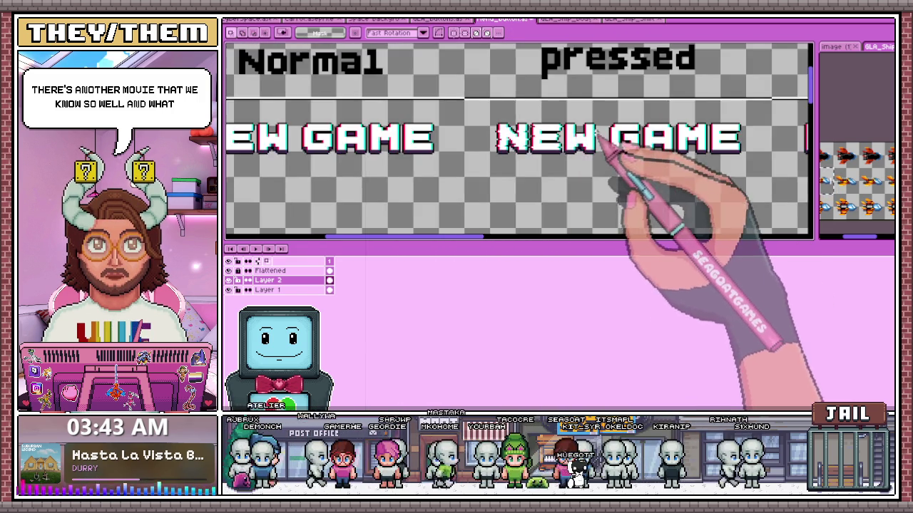
{"action": "scroll", "coordinate": [570, 135], "scroll_direction": "up", "scroll_amount": 2}
{"action": "scroll", "coordinate": [567, 129], "scroll_direction": "up", "scroll_amount": 2}
{"action": "scroll", "coordinate": [542, 128], "scroll_direction": "up", "scroll_amount": 1}
{"action": "left_click_drag", "start_coordinate": [470, 124], "coordinate": [664, 145]}
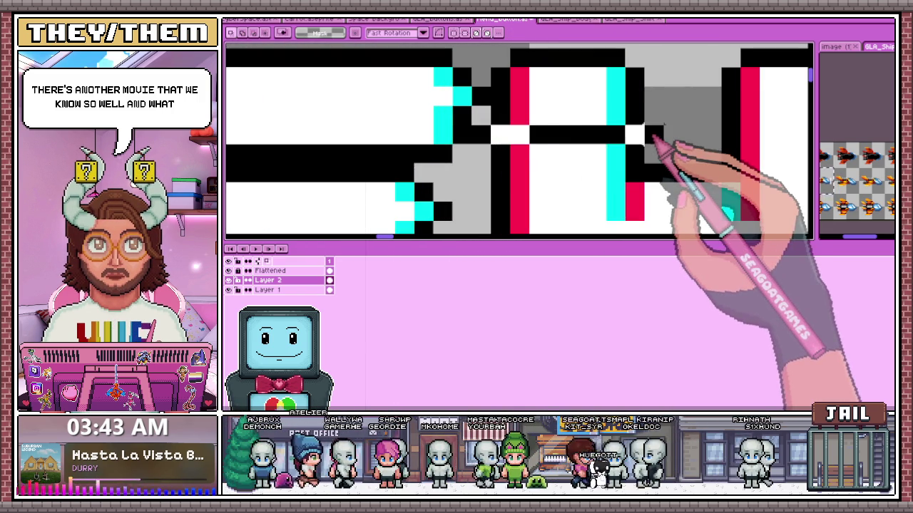
{"action": "scroll", "coordinate": [650, 134], "scroll_direction": "down", "scroll_amount": 1}
{"action": "scroll", "coordinate": [591, 122], "scroll_direction": "up", "scroll_amount": 1}
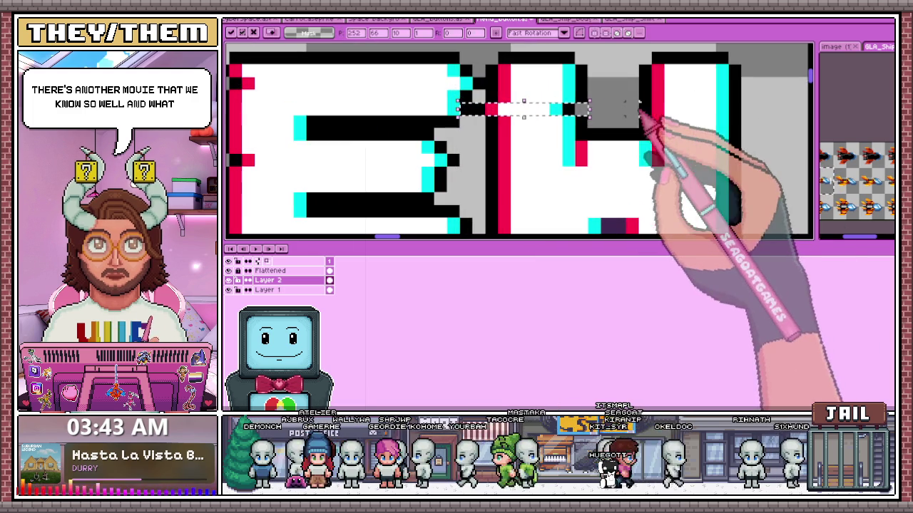
{"action": "left_click_drag", "start_coordinate": [644, 127], "coordinate": [770, 109]}
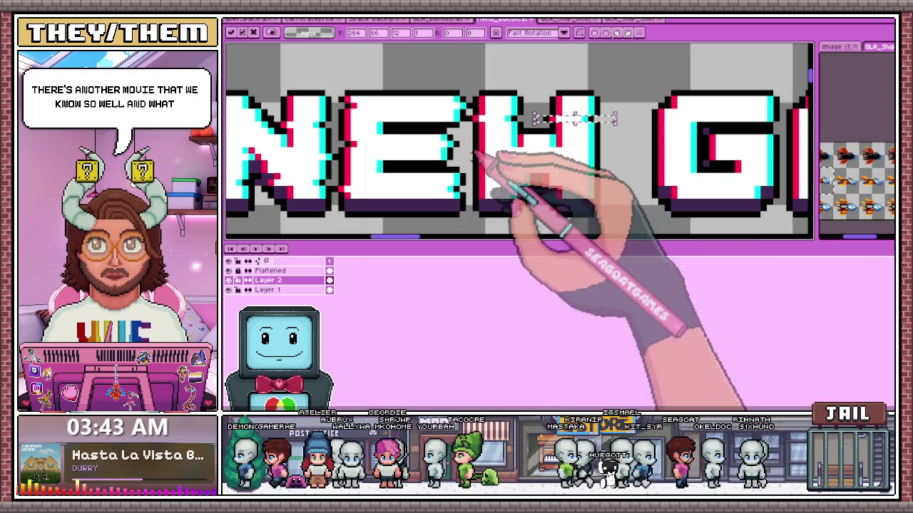
{"action": "scroll", "coordinate": [540, 179], "scroll_direction": "down", "scroll_amount": 1}
{"action": "left_click_drag", "start_coordinate": [468, 164], "coordinate": [613, 157]}
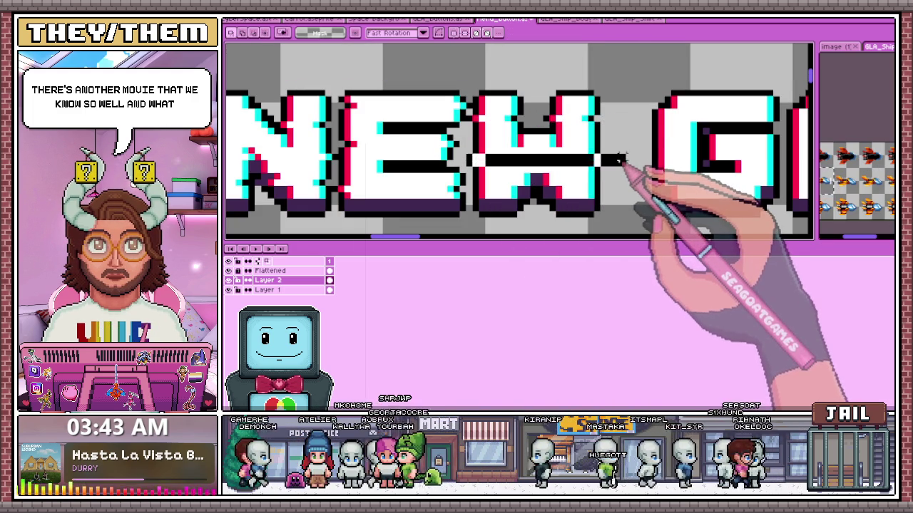
{"action": "key", "text": "ctrl+Tab"}
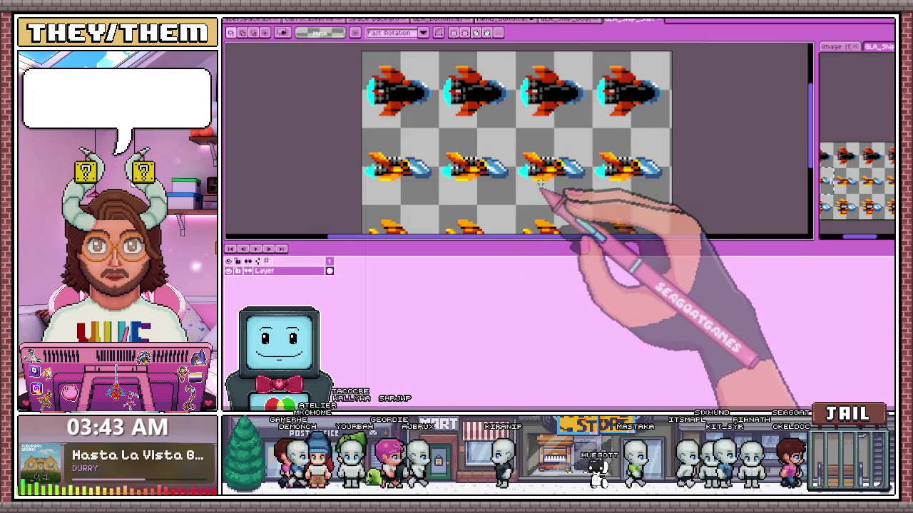
Close the GLA_Ship_Boss, GLA_Ship_Sheet and other ship documents.
{"action": "left_click", "coordinate": [567, 19]}
{"action": "left_click", "coordinate": [598, 19]}
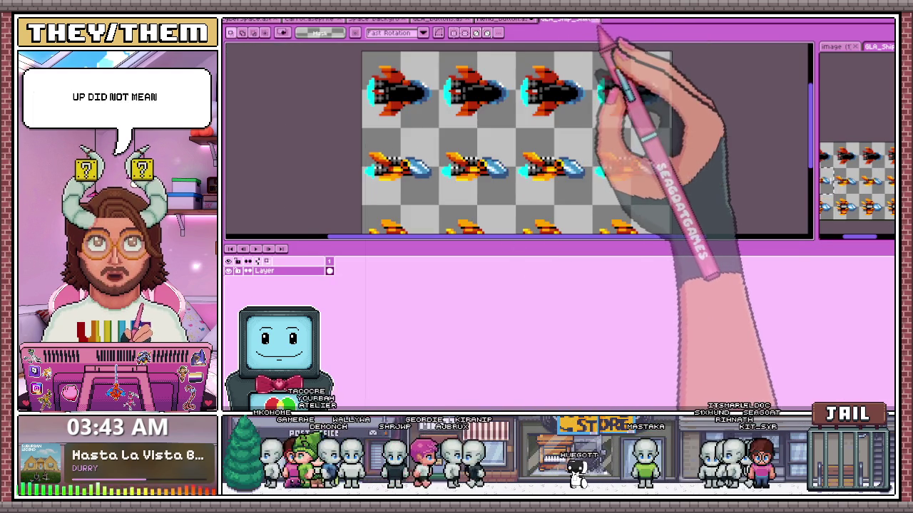
{"action": "left_click", "coordinate": [597, 19]}
Select thin slices across the pressed NEW GAME letters and offset strips through the G.
{"action": "scroll", "coordinate": [534, 200], "scroll_direction": "down", "scroll_amount": 2}
{"action": "scroll", "coordinate": [490, 168], "scroll_direction": "up", "scroll_amount": 3}
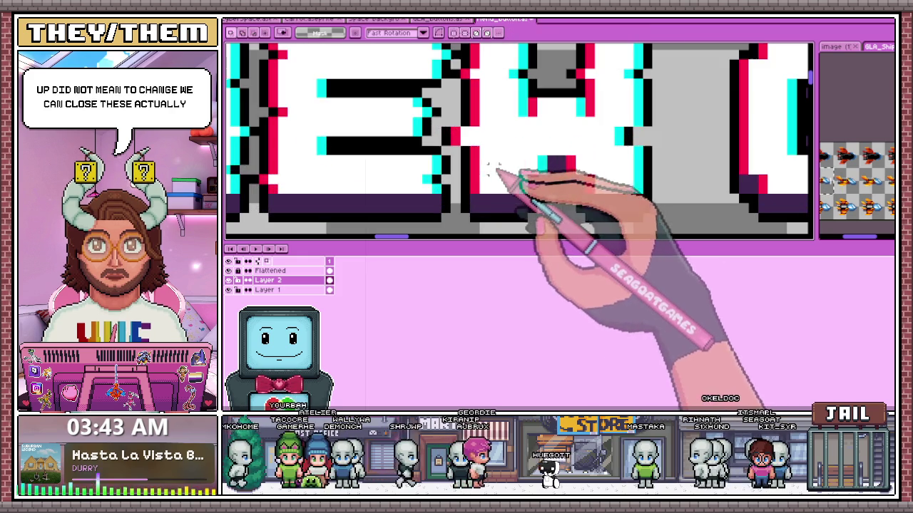
{"action": "left_click_drag", "start_coordinate": [509, 172], "coordinate": [674, 174]}
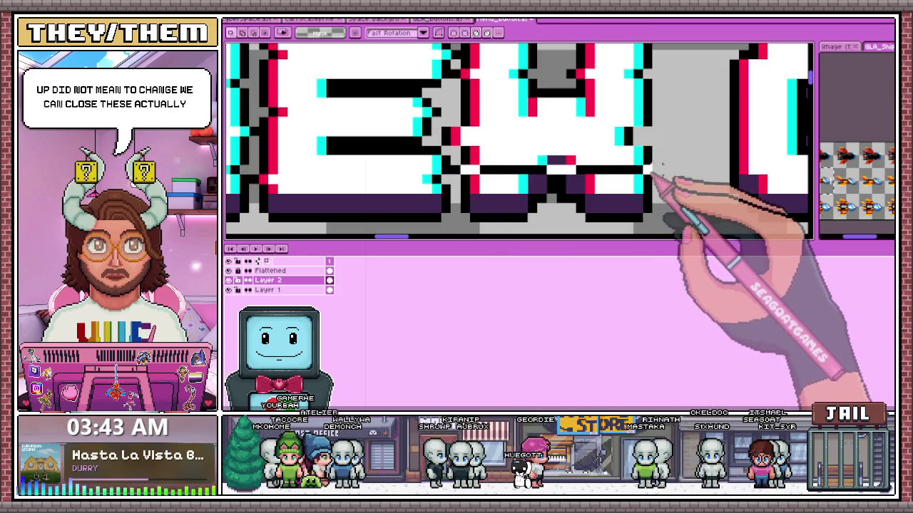
{"action": "scroll", "coordinate": [681, 177], "scroll_direction": "down", "scroll_amount": 1}
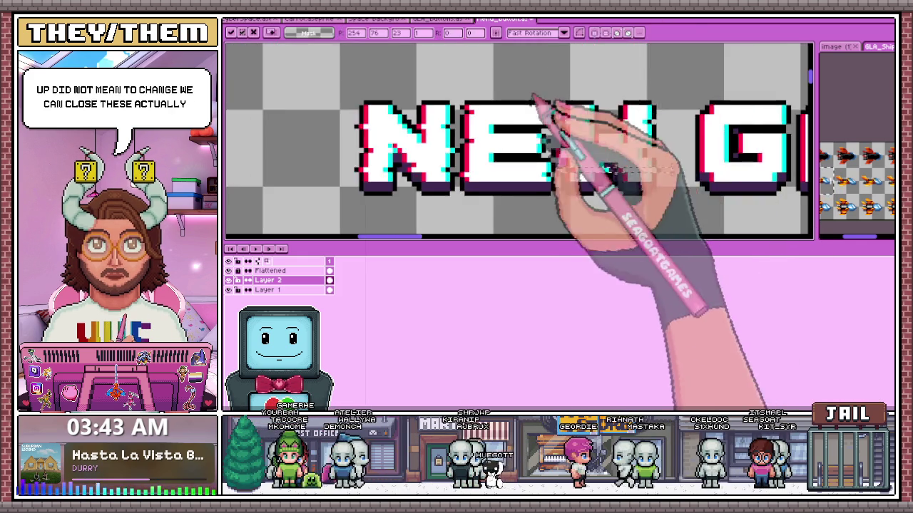
{"action": "scroll", "coordinate": [540, 102], "scroll_direction": "down", "scroll_amount": 1}
{"action": "scroll", "coordinate": [561, 214], "scroll_direction": "down", "scroll_amount": 1}
{"action": "scroll", "coordinate": [581, 228], "scroll_direction": "down", "scroll_amount": 1}
{"action": "scroll", "coordinate": [583, 206], "scroll_direction": "up", "scroll_amount": 2}
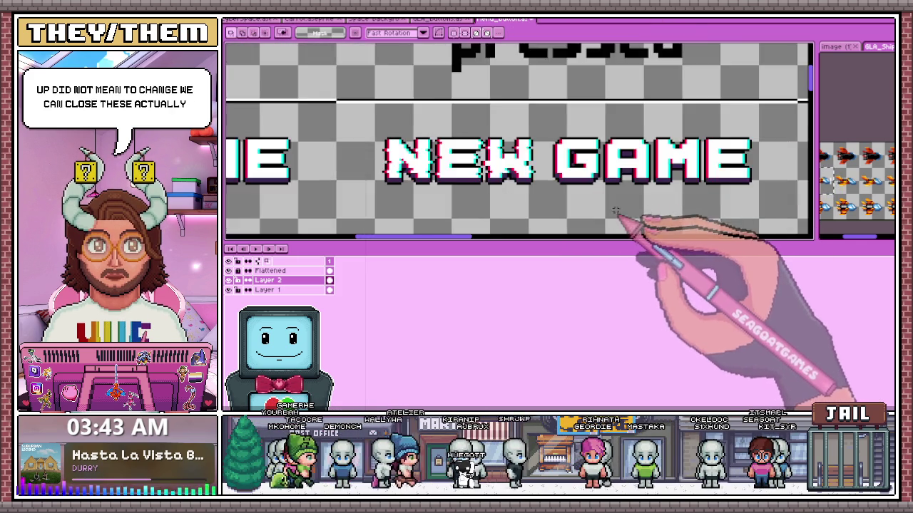
{"action": "scroll", "coordinate": [542, 143], "scroll_direction": "up", "scroll_amount": 1}
{"action": "scroll", "coordinate": [539, 97], "scroll_direction": "down", "scroll_amount": 1}
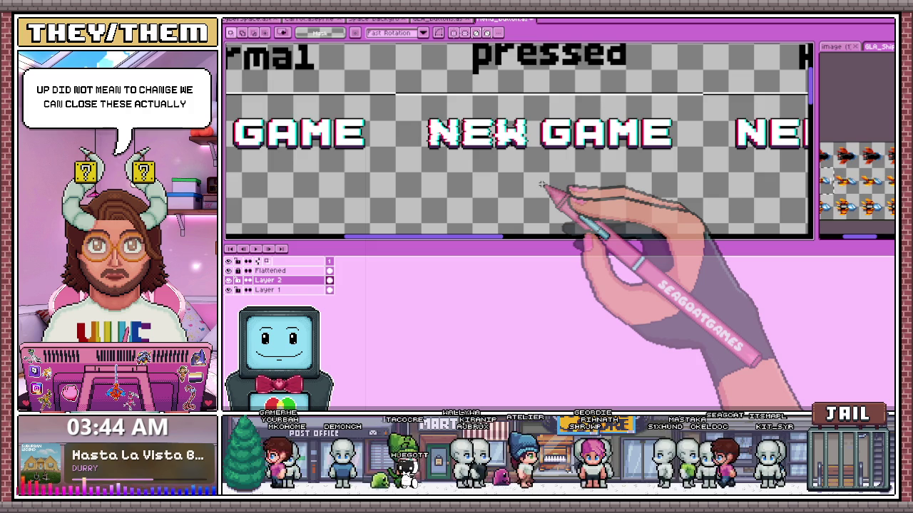
{"action": "scroll", "coordinate": [563, 97], "scroll_direction": "up", "scroll_amount": 1}
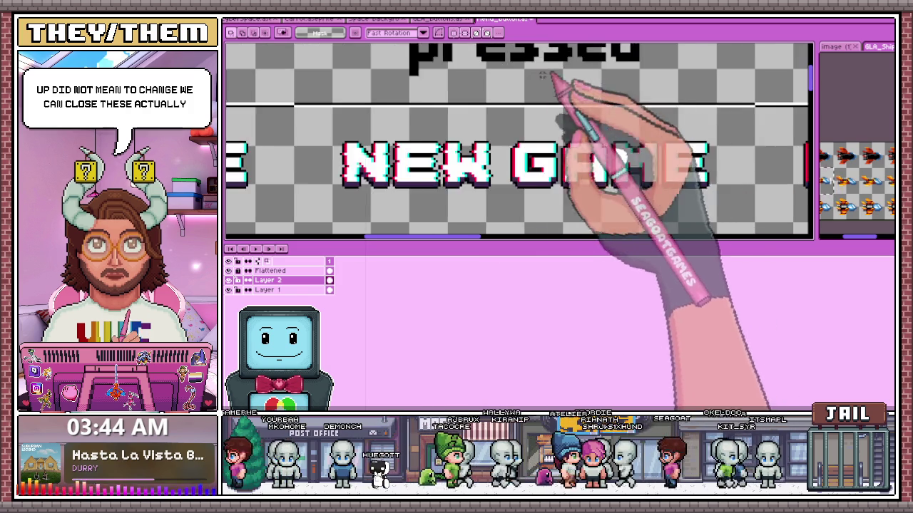
{"action": "scroll", "coordinate": [509, 163], "scroll_direction": "up", "scroll_amount": 2}
{"action": "scroll", "coordinate": [508, 161], "scroll_direction": "down", "scroll_amount": 1}
{"action": "scroll", "coordinate": [535, 178], "scroll_direction": "up", "scroll_amount": 2}
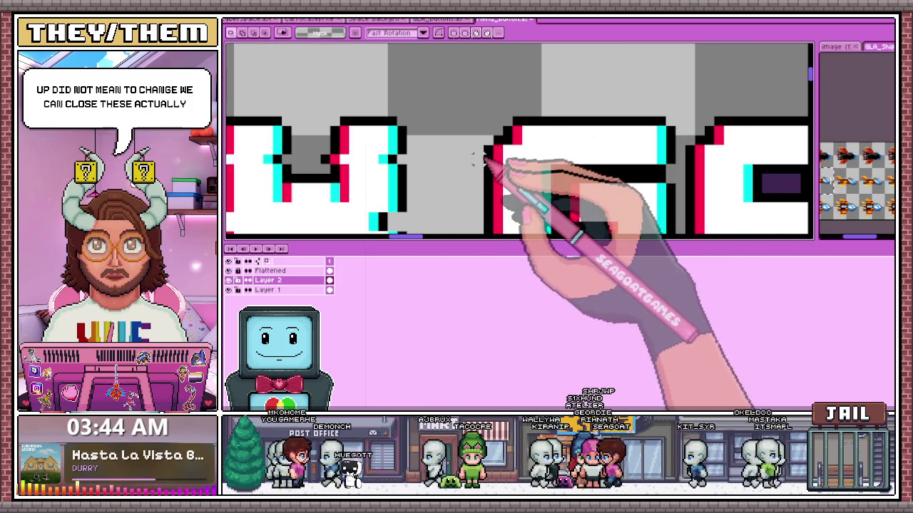
{"action": "scroll", "coordinate": [440, 130], "scroll_direction": "down", "scroll_amount": 2}
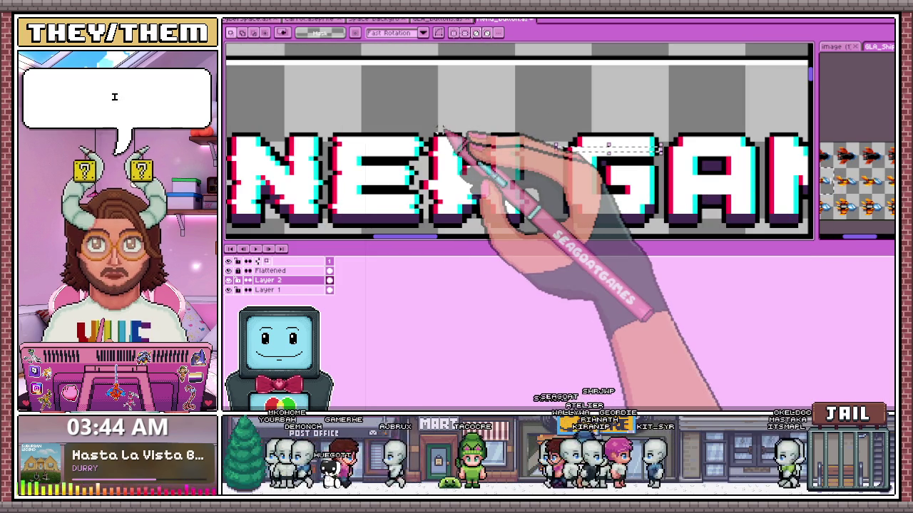
{"action": "scroll", "coordinate": [444, 128], "scroll_direction": "down", "scroll_amount": 1}
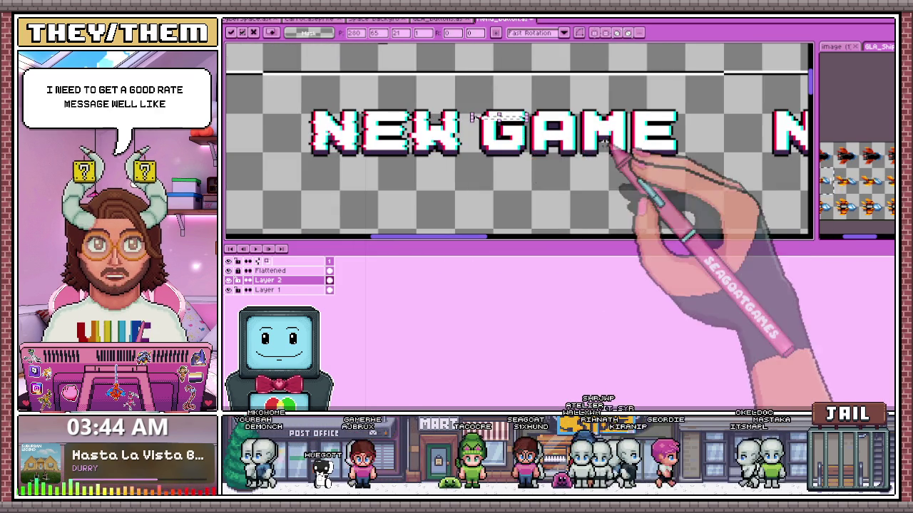
{"action": "scroll", "coordinate": [463, 126], "scroll_direction": "up", "scroll_amount": 1}
{"action": "scroll", "coordinate": [472, 124], "scroll_direction": "up", "scroll_amount": 1}
{"action": "scroll", "coordinate": [472, 124], "scroll_direction": "down", "scroll_amount": 1}
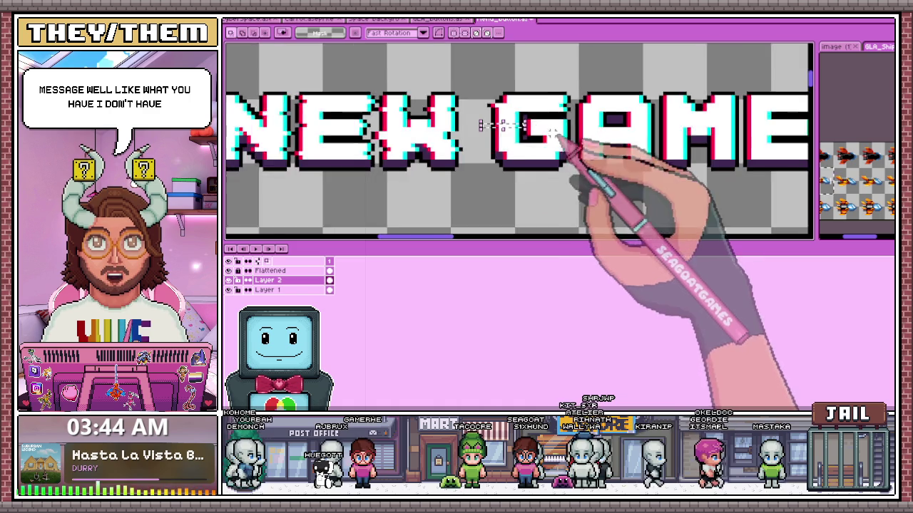
{"action": "scroll", "coordinate": [555, 141], "scroll_direction": "up", "scroll_amount": 2}
{"action": "left_click_drag", "start_coordinate": [584, 138], "coordinate": [380, 129]}
{"action": "scroll", "coordinate": [380, 135], "scroll_direction": "down", "scroll_amount": 2}
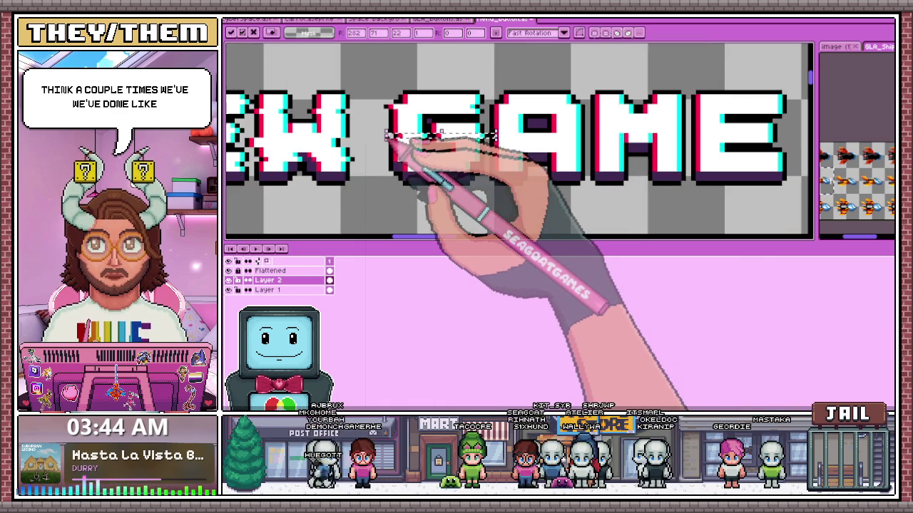
{"action": "scroll", "coordinate": [389, 153], "scroll_direction": "up", "scroll_amount": 1}
{"action": "mouse_move", "coordinate": [390, 152]}
{"action": "left_mouse_down"}
{"action": "mouse_move", "coordinate": [474, 153]}
{"action": "mouse_move", "coordinate": [383, 158]}
{"action": "mouse_move", "coordinate": [477, 156]}
{"action": "left_mouse_up"}
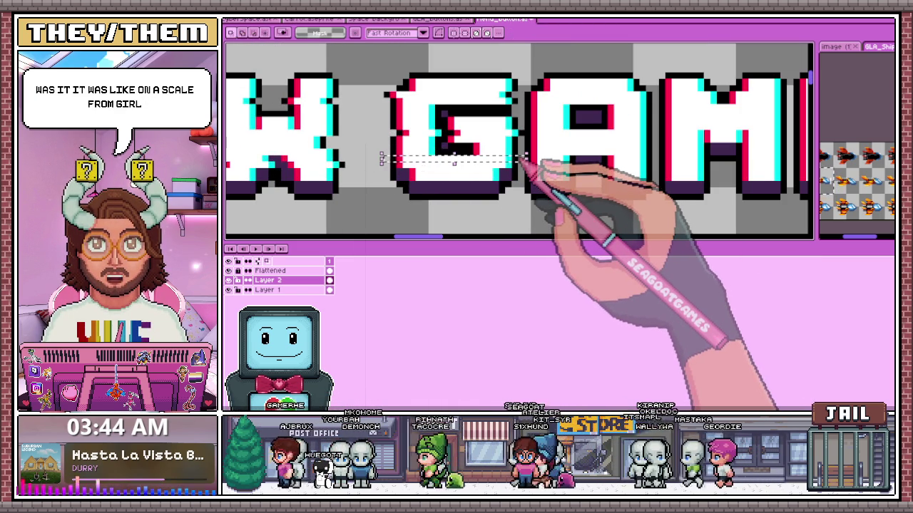
Shift a slice across the top of the A and select a strip across G and A.
{"action": "scroll", "coordinate": [520, 159], "scroll_direction": "down", "scroll_amount": 3}
{"action": "scroll", "coordinate": [499, 153], "scroll_direction": "up", "scroll_amount": 2}
{"action": "scroll", "coordinate": [485, 149], "scroll_direction": "up", "scroll_amount": 1}
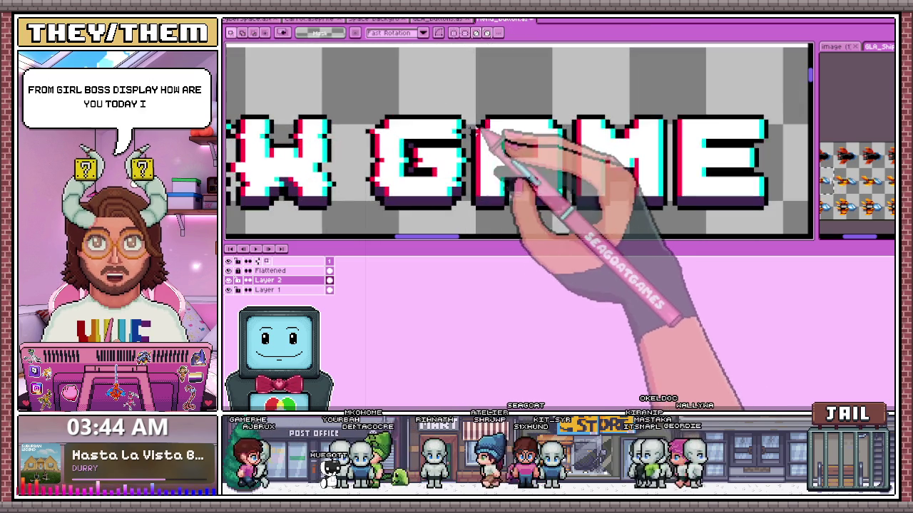
{"action": "scroll", "coordinate": [468, 144], "scroll_direction": "up", "scroll_amount": 2}
{"action": "mouse_move", "coordinate": [487, 149]}
{"action": "left_mouse_down"}
{"action": "mouse_move", "coordinate": [669, 143]}
{"action": "mouse_move", "coordinate": [670, 151]}
{"action": "left_mouse_up"}
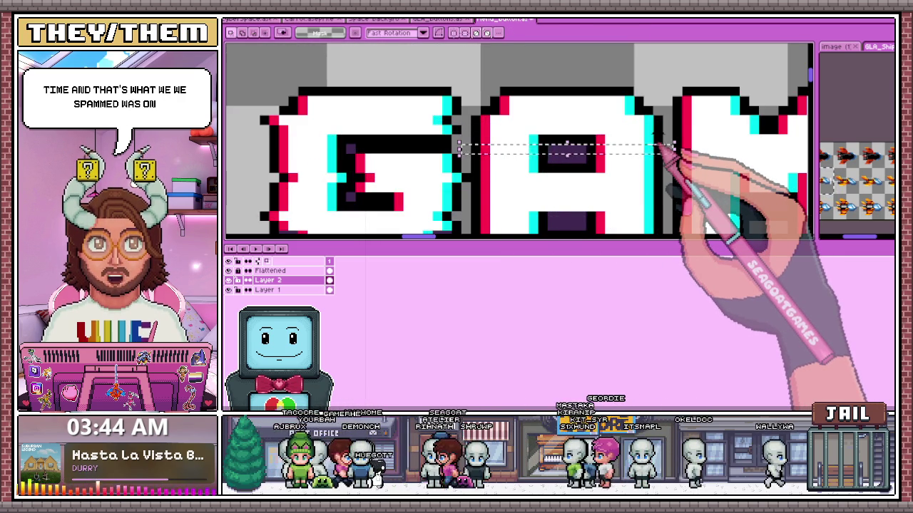
{"action": "scroll", "coordinate": [671, 146], "scroll_direction": "down", "scroll_amount": 2}
{"action": "scroll", "coordinate": [591, 185], "scroll_direction": "up", "scroll_amount": 2}
{"action": "scroll", "coordinate": [542, 171], "scroll_direction": "down", "scroll_amount": 1}
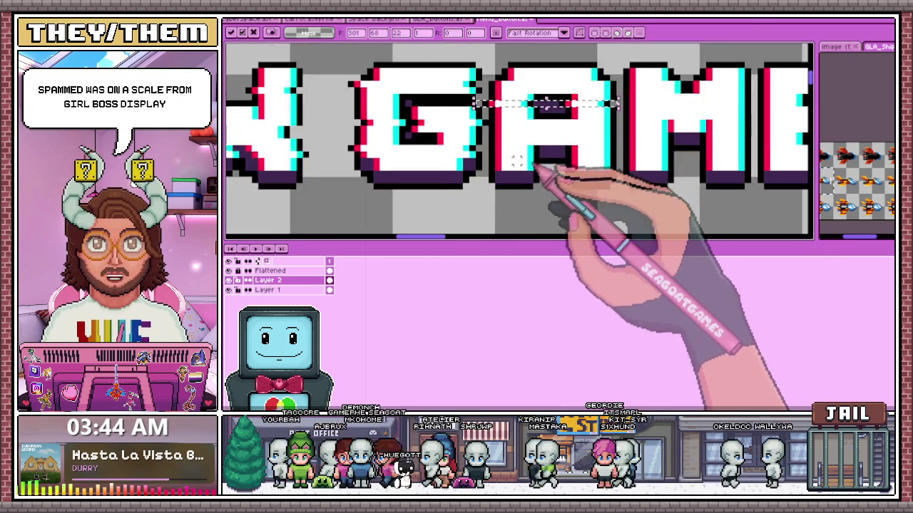
{"action": "scroll", "coordinate": [517, 162], "scroll_direction": "up", "scroll_amount": 2}
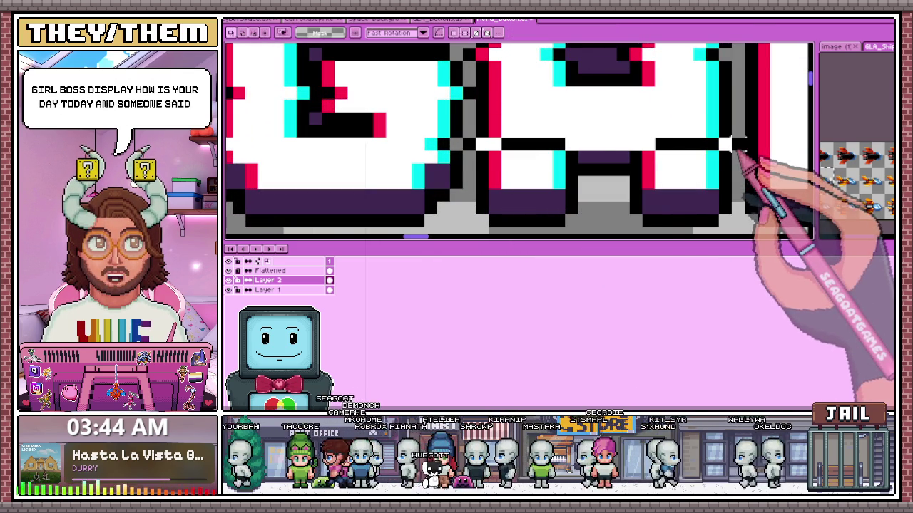
{"action": "left_click_drag", "start_coordinate": [460, 139], "coordinate": [746, 152]}
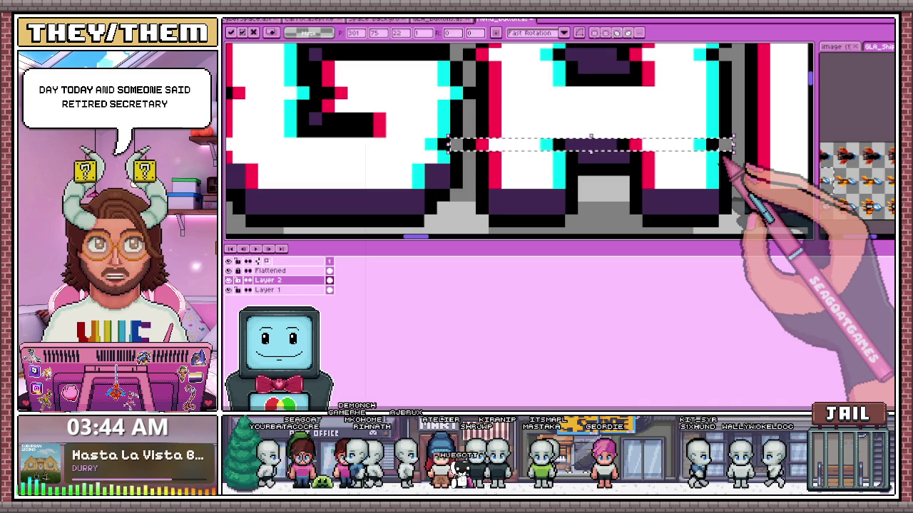
{"action": "scroll", "coordinate": [727, 160], "scroll_direction": "down", "scroll_amount": 3}
{"action": "scroll", "coordinate": [464, 200], "scroll_direction": "down", "scroll_amount": 1}
{"action": "scroll", "coordinate": [448, 174], "scroll_direction": "up", "scroll_amount": 1}
{"action": "scroll", "coordinate": [611, 163], "scroll_direction": "down", "scroll_amount": 1}
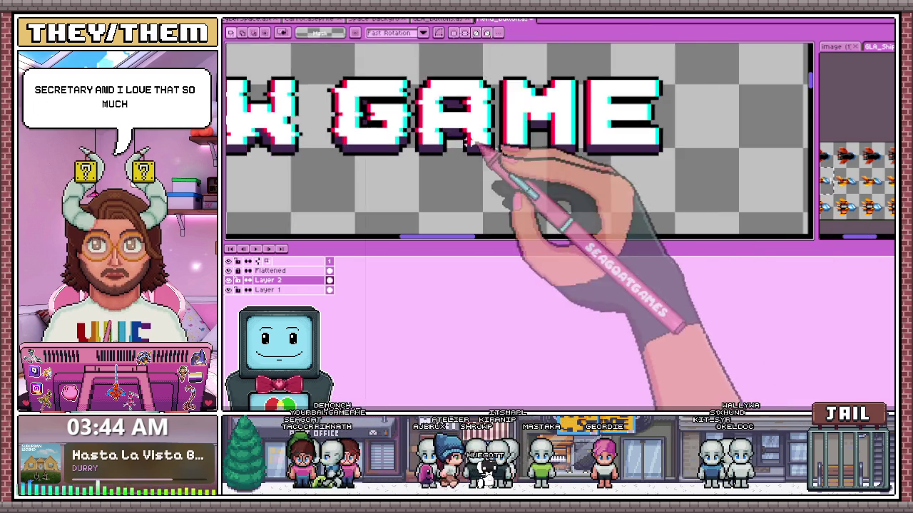
{"action": "scroll", "coordinate": [474, 147], "scroll_direction": "up", "scroll_amount": 3}
Slice thin strips through the A, M and the letters' top stroke, then deselect.
{"action": "left_click_drag", "start_coordinate": [402, 116], "coordinate": [687, 128]}
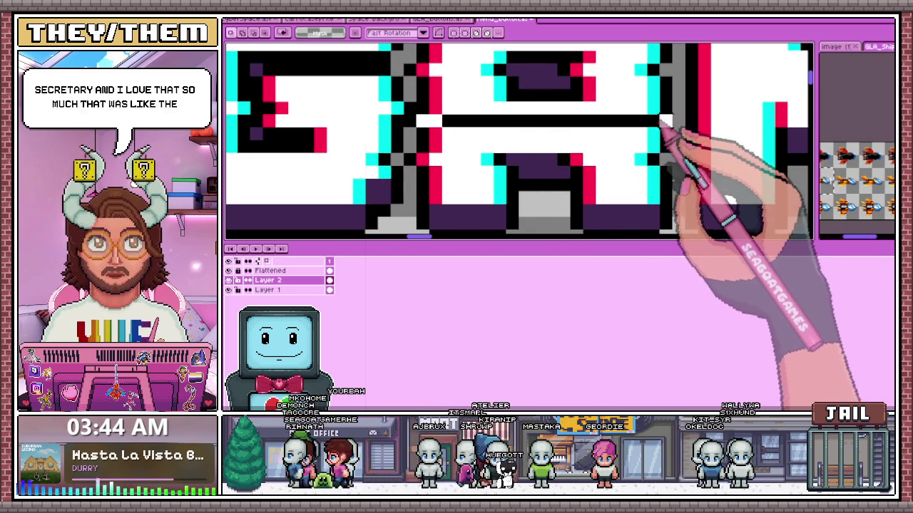
{"action": "scroll", "coordinate": [690, 132], "scroll_direction": "down", "scroll_amount": 2}
{"action": "scroll", "coordinate": [580, 184], "scroll_direction": "down", "scroll_amount": 1}
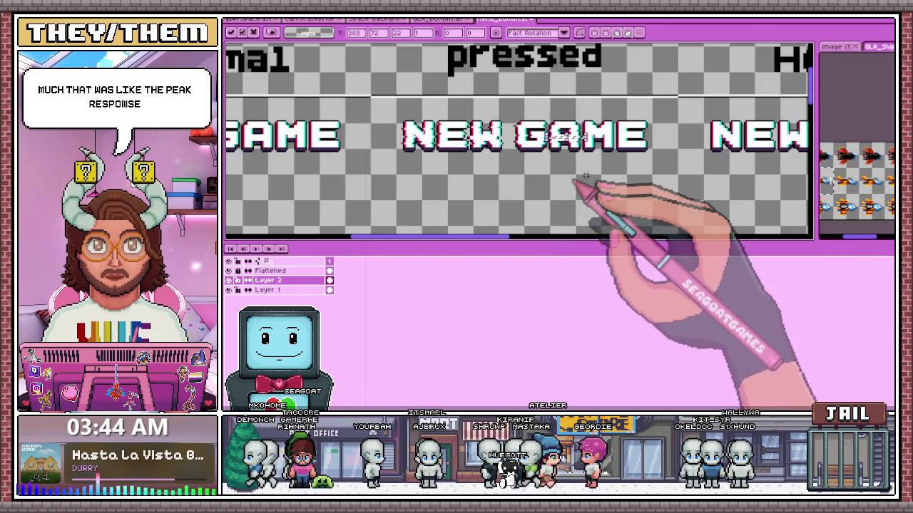
{"action": "scroll", "coordinate": [644, 126], "scroll_direction": "up", "scroll_amount": 1}
{"action": "scroll", "coordinate": [474, 92], "scroll_direction": "up", "scroll_amount": 2}
{"action": "left_click_drag", "start_coordinate": [455, 83], "coordinate": [669, 89]}
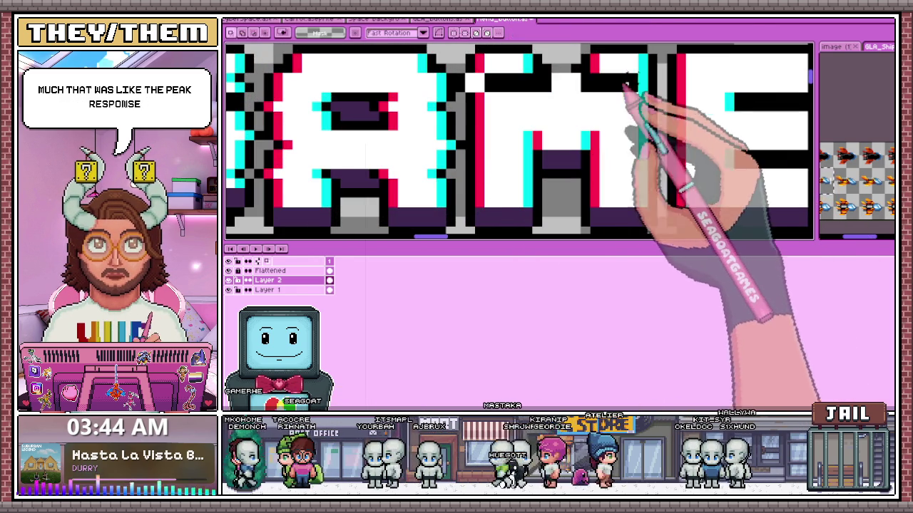
{"action": "scroll", "coordinate": [642, 89], "scroll_direction": "down", "scroll_amount": 2}
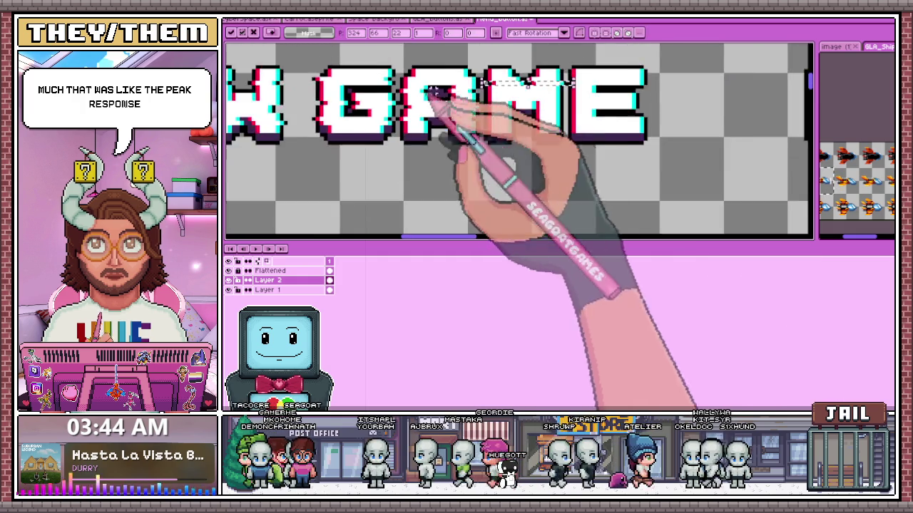
{"action": "scroll", "coordinate": [534, 127], "scroll_direction": "up", "scroll_amount": 1}
{"action": "scroll", "coordinate": [472, 102], "scroll_direction": "up", "scroll_amount": 1}
{"action": "scroll", "coordinate": [529, 126], "scroll_direction": "down", "scroll_amount": 2}
{"action": "scroll", "coordinate": [529, 125], "scroll_direction": "up", "scroll_amount": 1}
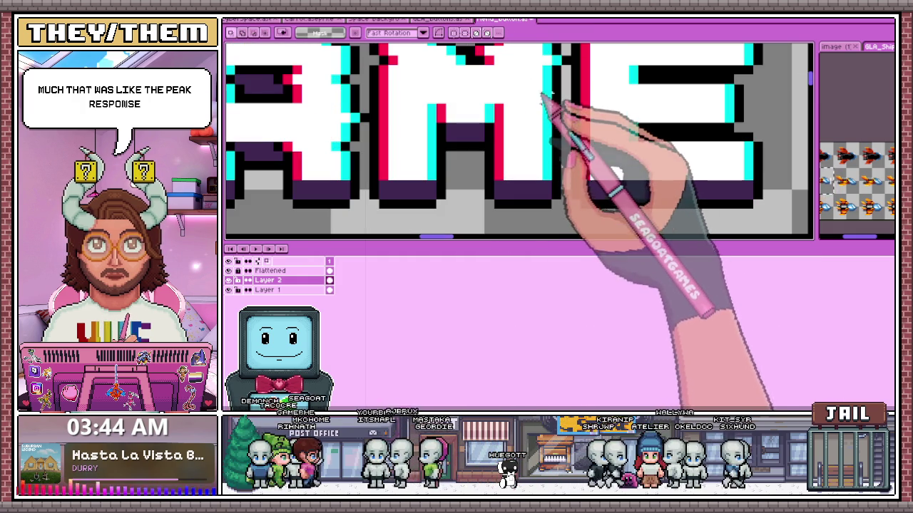
{"action": "scroll", "coordinate": [385, 93], "scroll_direction": "up", "scroll_amount": 1}
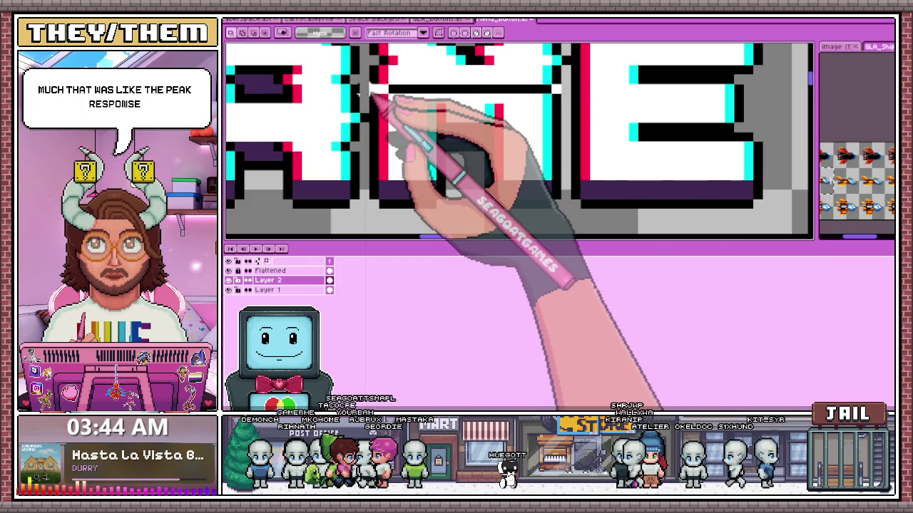
{"action": "left_click_drag", "start_coordinate": [379, 91], "coordinate": [357, 94]}
{"action": "left_click", "coordinate": [363, 136]}
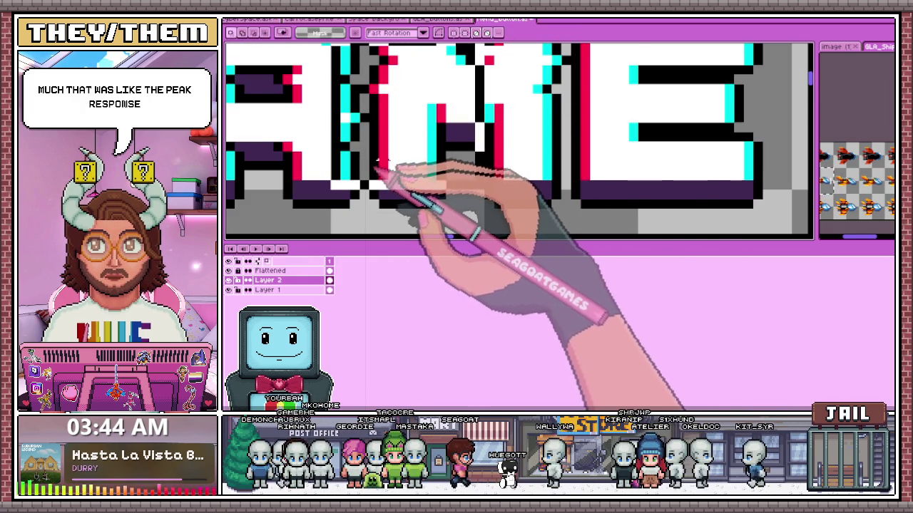
Offset slices around the M and across the lower part of ME.
{"action": "left_click_drag", "start_coordinate": [364, 135], "coordinate": [513, 167]}
{"action": "left_click_drag", "start_coordinate": [576, 179], "coordinate": [520, 194]}
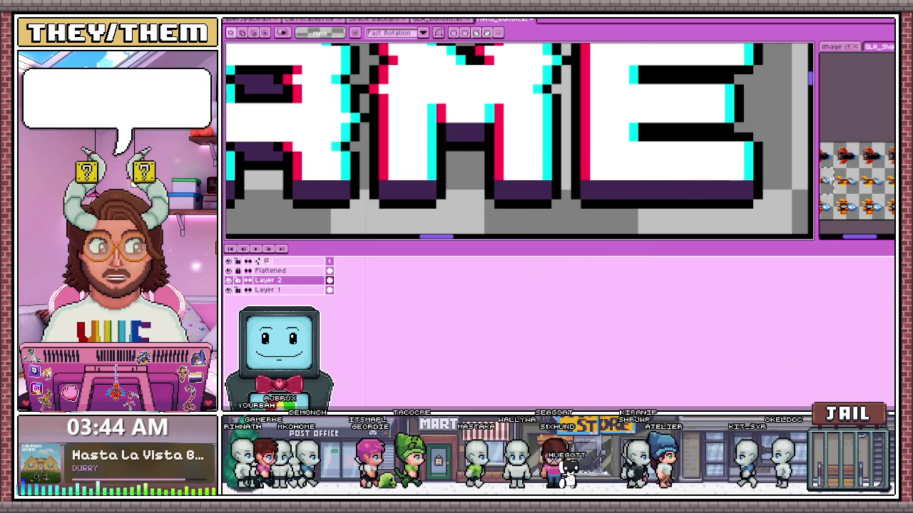
{"action": "left_click_drag", "start_coordinate": [373, 154], "coordinate": [563, 155]}
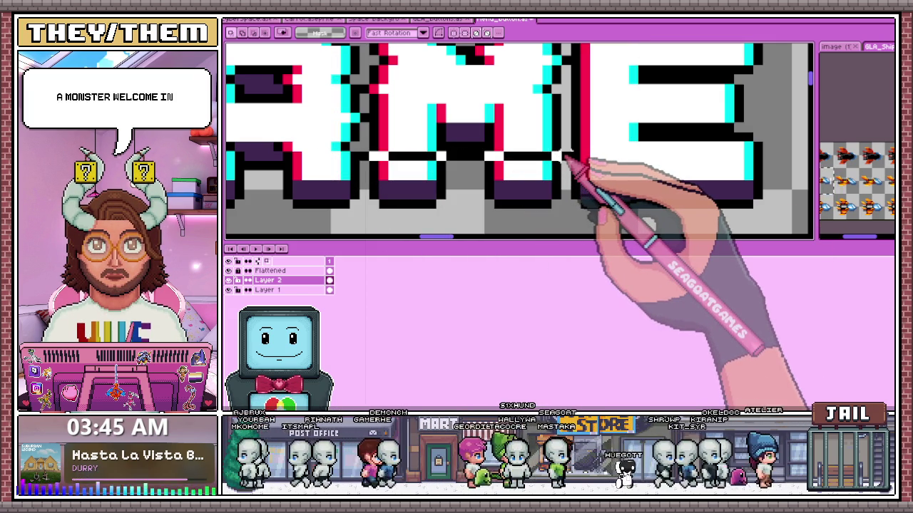
{"action": "scroll", "coordinate": [566, 154], "scroll_direction": "down", "scroll_amount": 3}
{"action": "scroll", "coordinate": [562, 142], "scroll_direction": "up", "scroll_amount": 2}
{"action": "scroll", "coordinate": [491, 195], "scroll_direction": "up", "scroll_amount": 1}
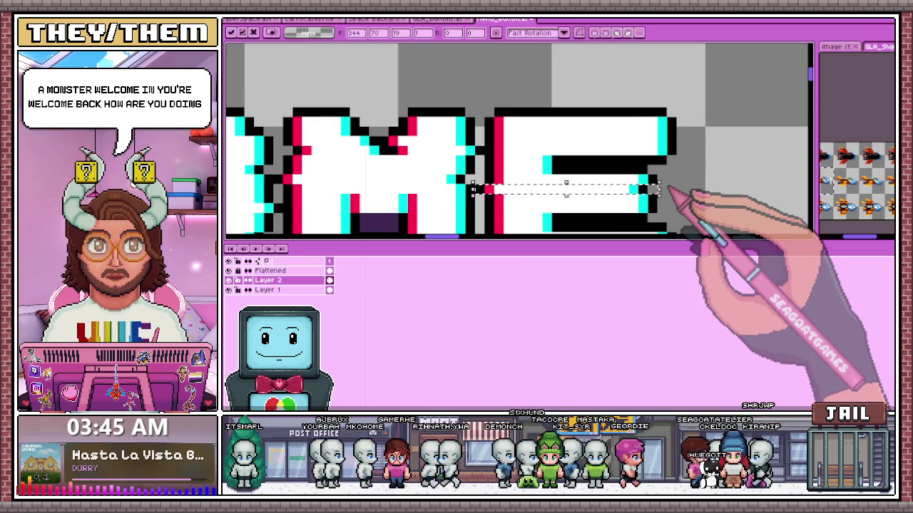
{"action": "scroll", "coordinate": [606, 157], "scroll_direction": "down", "scroll_amount": 2}
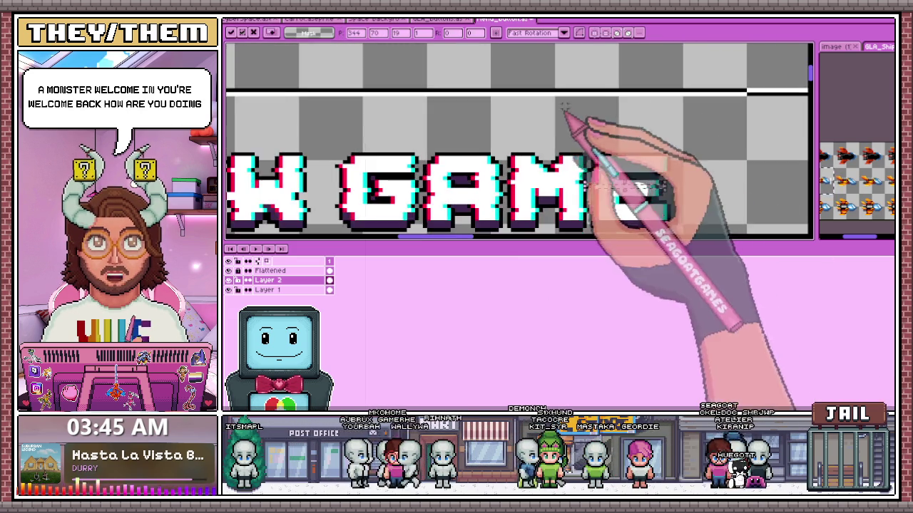
{"action": "scroll", "coordinate": [713, 153], "scroll_direction": "down", "scroll_amount": 1}
{"action": "scroll", "coordinate": [652, 179], "scroll_direction": "up", "scroll_amount": 2}
{"action": "scroll", "coordinate": [499, 187], "scroll_direction": "up", "scroll_amount": 2}
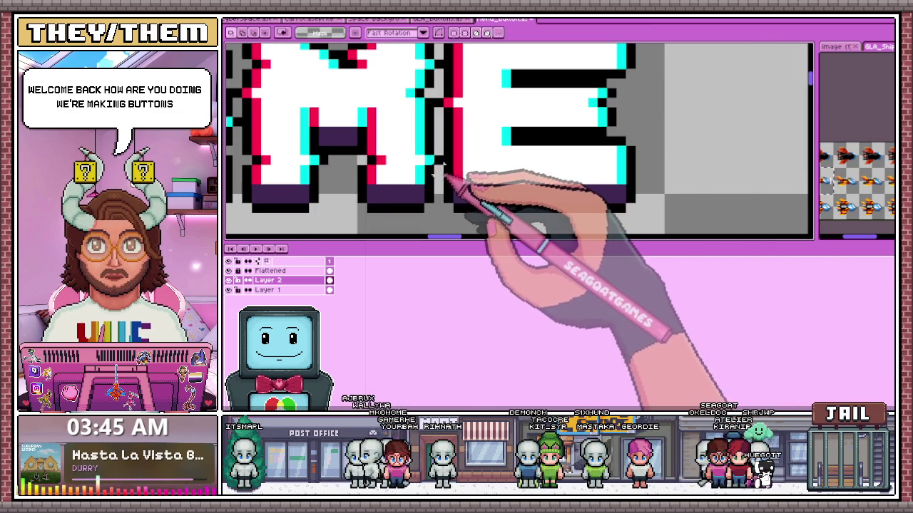
Select thin strips across the M and E and along the top of the E.
{"action": "left_click_drag", "start_coordinate": [432, 176], "coordinate": [664, 166]}
{"action": "scroll", "coordinate": [642, 160], "scroll_direction": "down", "scroll_amount": 2}
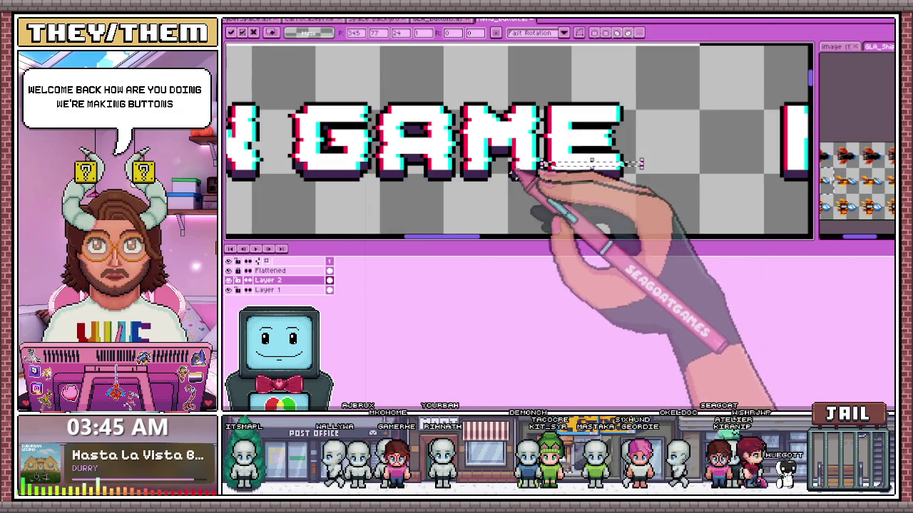
{"action": "scroll", "coordinate": [611, 152], "scroll_direction": "up", "scroll_amount": 1}
{"action": "scroll", "coordinate": [570, 128], "scroll_direction": "up", "scroll_amount": 2}
{"action": "left_click_drag", "start_coordinate": [512, 77], "coordinate": [797, 92]}
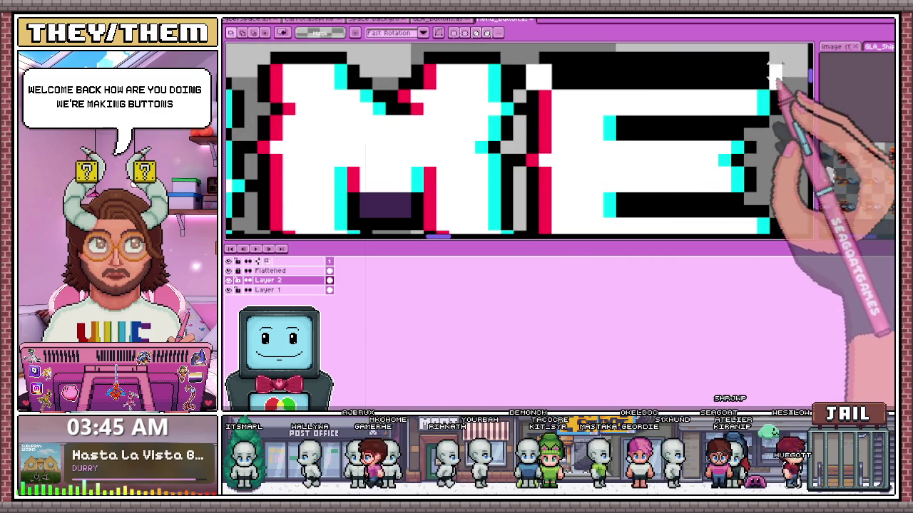
{"action": "scroll", "coordinate": [641, 84], "scroll_direction": "down", "scroll_amount": 2}
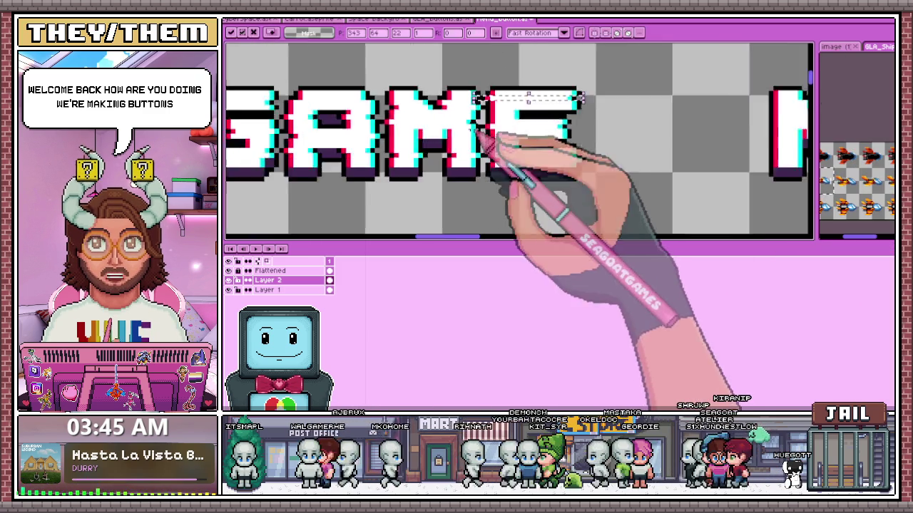
{"action": "scroll", "coordinate": [530, 150], "scroll_direction": "down", "scroll_amount": 2}
{"action": "scroll", "coordinate": [530, 149], "scroll_direction": "down", "scroll_amount": 1}
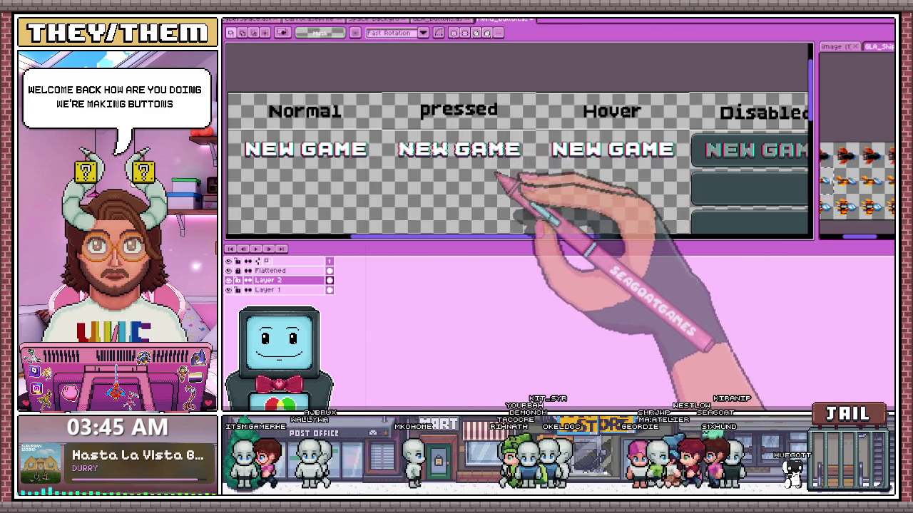
Switch to the GLA_buttons document with the Continue button and select the layer one row up.
{"action": "left_click_drag", "start_coordinate": [495, 172], "coordinate": [499, 174]}
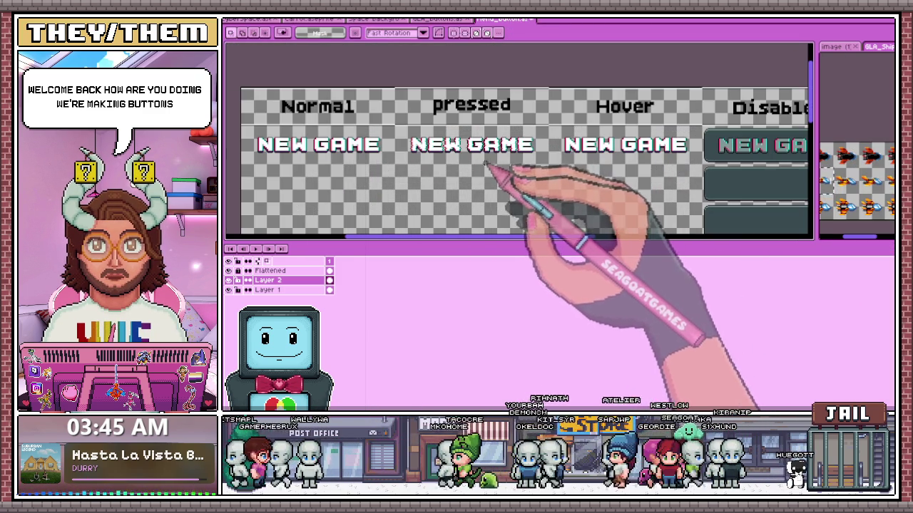
{"action": "scroll", "coordinate": [499, 161], "scroll_direction": "down", "scroll_amount": 1}
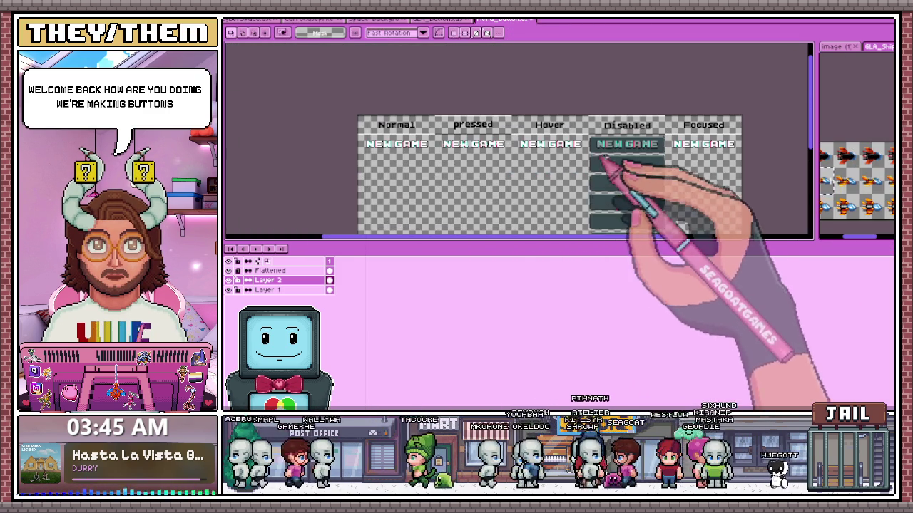
{"action": "scroll", "coordinate": [599, 146], "scroll_direction": "up", "scroll_amount": 1}
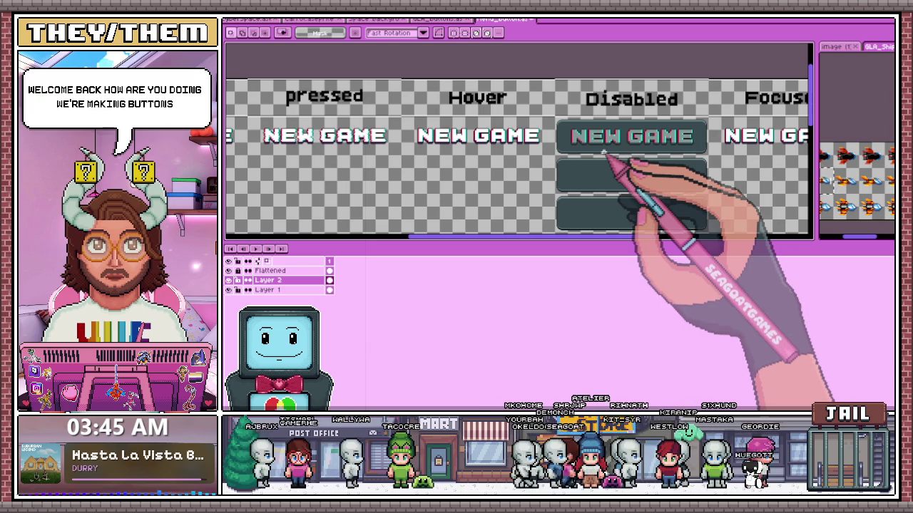
{"action": "scroll", "coordinate": [487, 154], "scroll_direction": "down", "scroll_amount": 2}
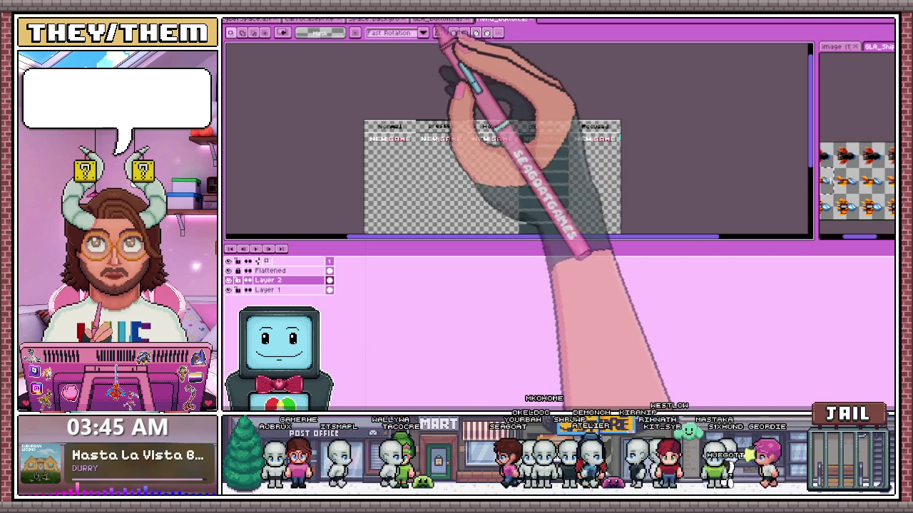
{"action": "left_click", "coordinate": [438, 19]}
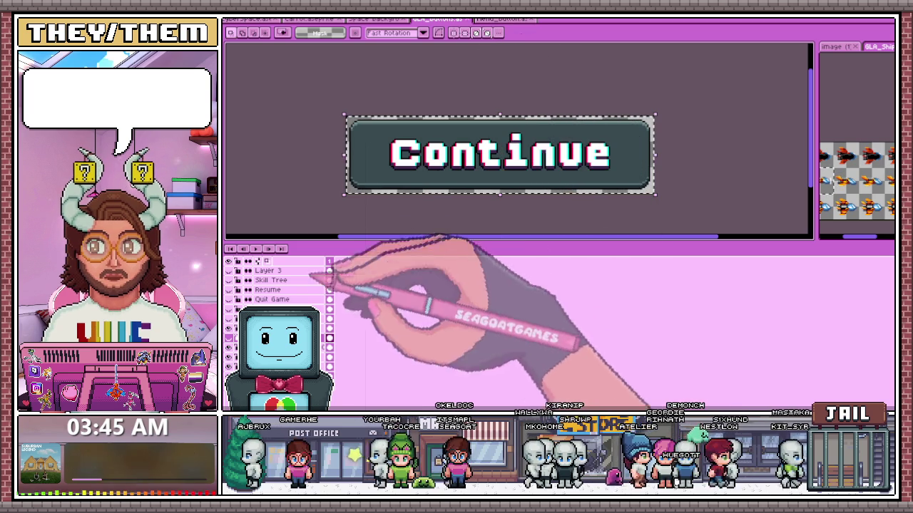
{"action": "left_click", "coordinate": [285, 328]}
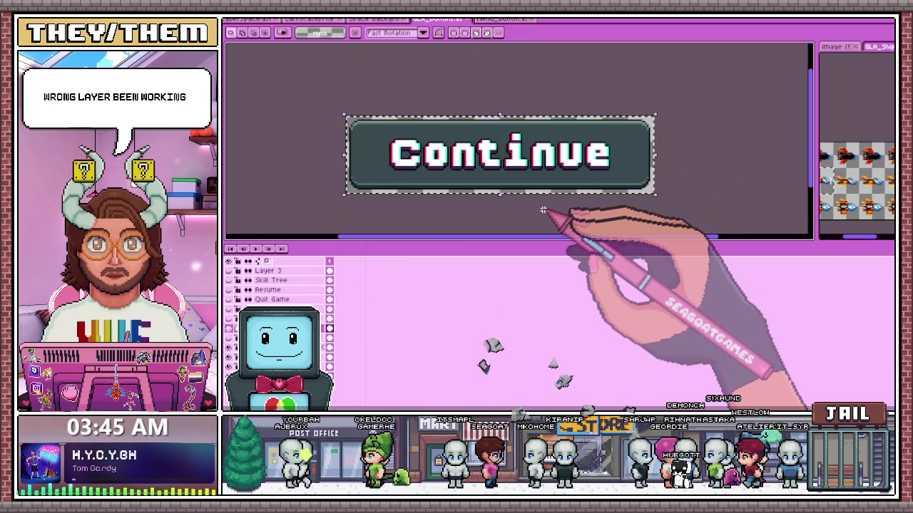
Back on the menu_buttons sheet, line up a Continue copy under the Pressed column's NEW GAME.
{"action": "left_click", "coordinate": [505, 19]}
{"action": "scroll", "coordinate": [403, 132], "scroll_direction": "up", "scroll_amount": 1}
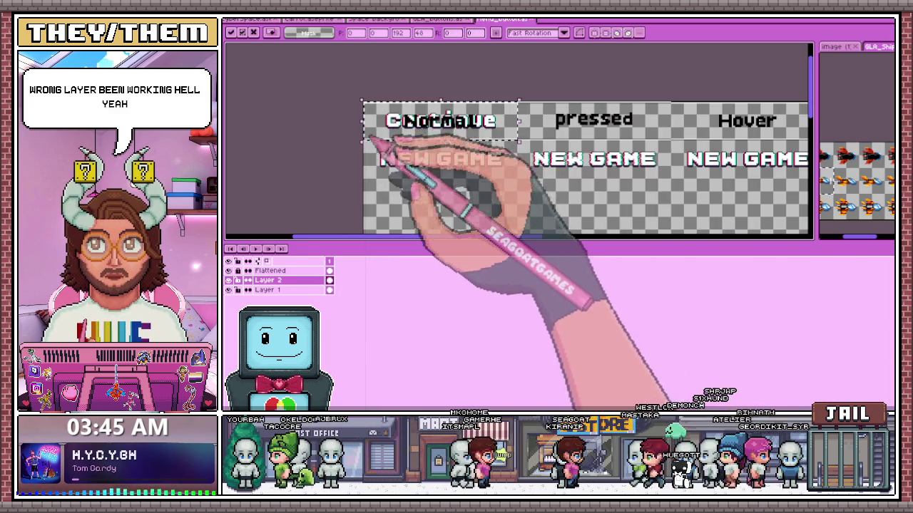
{"action": "scroll", "coordinate": [436, 158], "scroll_direction": "up", "scroll_amount": 3}
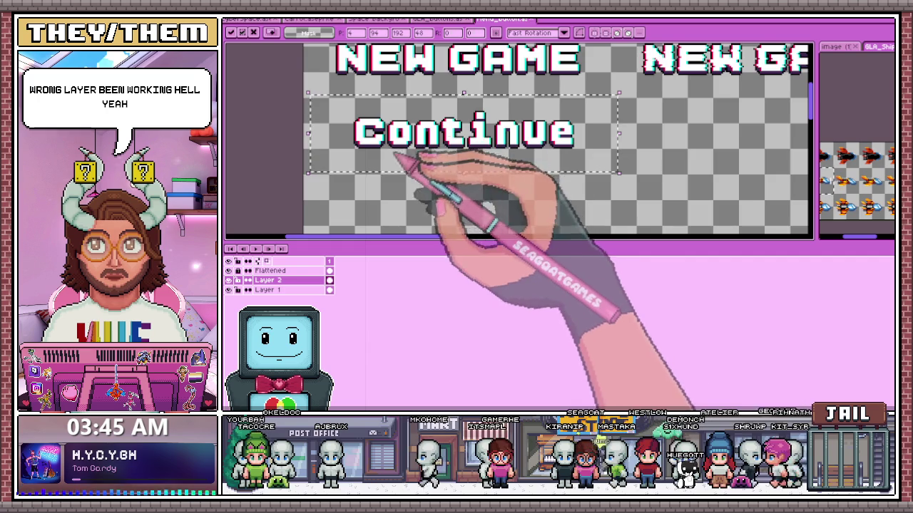
{"action": "scroll", "coordinate": [434, 148], "scroll_direction": "up", "scroll_amount": 1}
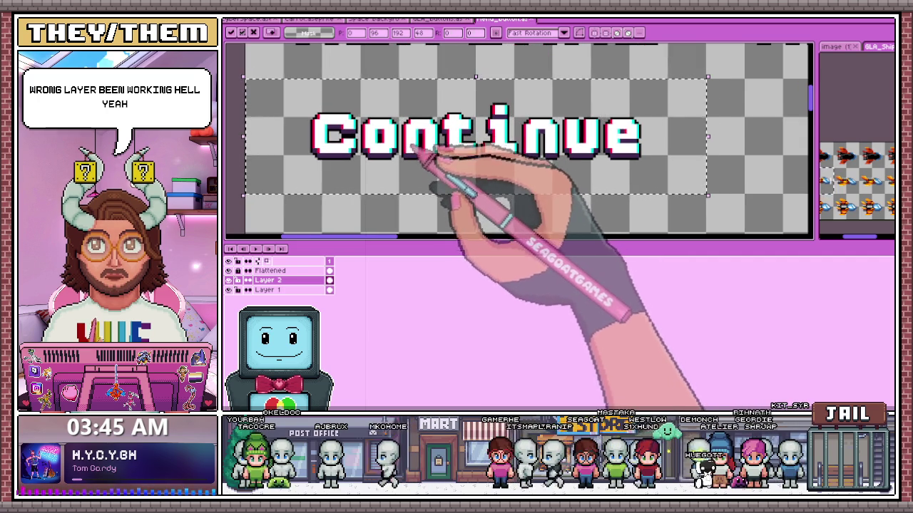
{"action": "scroll", "coordinate": [412, 152], "scroll_direction": "down", "scroll_amount": 3}
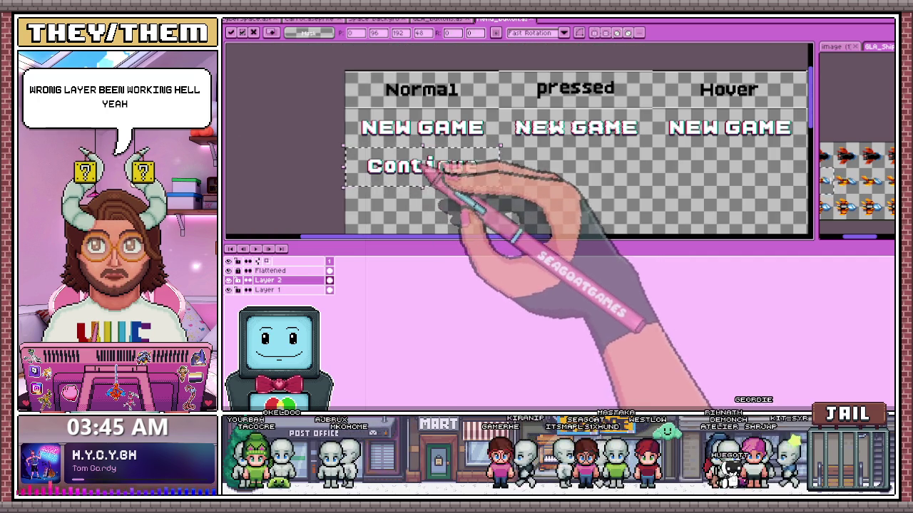
{"action": "scroll", "coordinate": [428, 183], "scroll_direction": "down", "scroll_amount": 1}
{"action": "scroll", "coordinate": [611, 188], "scroll_direction": "up", "scroll_amount": 1}
{"action": "scroll", "coordinate": [592, 179], "scroll_direction": "down", "scroll_amount": 1}
{"action": "scroll", "coordinate": [438, 171], "scroll_direction": "up", "scroll_amount": 1}
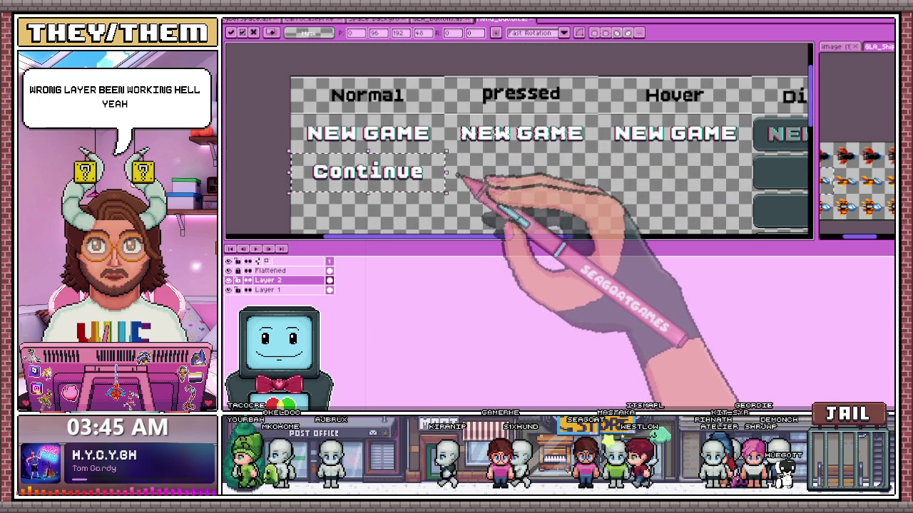
{"action": "left_click_drag", "start_coordinate": [421, 174], "coordinate": [517, 177]}
{"action": "scroll", "coordinate": [521, 173], "scroll_direction": "up", "scroll_amount": 1}
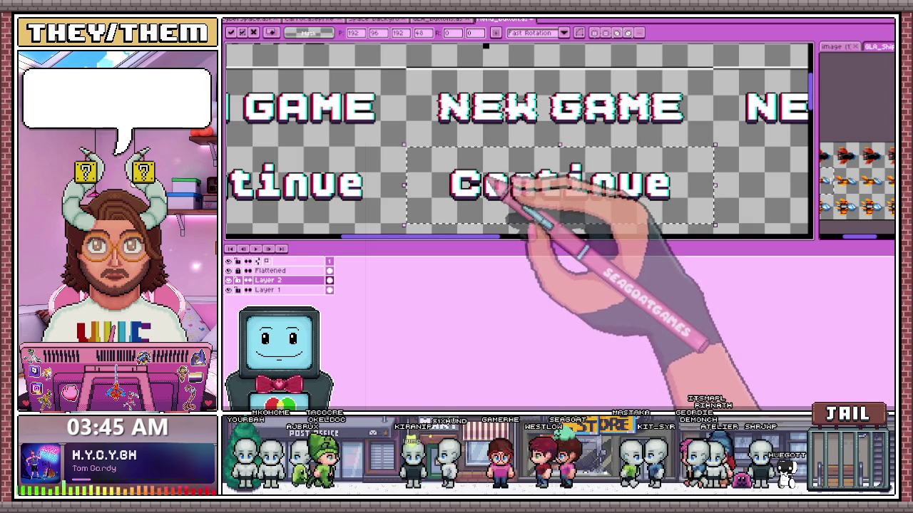
{"action": "scroll", "coordinate": [534, 153], "scroll_direction": "down", "scroll_amount": 2}
{"action": "scroll", "coordinate": [547, 155], "scroll_direction": "up", "scroll_amount": 1}
{"action": "scroll", "coordinate": [546, 151], "scroll_direction": "up", "scroll_amount": 1}
{"action": "mouse_move", "coordinate": [546, 151]}
{"action": "left_mouse_down"}
{"action": "mouse_move", "coordinate": [395, 139]}
{"action": "mouse_move", "coordinate": [409, 140]}
{"action": "left_mouse_up"}
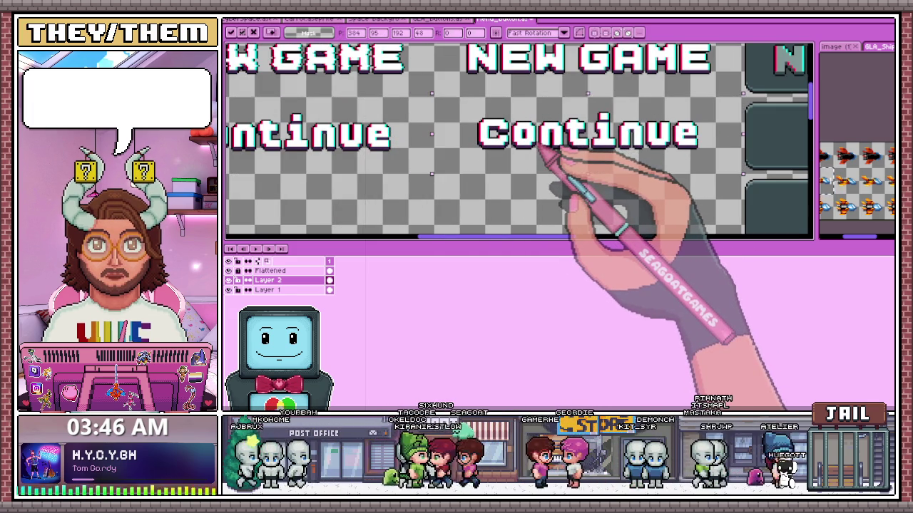
Place a Continue copy under the Hover column's NEW GAME and deselect to drop it.
{"action": "scroll", "coordinate": [648, 188], "scroll_direction": "down", "scroll_amount": 1}
{"action": "scroll", "coordinate": [682, 174], "scroll_direction": "down", "scroll_amount": 1}
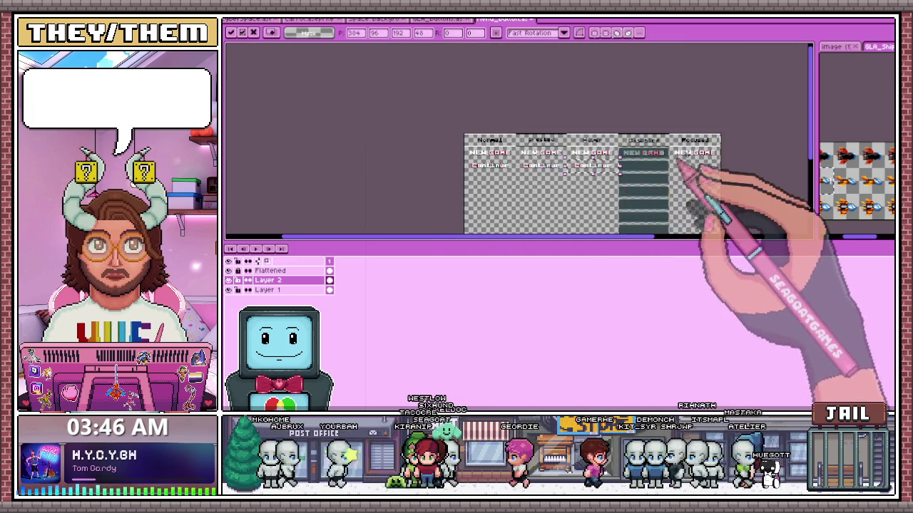
{"action": "scroll", "coordinate": [648, 187], "scroll_direction": "up", "scroll_amount": 1}
{"action": "left_click_drag", "start_coordinate": [492, 178], "coordinate": [585, 179]}
{"action": "scroll", "coordinate": [546, 165], "scroll_direction": "up", "scroll_amount": 2}
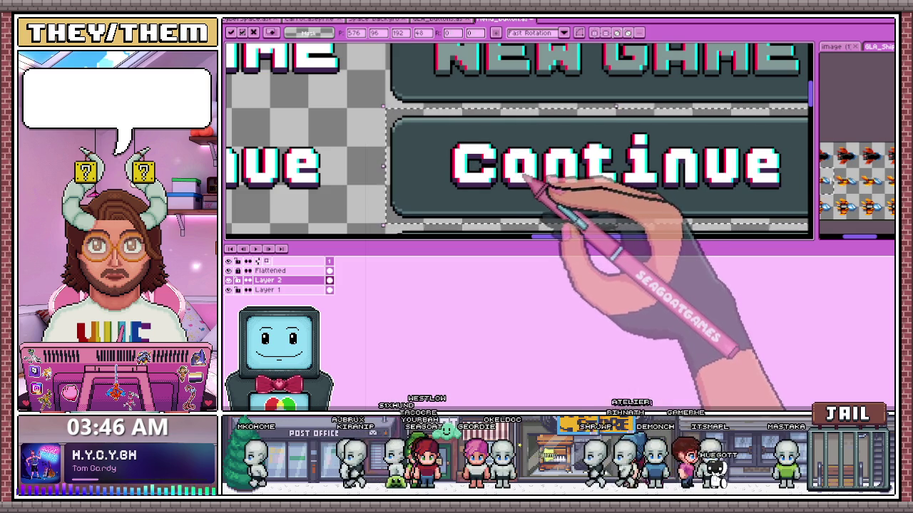
{"action": "scroll", "coordinate": [611, 193], "scroll_direction": "down", "scroll_amount": 3}
{"action": "key", "text": "ctrl+d"}
Place a Continue copy under the Focused NEW GAME, nudging it right and up to centre.
{"action": "scroll", "coordinate": [503, 167], "scroll_direction": "up", "scroll_amount": 2}
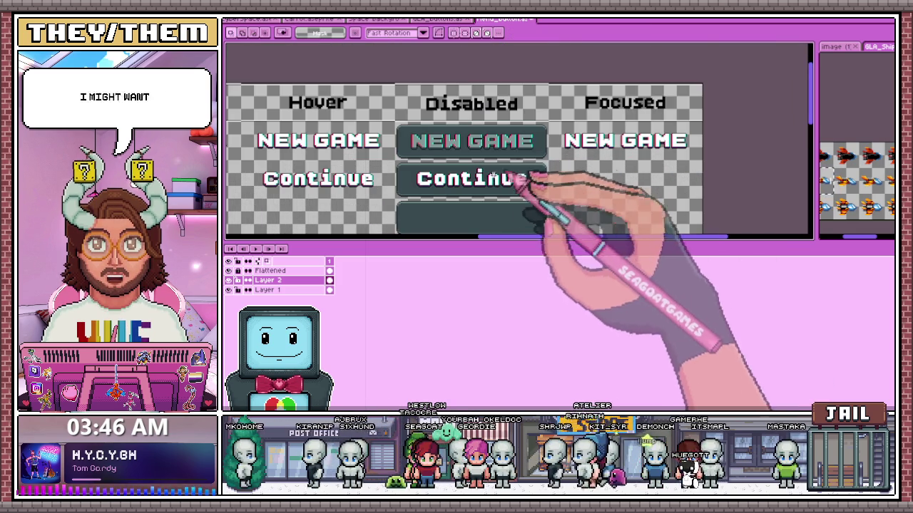
{"action": "scroll", "coordinate": [534, 182], "scroll_direction": "up", "scroll_amount": 1}
{"action": "left_click_drag", "start_coordinate": [438, 164], "coordinate": [597, 174]}
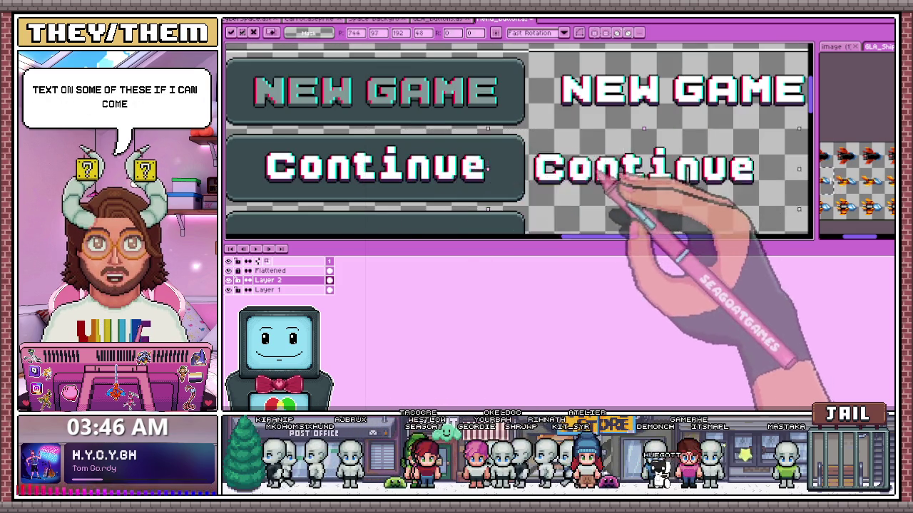
{"action": "scroll", "coordinate": [597, 173], "scroll_direction": "down", "scroll_amount": 2}
{"action": "scroll", "coordinate": [428, 139], "scroll_direction": "up", "scroll_amount": 1}
{"action": "scroll", "coordinate": [463, 153], "scroll_direction": "up", "scroll_amount": 2}
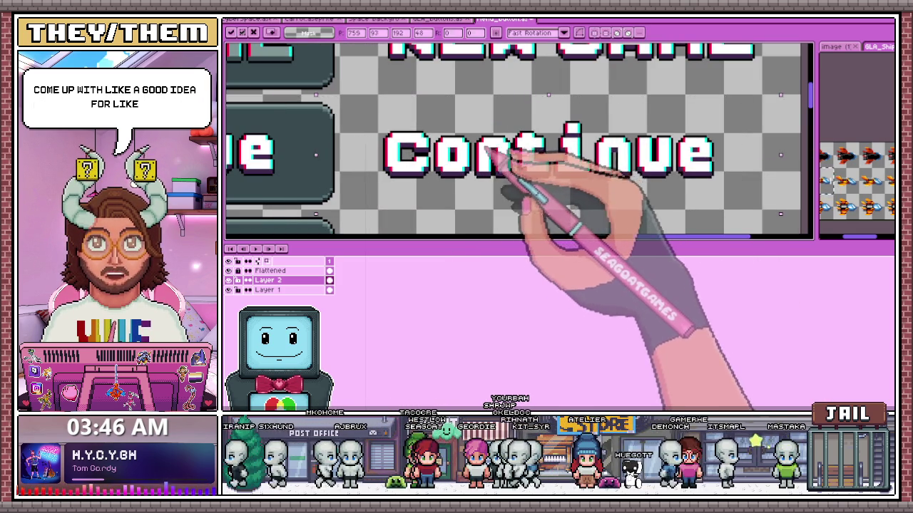
{"action": "key", "text": "Right"}
{"action": "key", "text": "Right"}
{"action": "key", "text": "Right"}
{"action": "key", "text": "Right"}
{"action": "key", "text": "Right"}
{"action": "key", "text": "Right"}
{"action": "key", "text": "Up"}
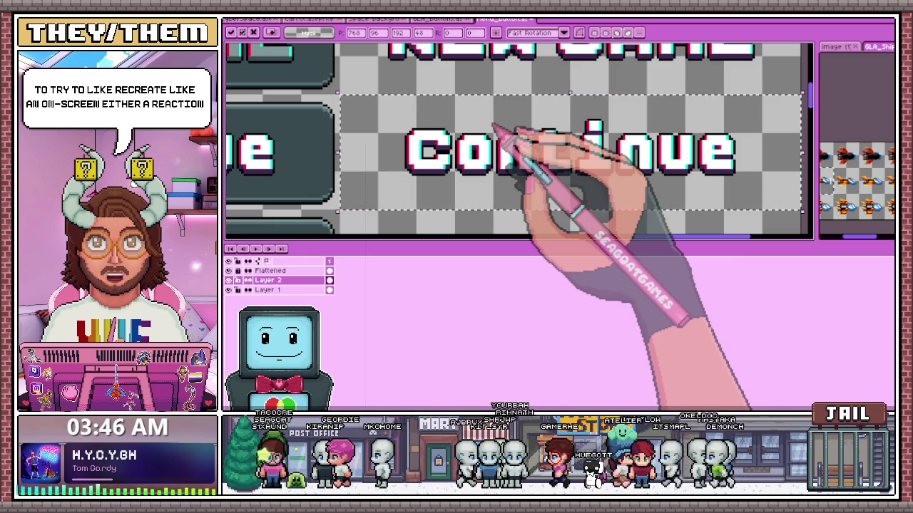
{"action": "scroll", "coordinate": [492, 130], "scroll_direction": "down", "scroll_amount": 2}
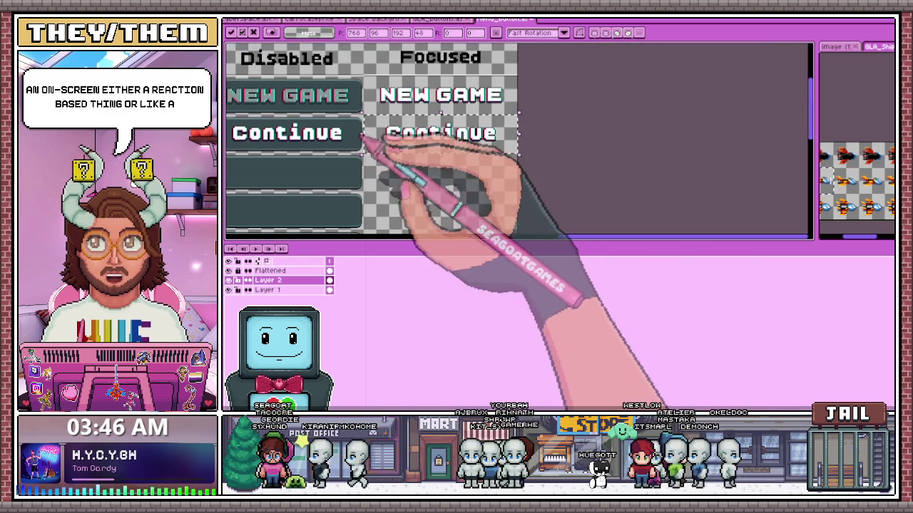
{"action": "scroll", "coordinate": [472, 138], "scroll_direction": "down", "scroll_amount": 1}
{"action": "scroll", "coordinate": [371, 141], "scroll_direction": "up", "scroll_amount": 1}
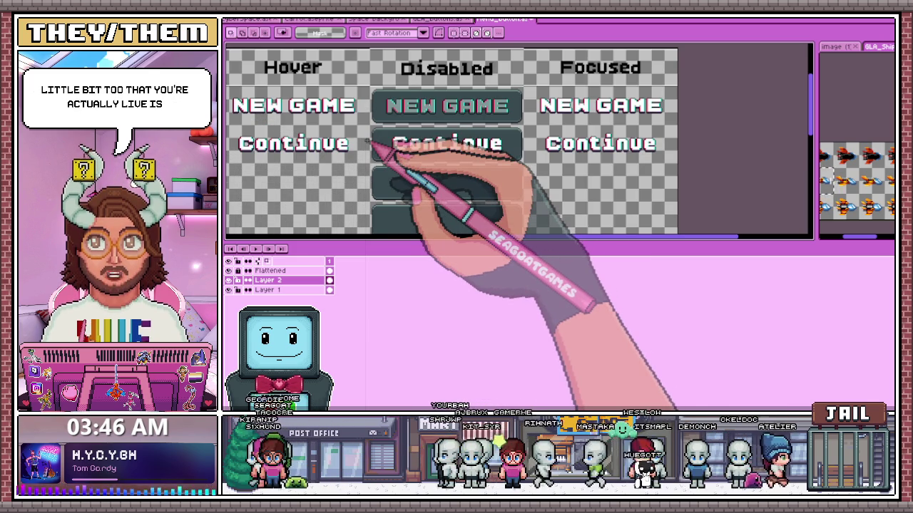
{"action": "scroll", "coordinate": [378, 139], "scroll_direction": "up", "scroll_amount": 2}
{"action": "scroll", "coordinate": [392, 126], "scroll_direction": "down", "scroll_amount": 1}
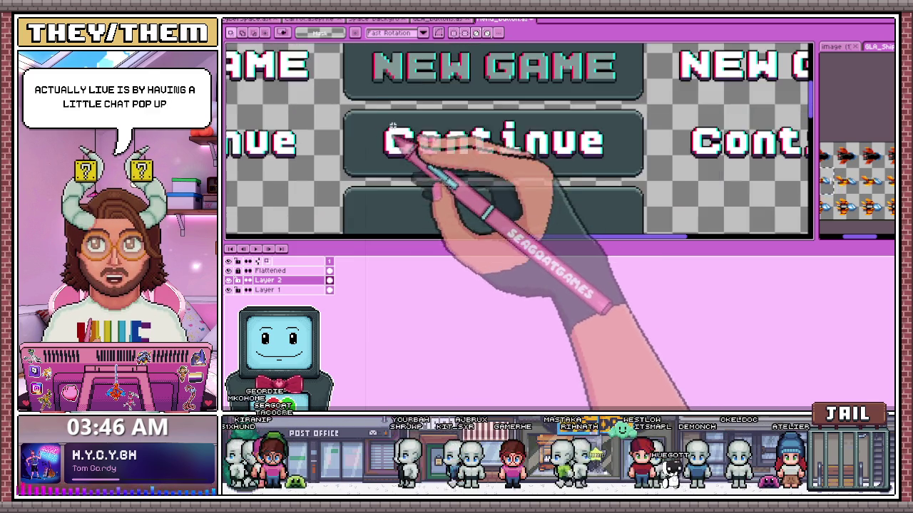
{"action": "scroll", "coordinate": [392, 72], "scroll_direction": "up", "scroll_amount": 1}
{"action": "key", "text": "i"}
{"action": "key", "text": "g"}
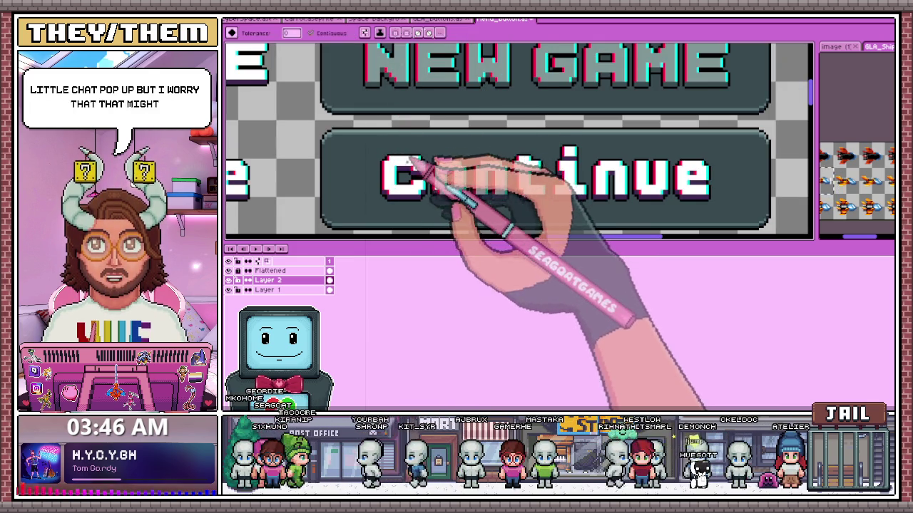
{"action": "scroll", "coordinate": [434, 179], "scroll_direction": "up", "scroll_amount": 1}
{"action": "scroll", "coordinate": [447, 171], "scroll_direction": "down", "scroll_amount": 1}
{"action": "scroll", "coordinate": [443, 171], "scroll_direction": "up", "scroll_amount": 1}
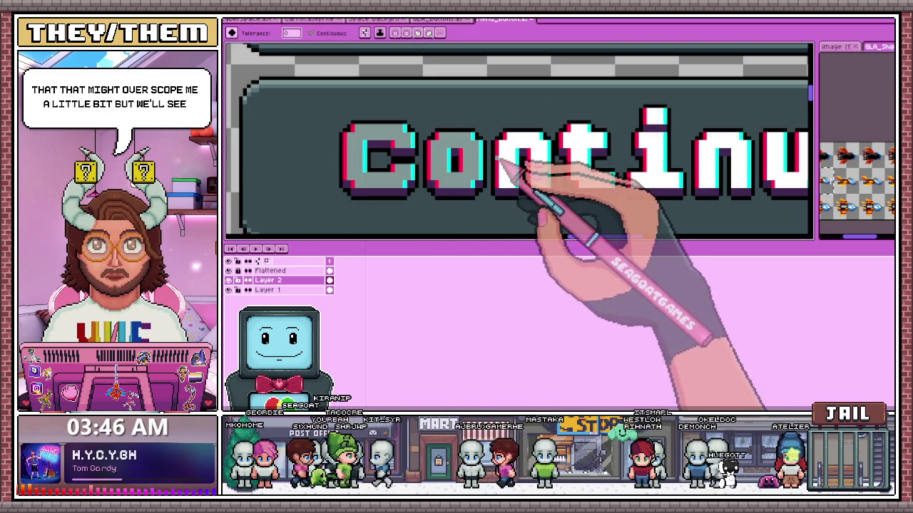
{"action": "scroll", "coordinate": [499, 163], "scroll_direction": "down", "scroll_amount": 1}
{"action": "scroll", "coordinate": [534, 159], "scroll_direction": "up", "scroll_amount": 1}
{"action": "scroll", "coordinate": [547, 163], "scroll_direction": "down", "scroll_amount": 1}
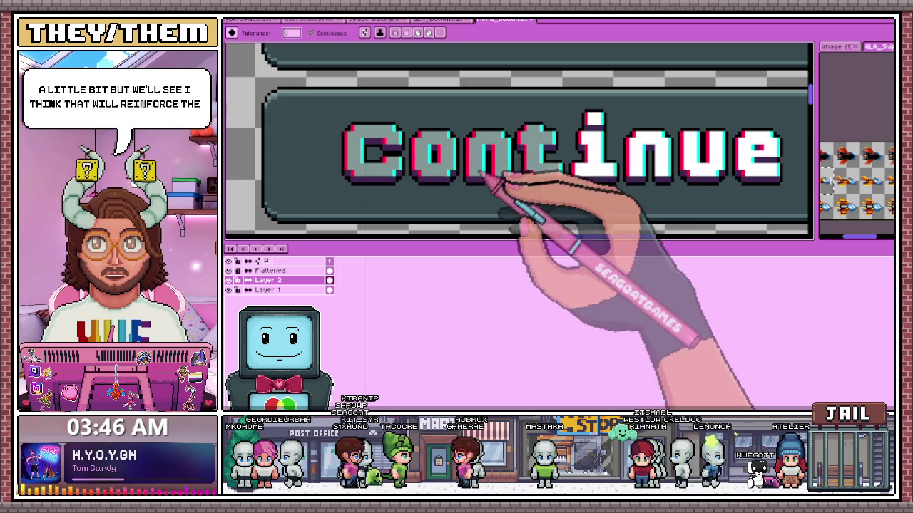
{"action": "scroll", "coordinate": [603, 136], "scroll_direction": "down", "scroll_amount": 1}
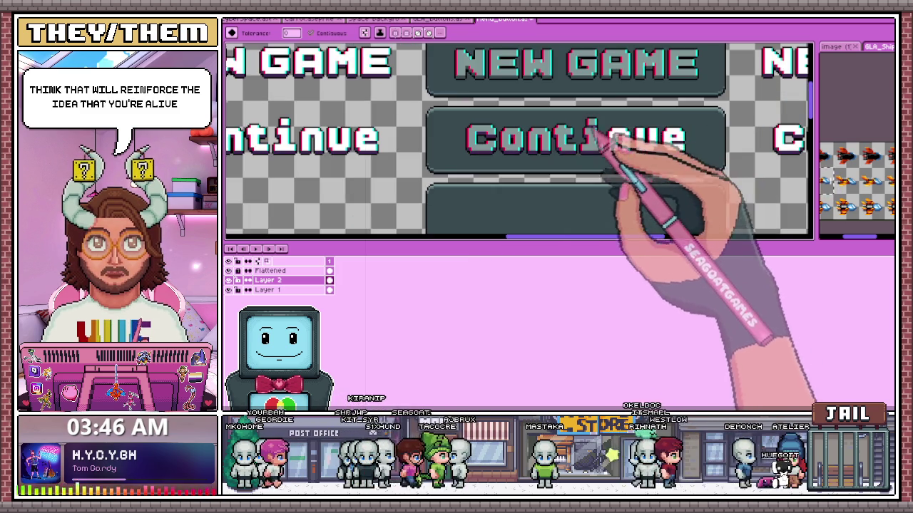
{"action": "scroll", "coordinate": [539, 171], "scroll_direction": "down", "scroll_amount": 2}
{"action": "scroll", "coordinate": [546, 153], "scroll_direction": "up", "scroll_amount": 2}
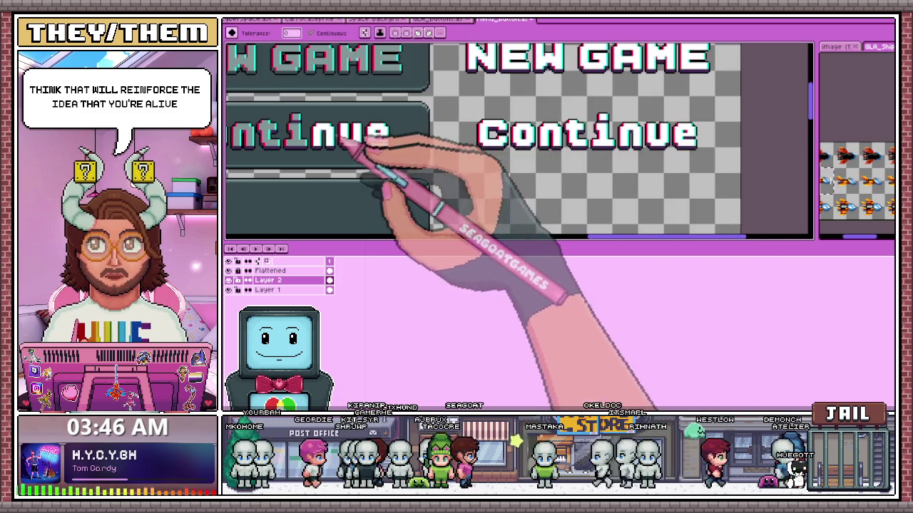
{"action": "scroll", "coordinate": [349, 140], "scroll_direction": "up", "scroll_amount": 1}
{"action": "scroll", "coordinate": [421, 146], "scroll_direction": "down", "scroll_amount": 1}
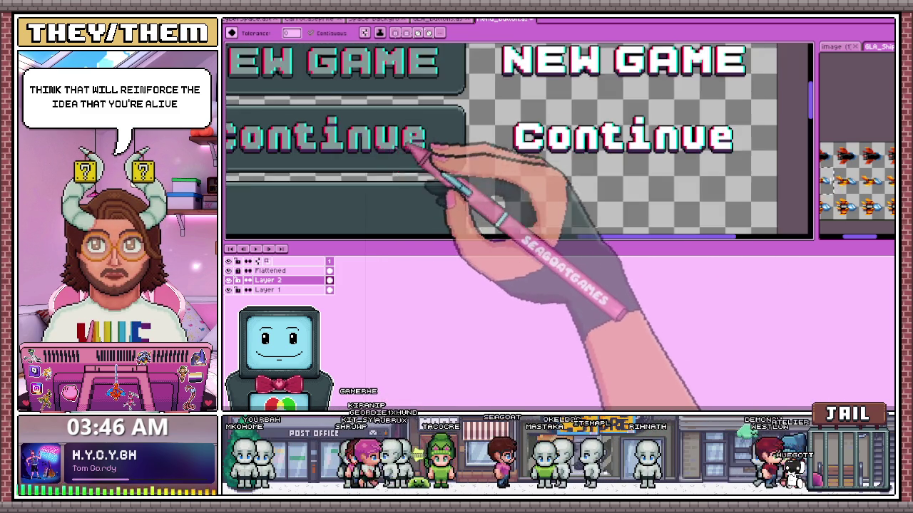
{"action": "scroll", "coordinate": [425, 140], "scroll_direction": "down", "scroll_amount": 2}
{"action": "scroll", "coordinate": [350, 112], "scroll_direction": "up", "scroll_amount": 1}
{"action": "scroll", "coordinate": [407, 127], "scroll_direction": "up", "scroll_amount": 2}
{"action": "scroll", "coordinate": [481, 122], "scroll_direction": "up", "scroll_amount": 1}
{"action": "key", "text": "i"}
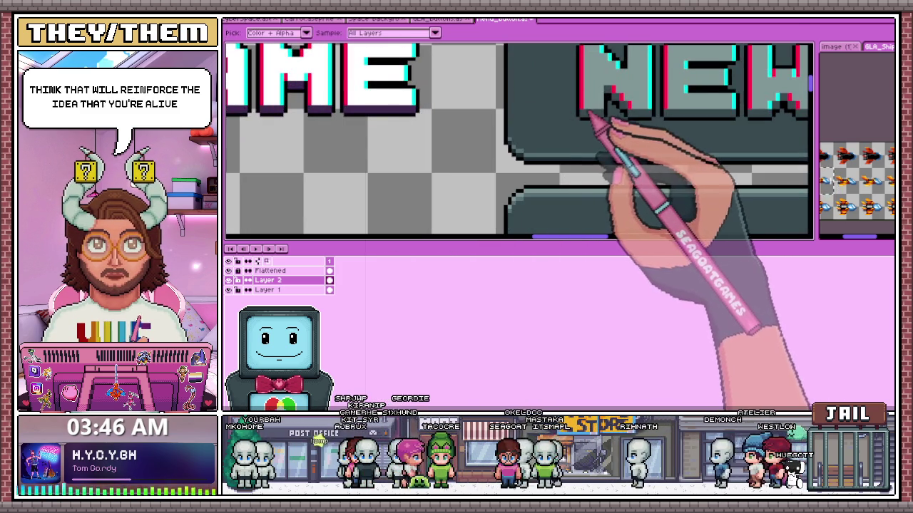
{"action": "scroll", "coordinate": [499, 128], "scroll_direction": "down", "scroll_amount": 2}
{"action": "scroll", "coordinate": [536, 198], "scroll_direction": "up", "scroll_amount": 2}
{"action": "key", "text": "g"}
{"action": "scroll", "coordinate": [499, 204], "scroll_direction": "up", "scroll_amount": 1}
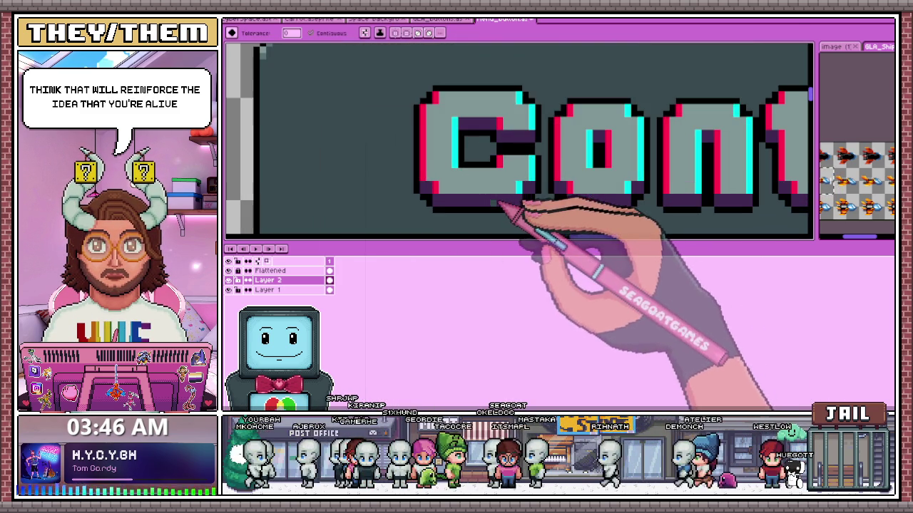
{"action": "scroll", "coordinate": [495, 126], "scroll_direction": "down", "scroll_amount": 1}
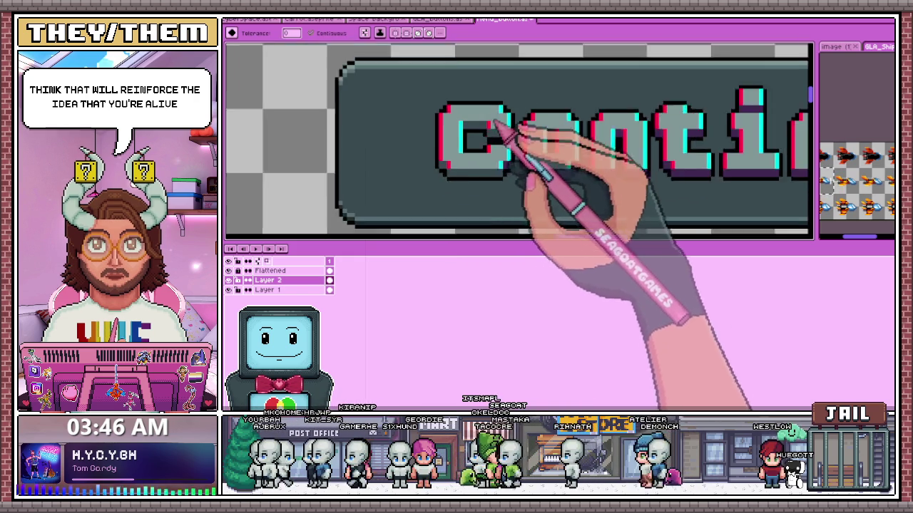
{"action": "scroll", "coordinate": [520, 190], "scroll_direction": "up", "scroll_amount": 1}
{"action": "scroll", "coordinate": [367, 122], "scroll_direction": "down", "scroll_amount": 1}
{"action": "scroll", "coordinate": [500, 157], "scroll_direction": "down", "scroll_amount": 1}
{"action": "scroll", "coordinate": [452, 179], "scroll_direction": "up", "scroll_amount": 1}
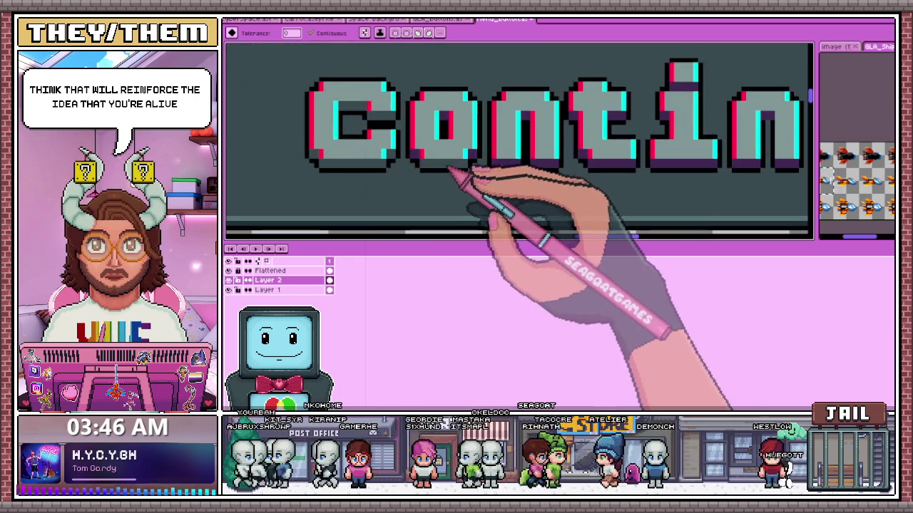
{"action": "scroll", "coordinate": [409, 159], "scroll_direction": "up", "scroll_amount": 2}
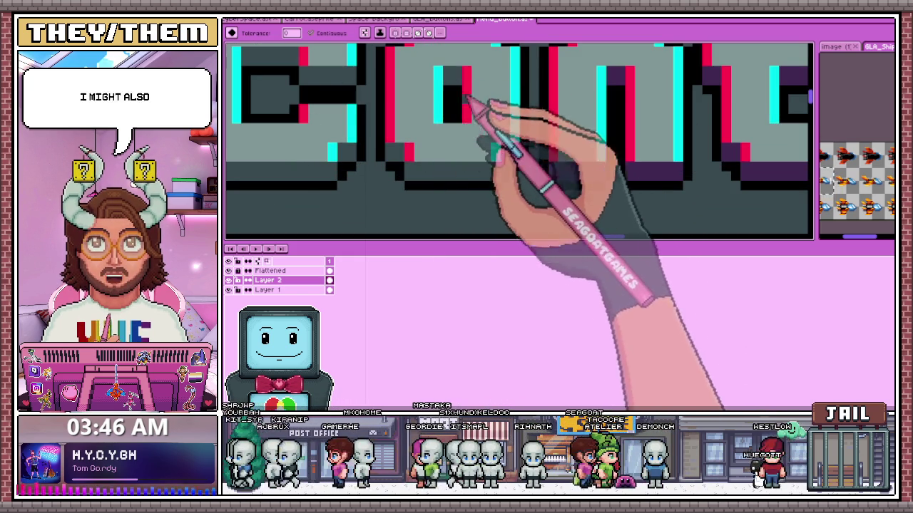
{"action": "scroll", "coordinate": [516, 155], "scroll_direction": "down", "scroll_amount": 2}
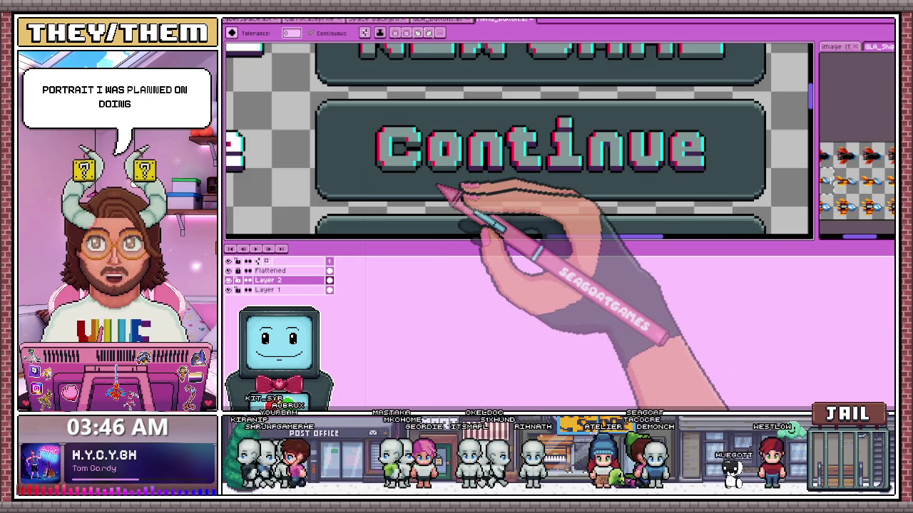
{"action": "scroll", "coordinate": [456, 178], "scroll_direction": "up", "scroll_amount": 2}
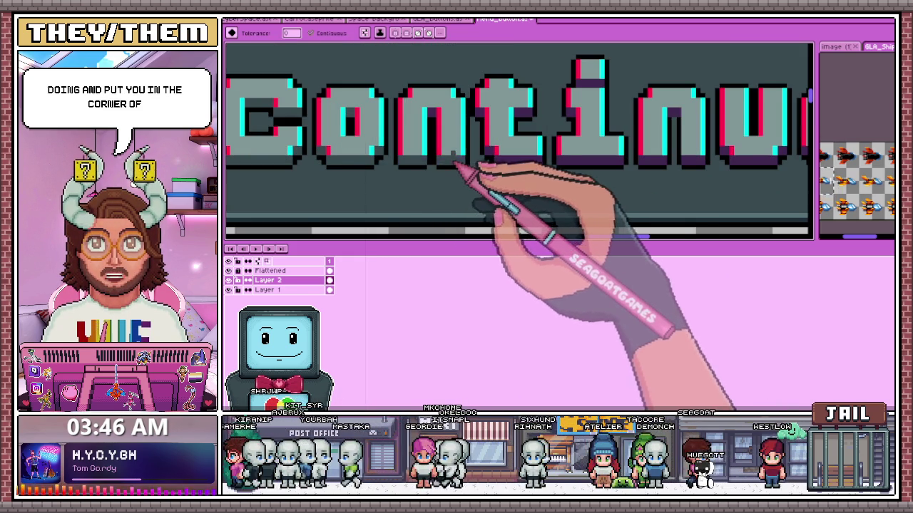
{"action": "scroll", "coordinate": [458, 165], "scroll_direction": "up", "scroll_amount": 2}
{"action": "scroll", "coordinate": [438, 119], "scroll_direction": "down", "scroll_amount": 2}
{"action": "scroll", "coordinate": [471, 114], "scroll_direction": "up", "scroll_amount": 3}
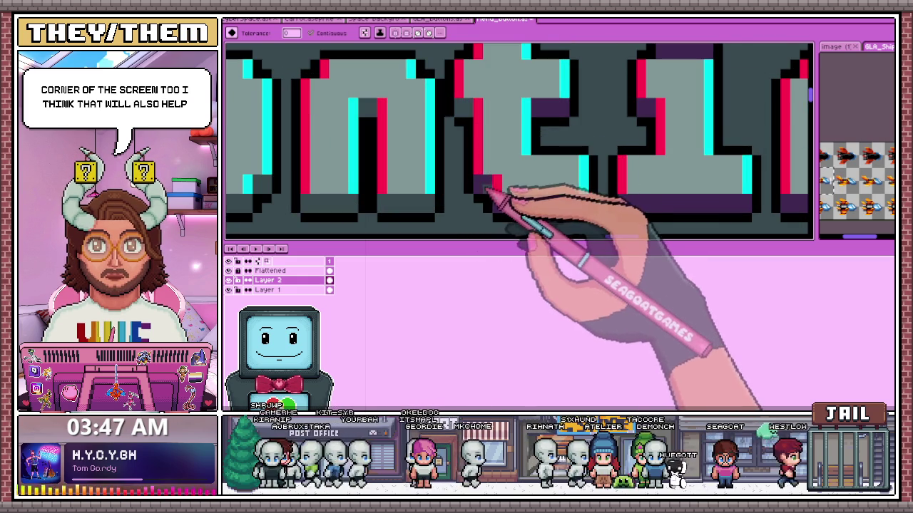
{"action": "scroll", "coordinate": [542, 113], "scroll_direction": "down", "scroll_amount": 3}
{"action": "scroll", "coordinate": [500, 151], "scroll_direction": "up", "scroll_amount": 1}
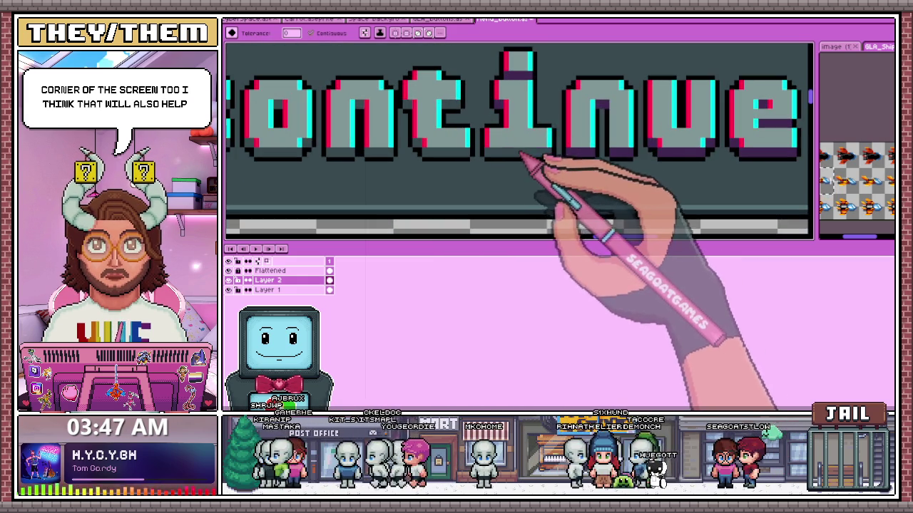
{"action": "scroll", "coordinate": [505, 107], "scroll_direction": "down", "scroll_amount": 1}
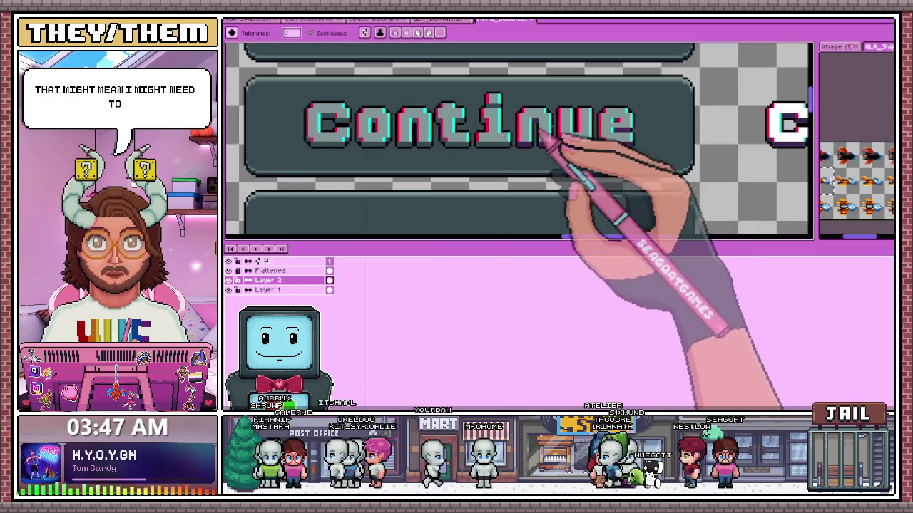
{"action": "scroll", "coordinate": [526, 142], "scroll_direction": "up", "scroll_amount": 2}
{"action": "scroll", "coordinate": [520, 100], "scroll_direction": "down", "scroll_amount": 1}
{"action": "scroll", "coordinate": [595, 127], "scroll_direction": "down", "scroll_amount": 1}
{"action": "scroll", "coordinate": [495, 92], "scroll_direction": "up", "scroll_amount": 2}
{"action": "scroll", "coordinate": [408, 123], "scroll_direction": "up", "scroll_amount": 3}
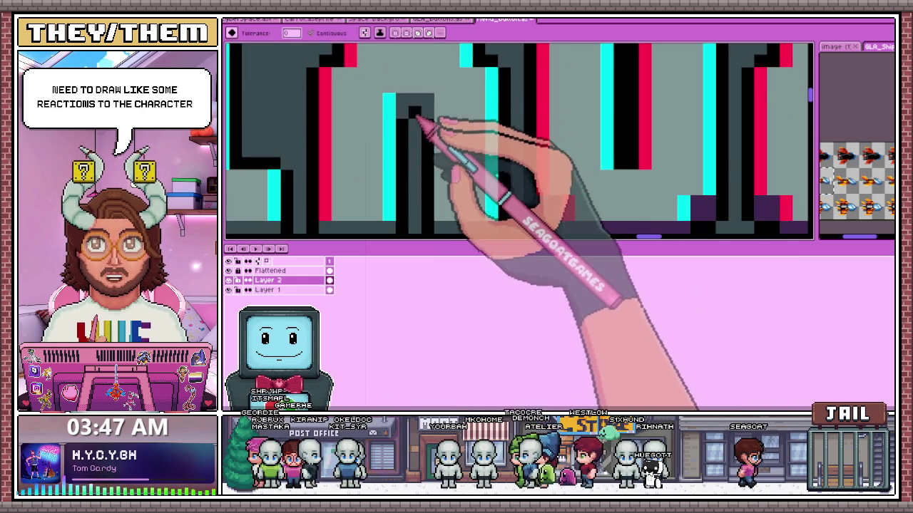
{"action": "scroll", "coordinate": [428, 128], "scroll_direction": "down", "scroll_amount": 2}
{"action": "scroll", "coordinate": [449, 147], "scroll_direction": "down", "scroll_amount": 1}
{"action": "scroll", "coordinate": [471, 167], "scroll_direction": "down", "scroll_amount": 1}
{"action": "scroll", "coordinate": [619, 165], "scroll_direction": "up", "scroll_amount": 1}
{"action": "scroll", "coordinate": [642, 160], "scroll_direction": "up", "scroll_amount": 2}
{"action": "scroll", "coordinate": [649, 150], "scroll_direction": "up", "scroll_amount": 1}
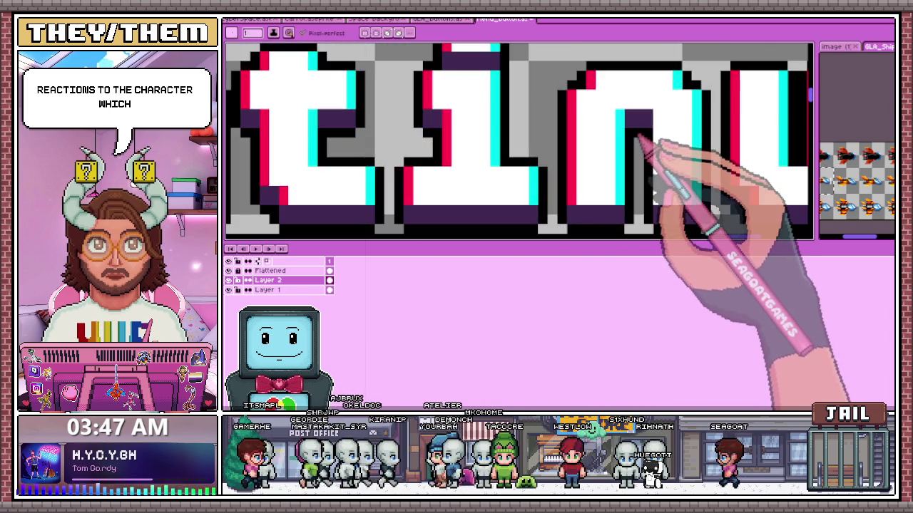
{"action": "scroll", "coordinate": [671, 107], "scroll_direction": "down", "scroll_amount": 1}
{"action": "scroll", "coordinate": [606, 114], "scroll_direction": "down", "scroll_amount": 2}
{"action": "scroll", "coordinate": [318, 110], "scroll_direction": "down", "scroll_amount": 2}
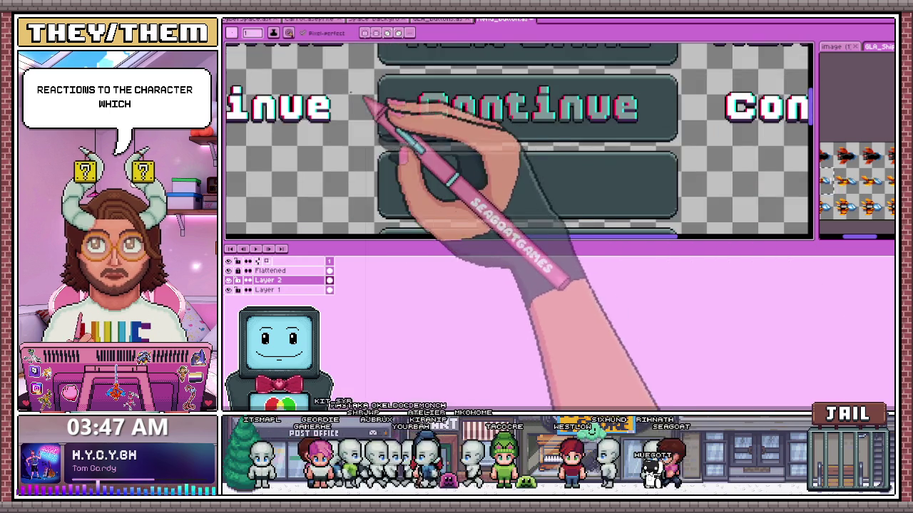
{"action": "scroll", "coordinate": [456, 96], "scroll_direction": "up", "scroll_amount": 3}
{"action": "scroll", "coordinate": [460, 107], "scroll_direction": "up", "scroll_amount": 1}
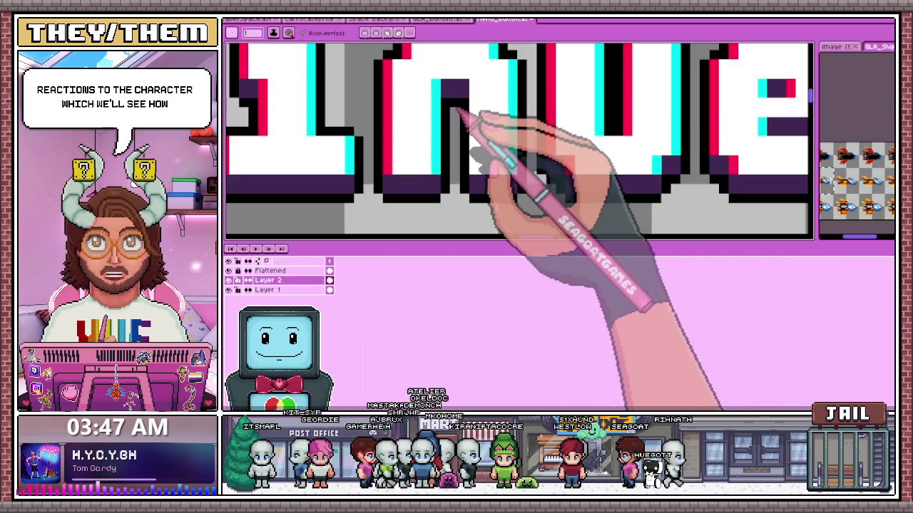
{"action": "scroll", "coordinate": [499, 136], "scroll_direction": "down", "scroll_amount": 1}
{"action": "scroll", "coordinate": [503, 143], "scroll_direction": "down", "scroll_amount": 1}
{"action": "scroll", "coordinate": [399, 125], "scroll_direction": "down", "scroll_amount": 1}
{"action": "scroll", "coordinate": [342, 107], "scroll_direction": "up", "scroll_amount": 3}
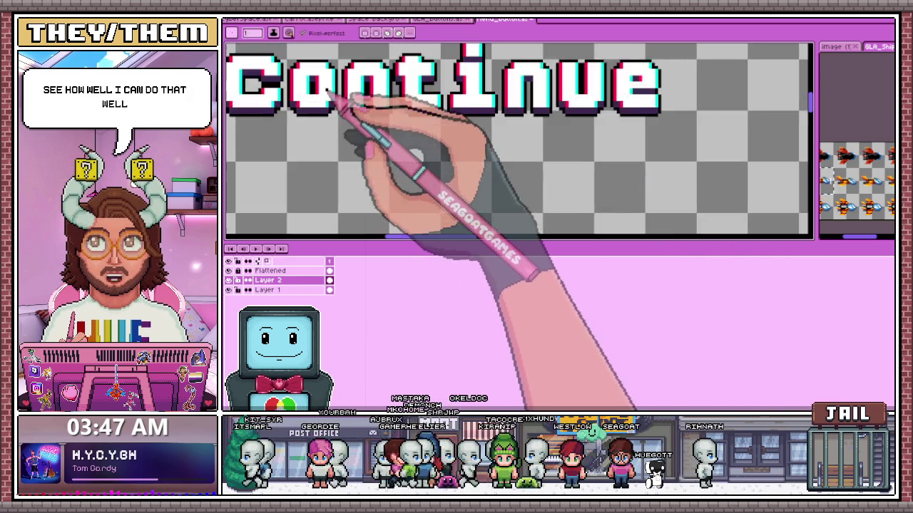
{"action": "scroll", "coordinate": [400, 92], "scroll_direction": "up", "scroll_amount": 1}
{"action": "scroll", "coordinate": [378, 93], "scroll_direction": "down", "scroll_amount": 1}
{"action": "scroll", "coordinate": [400, 171], "scroll_direction": "down", "scroll_amount": 1}
{"action": "scroll", "coordinate": [407, 176], "scroll_direction": "down", "scroll_amount": 2}
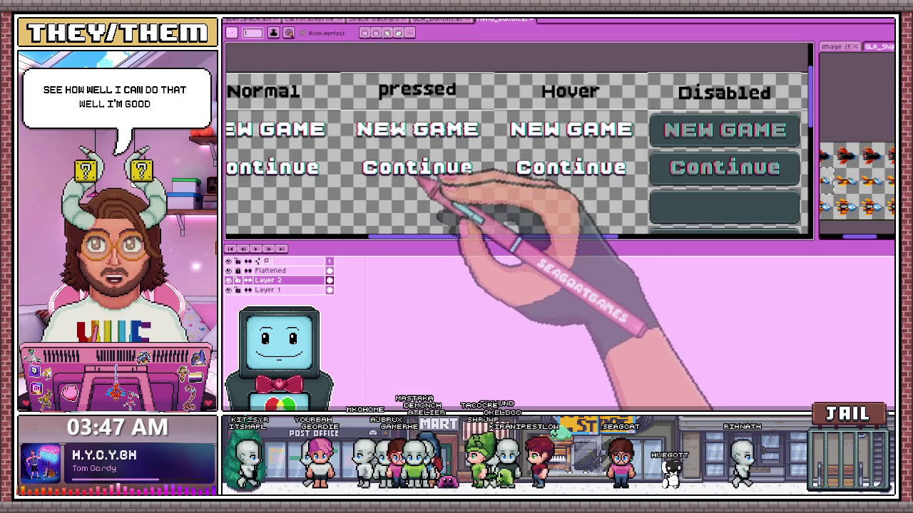
{"action": "scroll", "coordinate": [378, 174], "scroll_direction": "up", "scroll_amount": 3}
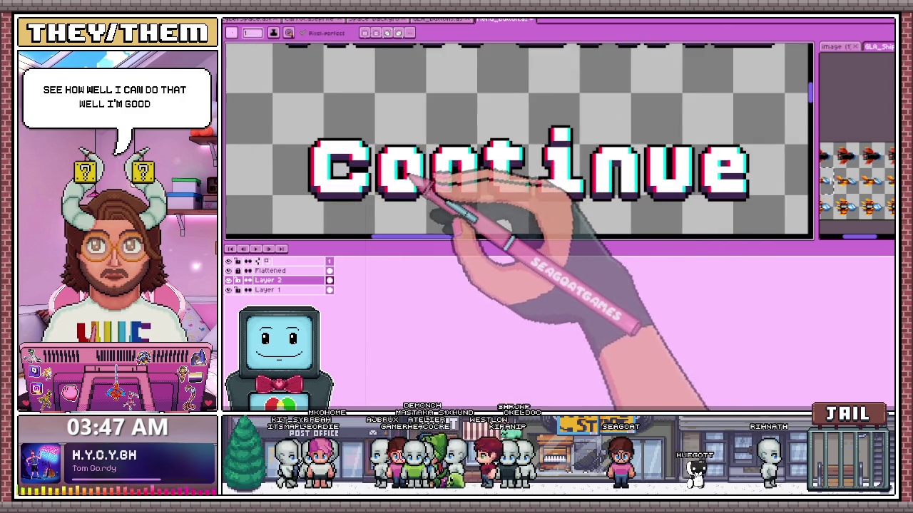
{"action": "scroll", "coordinate": [456, 177], "scroll_direction": "down", "scroll_amount": 2}
{"action": "scroll", "coordinate": [407, 179], "scroll_direction": "down", "scroll_amount": 1}
{"action": "scroll", "coordinate": [310, 180], "scroll_direction": "up", "scroll_amount": 2}
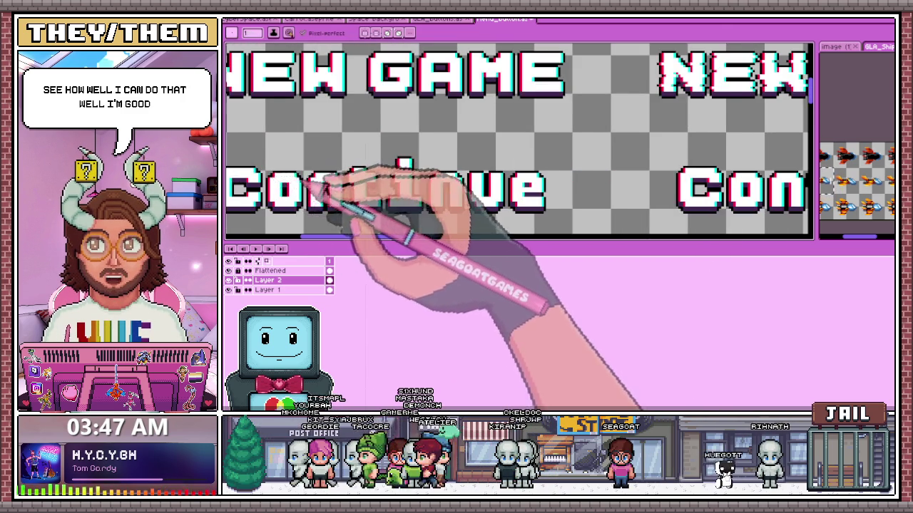
{"action": "scroll", "coordinate": [314, 180], "scroll_direction": "down", "scroll_amount": 2}
{"action": "scroll", "coordinate": [321, 180], "scroll_direction": "down", "scroll_amount": 1}
{"action": "scroll", "coordinate": [514, 185], "scroll_direction": "up", "scroll_amount": 2}
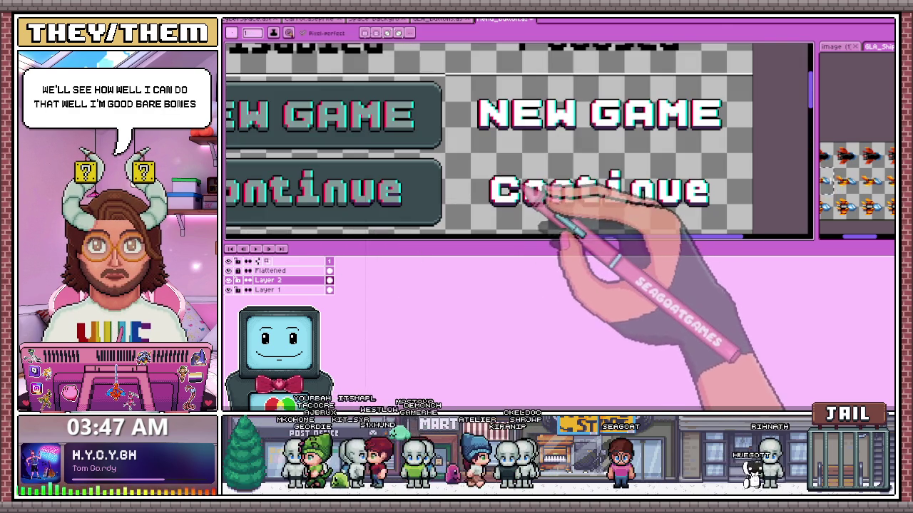
{"action": "scroll", "coordinate": [527, 151], "scroll_direction": "down", "scroll_amount": 2}
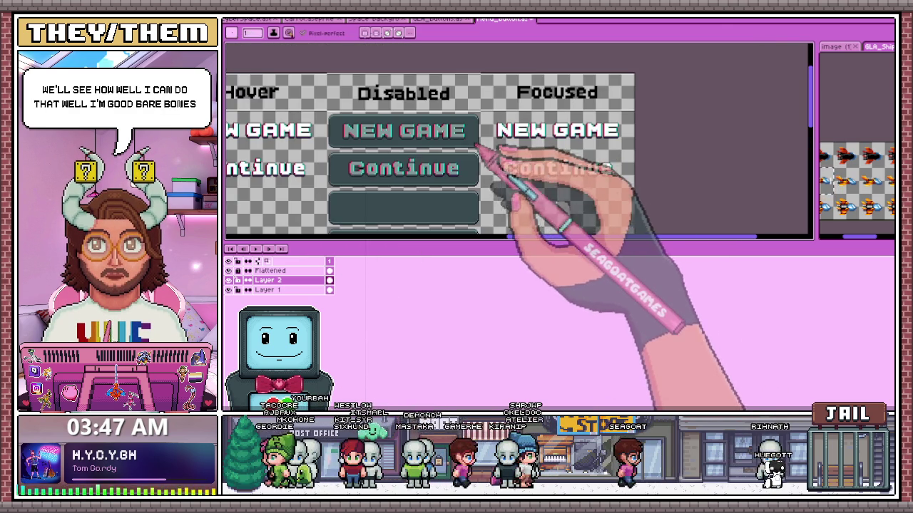
{"action": "scroll", "coordinate": [307, 175], "scroll_direction": "up", "scroll_amount": 2}
{"action": "scroll", "coordinate": [278, 160], "scroll_direction": "up", "scroll_amount": 1}
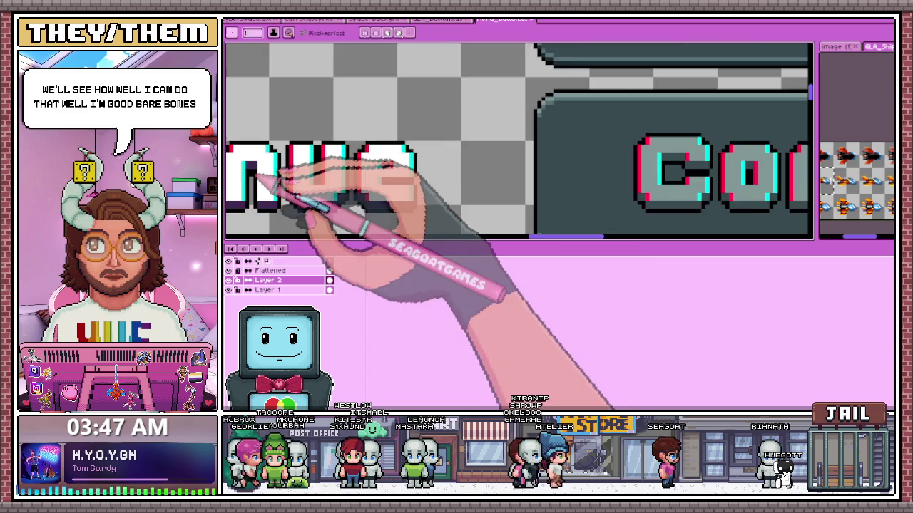
{"action": "scroll", "coordinate": [463, 92], "scroll_direction": "down", "scroll_amount": 3}
{"action": "scroll", "coordinate": [346, 147], "scroll_direction": "up", "scroll_amount": 2}
{"action": "scroll", "coordinate": [479, 122], "scroll_direction": "up", "scroll_amount": 2}
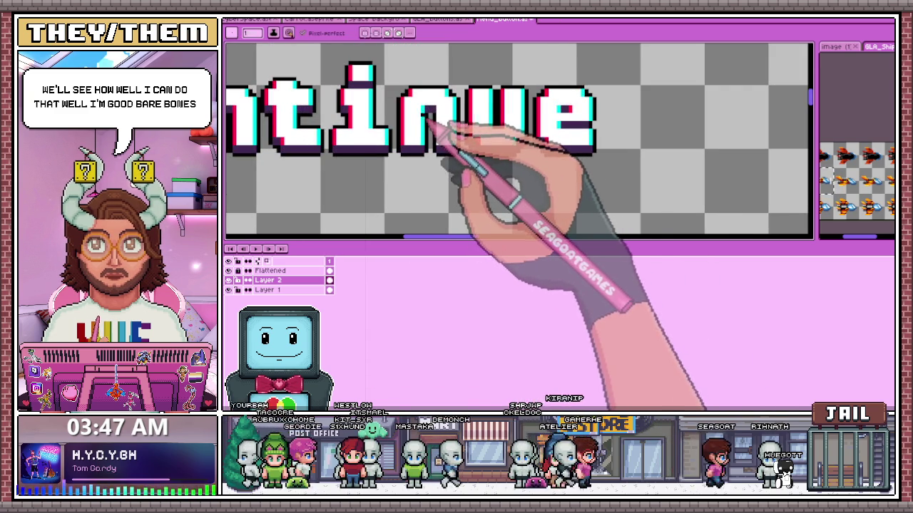
{"action": "scroll", "coordinate": [435, 123], "scroll_direction": "down", "scroll_amount": 1}
{"action": "scroll", "coordinate": [489, 163], "scroll_direction": "down", "scroll_amount": 1}
{"action": "scroll", "coordinate": [377, 152], "scroll_direction": "up", "scroll_amount": 1}
{"action": "scroll", "coordinate": [438, 173], "scroll_direction": "up", "scroll_amount": 1}
{"action": "scroll", "coordinate": [428, 163], "scroll_direction": "up", "scroll_amount": 1}
{"action": "scroll", "coordinate": [431, 166], "scroll_direction": "down", "scroll_amount": 1}
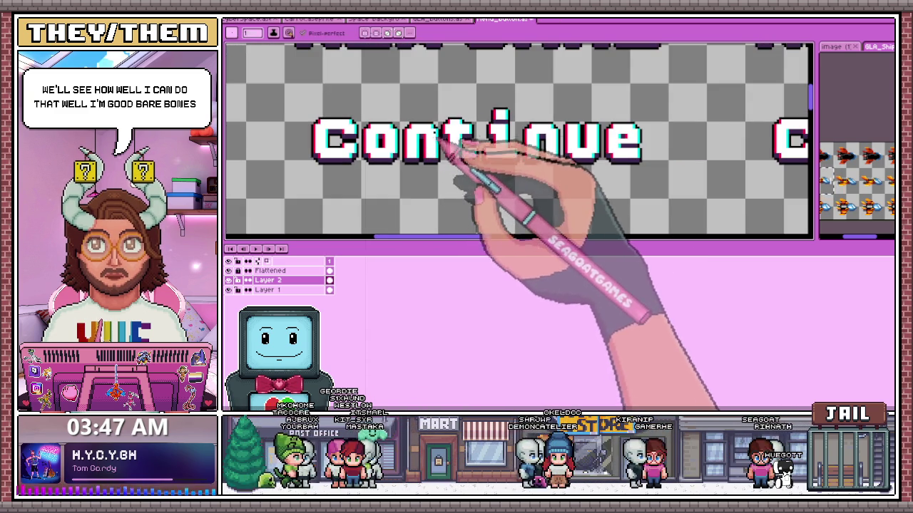
{"action": "scroll", "coordinate": [457, 164], "scroll_direction": "down", "scroll_amount": 1}
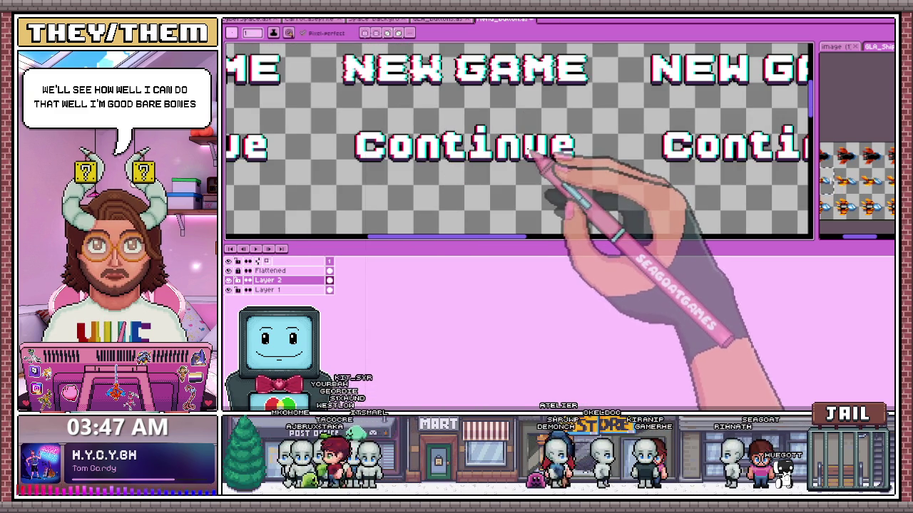
{"action": "scroll", "coordinate": [463, 167], "scroll_direction": "down", "scroll_amount": 1}
{"action": "scroll", "coordinate": [328, 150], "scroll_direction": "up", "scroll_amount": 1}
{"action": "scroll", "coordinate": [343, 146], "scroll_direction": "up", "scroll_amount": 1}
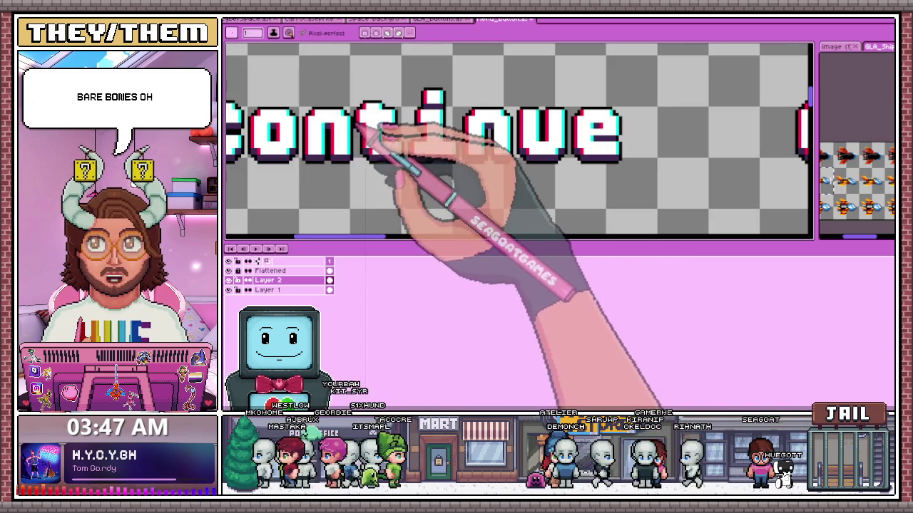
{"action": "scroll", "coordinate": [449, 144], "scroll_direction": "down", "scroll_amount": 1}
{"action": "scroll", "coordinate": [429, 151], "scroll_direction": "up", "scroll_amount": 1}
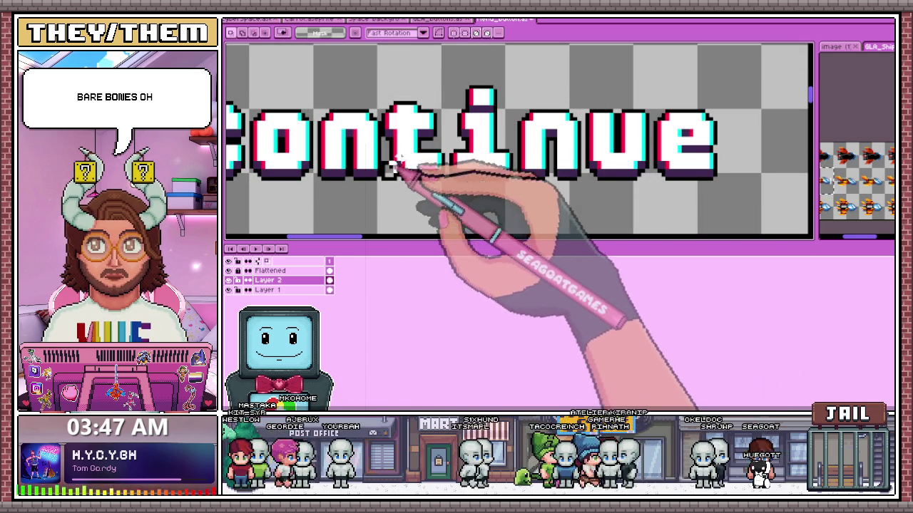
Select the Continue lettering in the first column and shift it one pixel right.
{"action": "left_click_drag", "start_coordinate": [380, 181], "coordinate": [767, 60]}
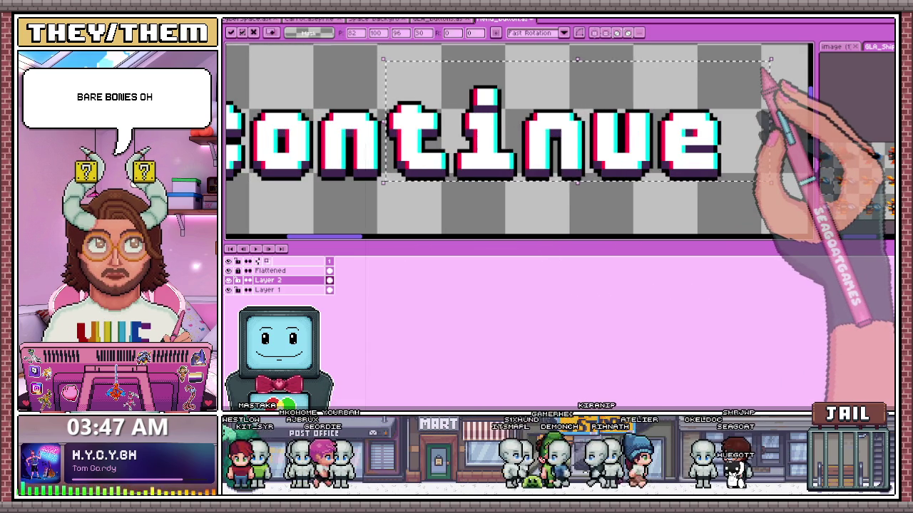
{"action": "scroll", "coordinate": [428, 168], "scroll_direction": "down", "scroll_amount": 2}
{"action": "scroll", "coordinate": [435, 132], "scroll_direction": "up", "scroll_amount": 1}
{"action": "scroll", "coordinate": [392, 100], "scroll_direction": "up", "scroll_amount": 1}
{"action": "left_click_drag", "start_coordinate": [376, 73], "coordinate": [675, 171]}
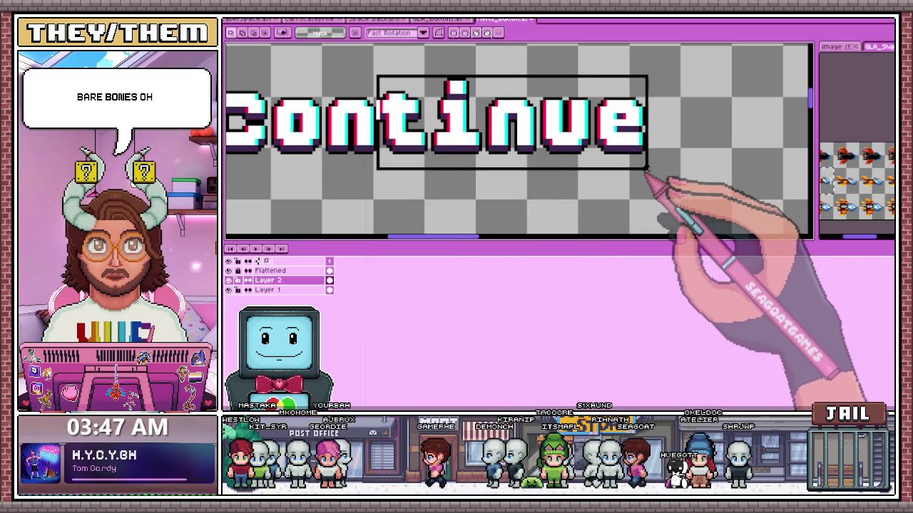
{"action": "key", "text": "Right"}
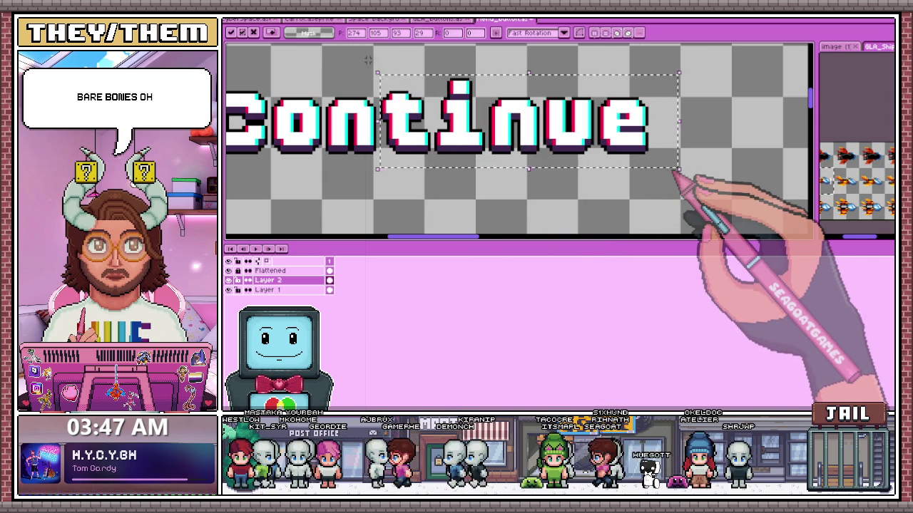
{"action": "scroll", "coordinate": [676, 173], "scroll_direction": "down", "scroll_amount": 2}
{"action": "scroll", "coordinate": [469, 143], "scroll_direction": "up", "scroll_amount": 1}
{"action": "scroll", "coordinate": [456, 135], "scroll_direction": "up", "scroll_amount": 1}
{"action": "left_click", "coordinate": [444, 128]}
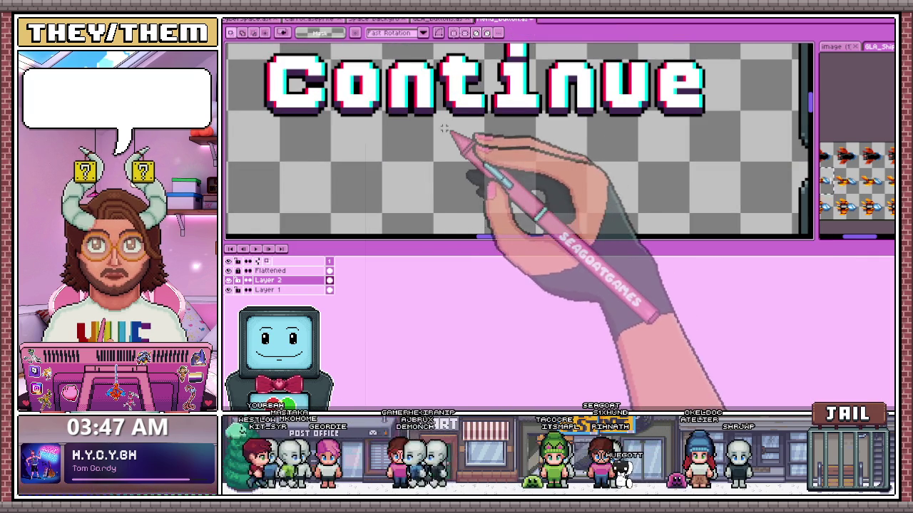
Marquee-select a strip of the Continue lettering, then most of the word, for slicing.
{"action": "left_click_drag", "start_coordinate": [438, 121], "coordinate": [615, 50]}
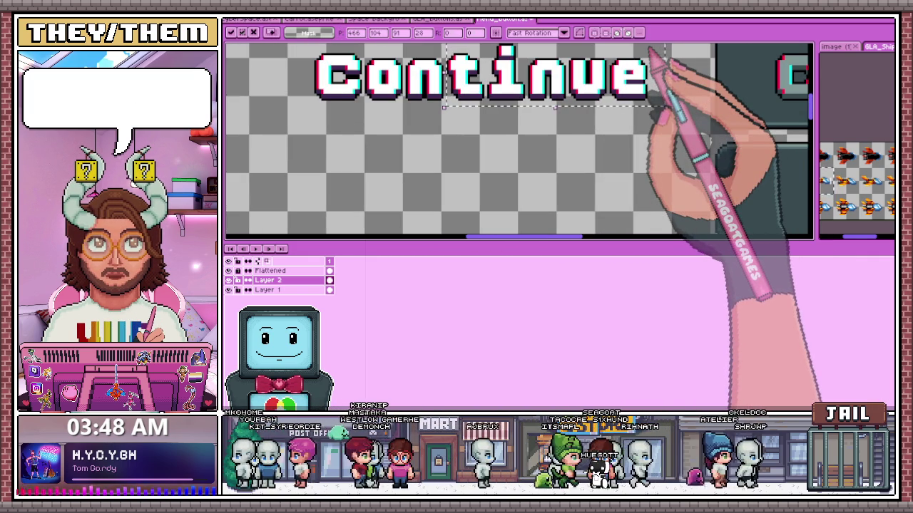
{"action": "scroll", "coordinate": [385, 140], "scroll_direction": "down", "scroll_amount": 1}
{"action": "scroll", "coordinate": [442, 161], "scroll_direction": "down", "scroll_amount": 2}
{"action": "scroll", "coordinate": [510, 138], "scroll_direction": "up", "scroll_amount": 2}
{"action": "scroll", "coordinate": [377, 127], "scroll_direction": "up", "scroll_amount": 1}
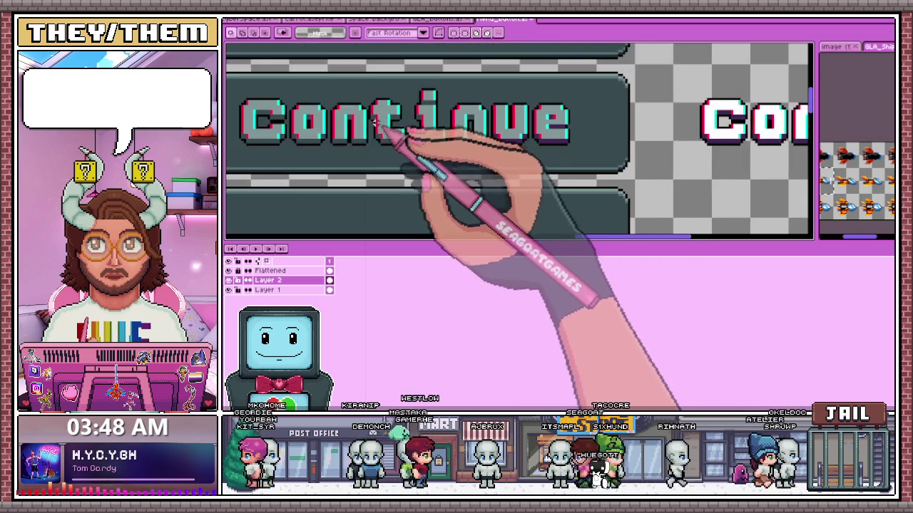
{"action": "scroll", "coordinate": [371, 111], "scroll_direction": "up", "scroll_amount": 1}
{"action": "scroll", "coordinate": [368, 107], "scroll_direction": "up", "scroll_amount": 1}
{"action": "left_click_drag", "start_coordinate": [365, 69], "coordinate": [716, 182]}
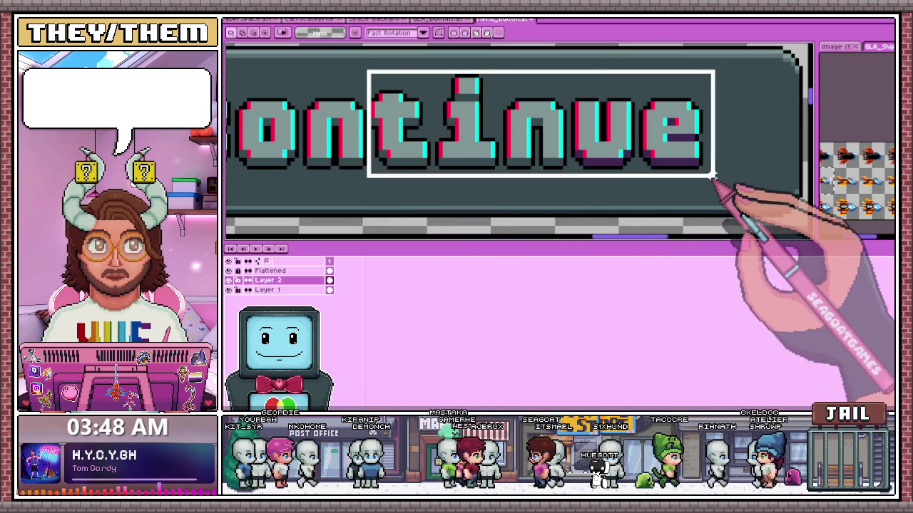
{"action": "scroll", "coordinate": [452, 75], "scroll_direction": "down", "scroll_amount": 1}
{"action": "scroll", "coordinate": [473, 174], "scroll_direction": "down", "scroll_amount": 1}
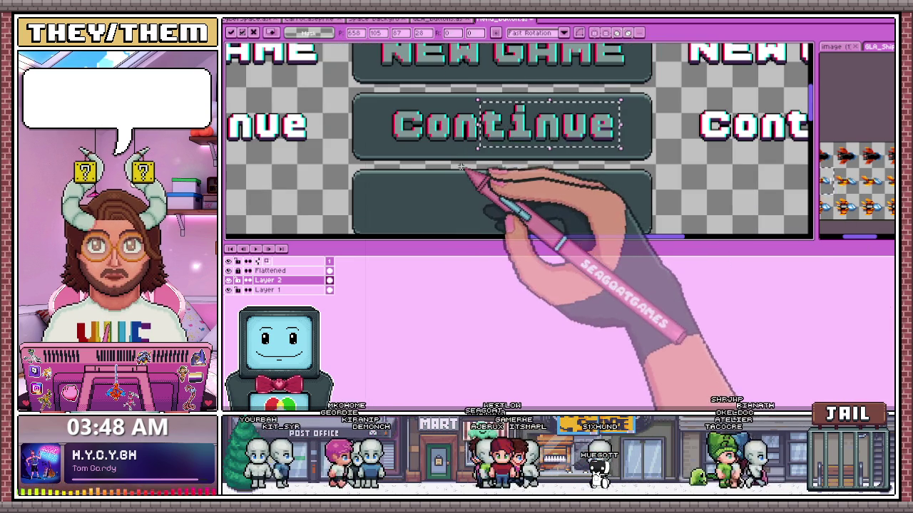
{"action": "scroll", "coordinate": [586, 152], "scroll_direction": "down", "scroll_amount": 1}
{"action": "scroll", "coordinate": [621, 175], "scroll_direction": "up", "scroll_amount": 1}
{"action": "scroll", "coordinate": [642, 175], "scroll_direction": "up", "scroll_amount": 1}
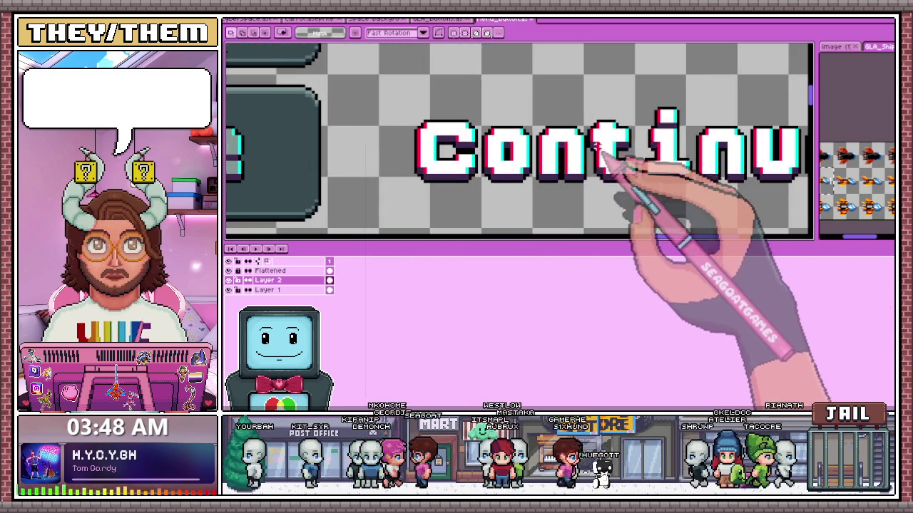
{"action": "scroll", "coordinate": [627, 143], "scroll_direction": "down", "scroll_amount": 1}
{"action": "scroll", "coordinate": [648, 176], "scroll_direction": "up", "scroll_amount": 1}
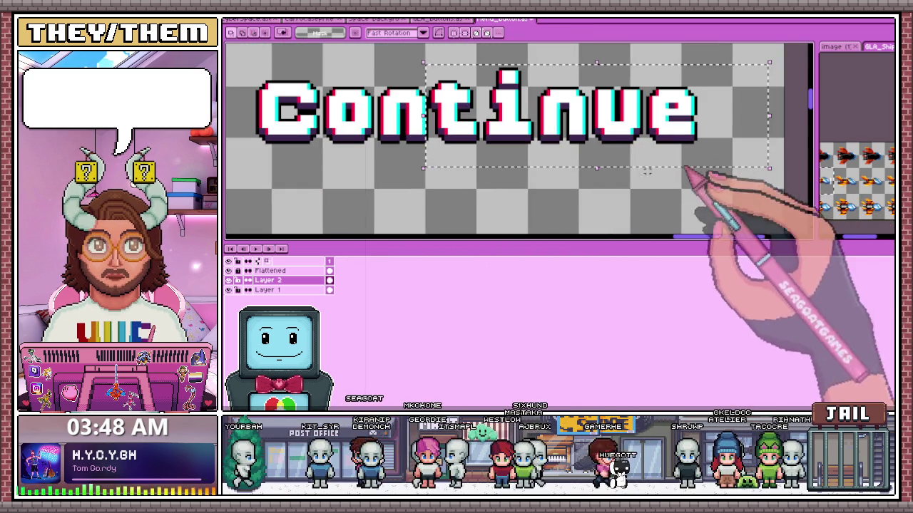
Select the Continue text in the next column, including the one on the dark button.
{"action": "left_click_drag", "start_coordinate": [427, 154], "coordinate": [707, 54]}
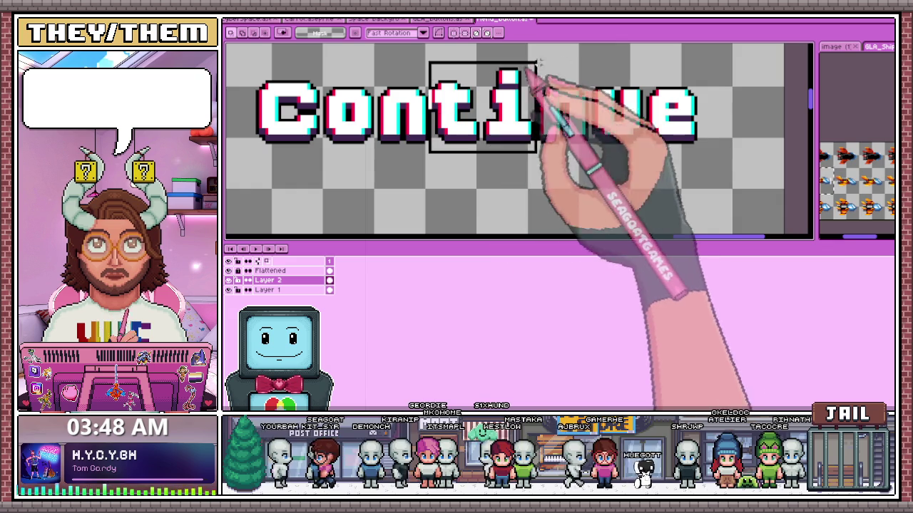
{"action": "scroll", "coordinate": [703, 71], "scroll_direction": "down", "scroll_amount": 1}
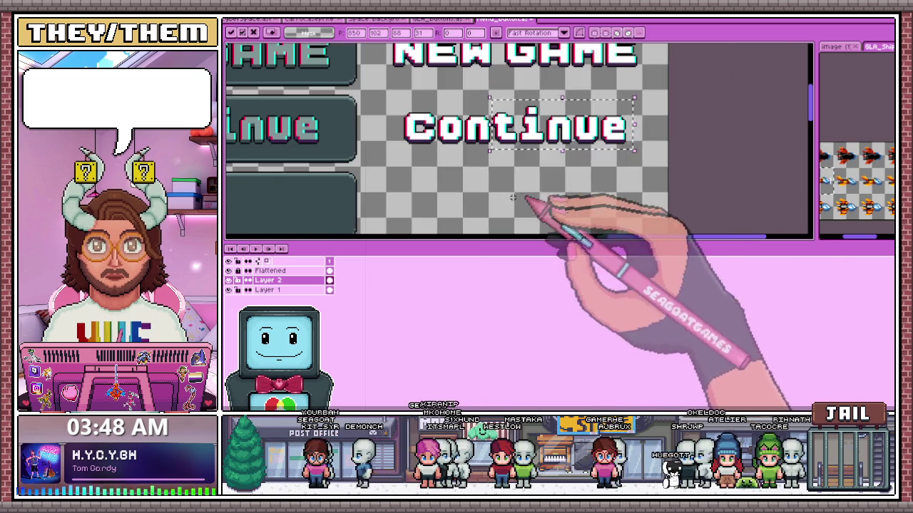
{"action": "scroll", "coordinate": [473, 174], "scroll_direction": "down", "scroll_amount": 1}
{"action": "scroll", "coordinate": [318, 134], "scroll_direction": "up", "scroll_amount": 1}
{"action": "scroll", "coordinate": [404, 124], "scroll_direction": "up", "scroll_amount": 2}
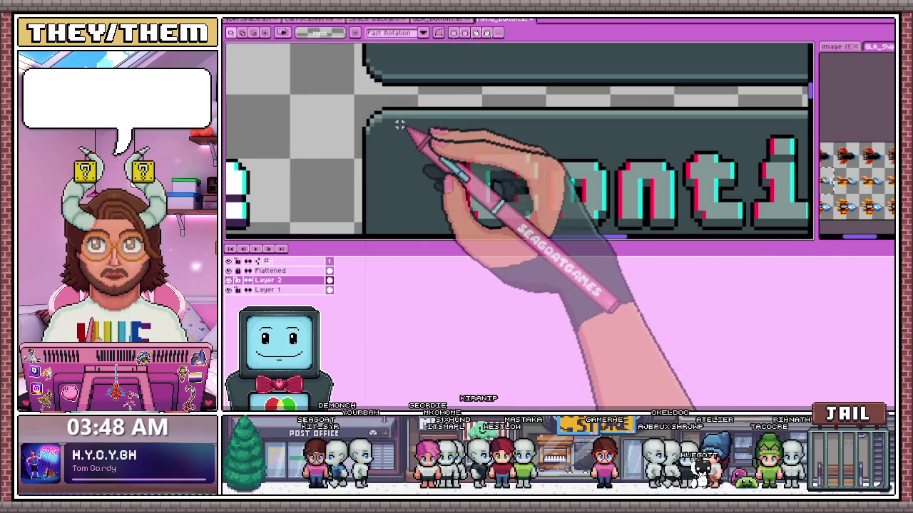
{"action": "scroll", "coordinate": [363, 108], "scroll_direction": "down", "scroll_amount": 1}
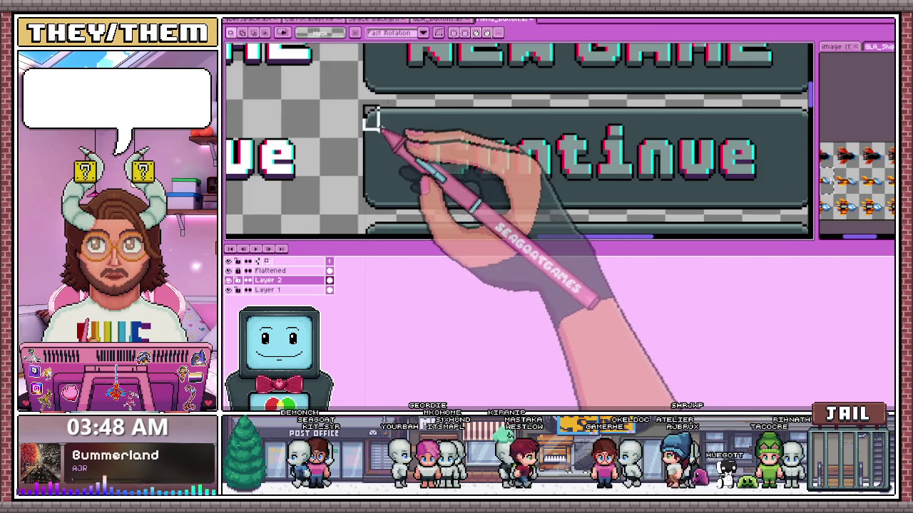
{"action": "scroll", "coordinate": [369, 148], "scroll_direction": "up", "scroll_amount": 1}
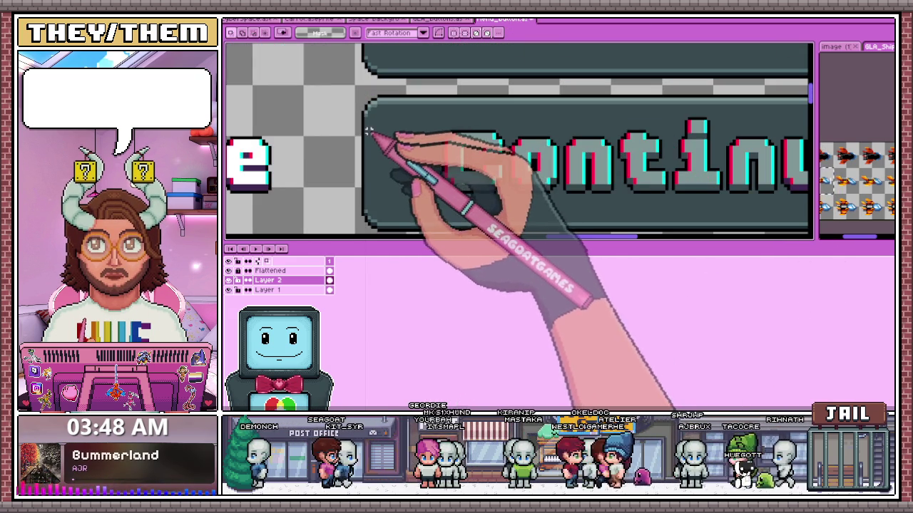
{"action": "scroll", "coordinate": [365, 127], "scroll_direction": "down", "scroll_amount": 1}
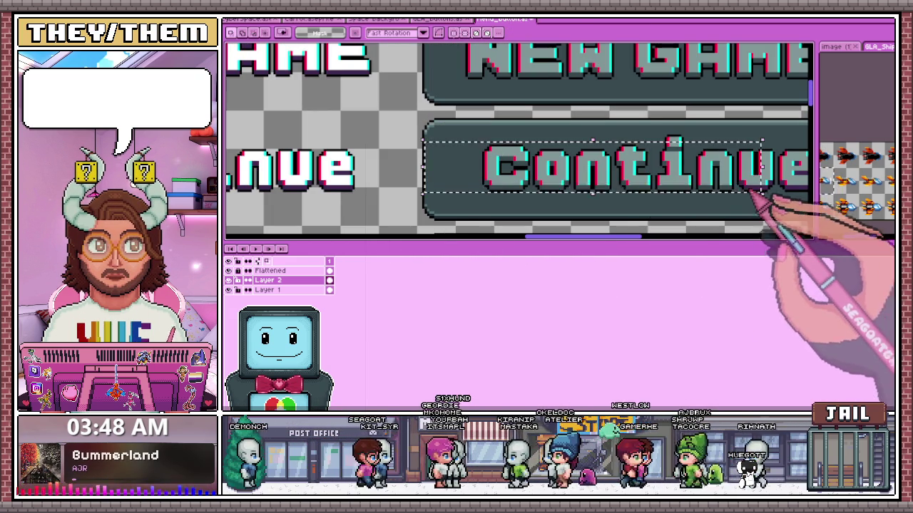
{"action": "left_click_drag", "start_coordinate": [761, 190], "coordinate": [434, 136]}
{"action": "scroll", "coordinate": [435, 136], "scroll_direction": "down", "scroll_amount": 2}
{"action": "scroll", "coordinate": [478, 150], "scroll_direction": "up", "scroll_amount": 1}
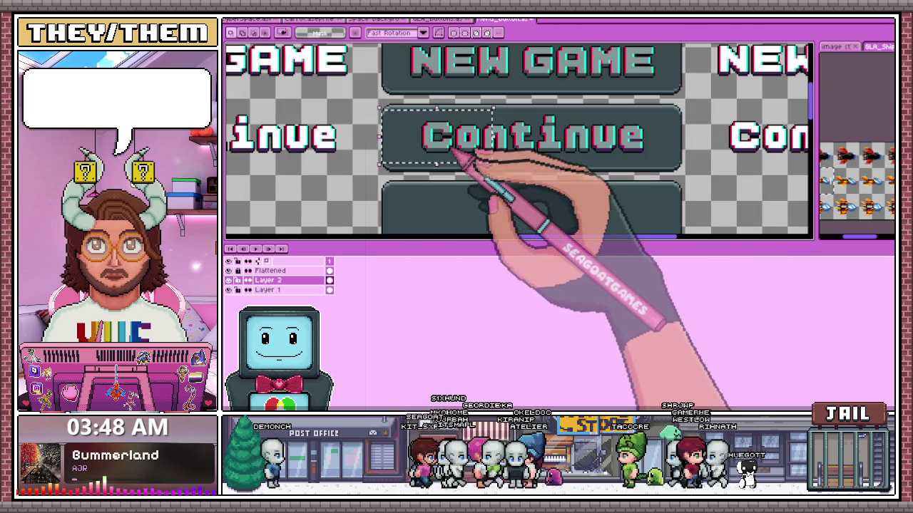
{"action": "scroll", "coordinate": [385, 171], "scroll_direction": "up", "scroll_amount": 2}
{"action": "scroll", "coordinate": [392, 171], "scroll_direction": "down", "scroll_amount": 1}
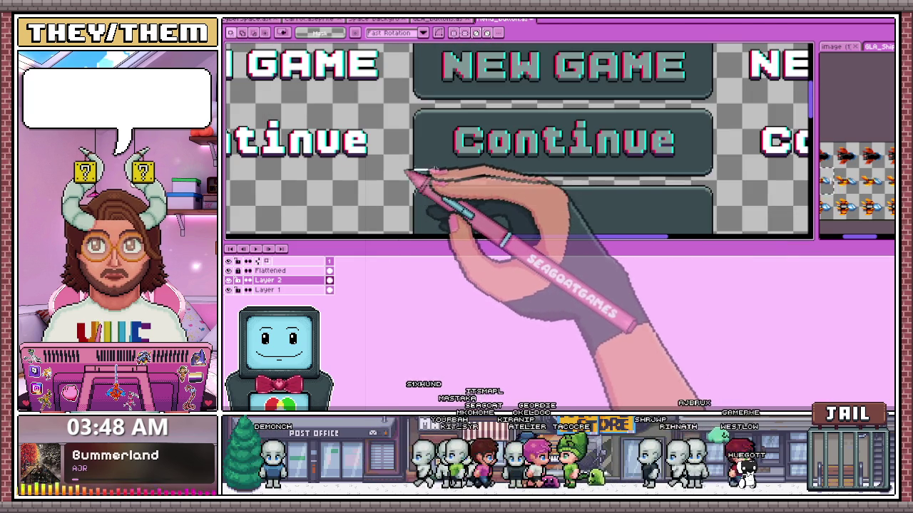
{"action": "scroll", "coordinate": [404, 152], "scroll_direction": "up", "scroll_amount": 1}
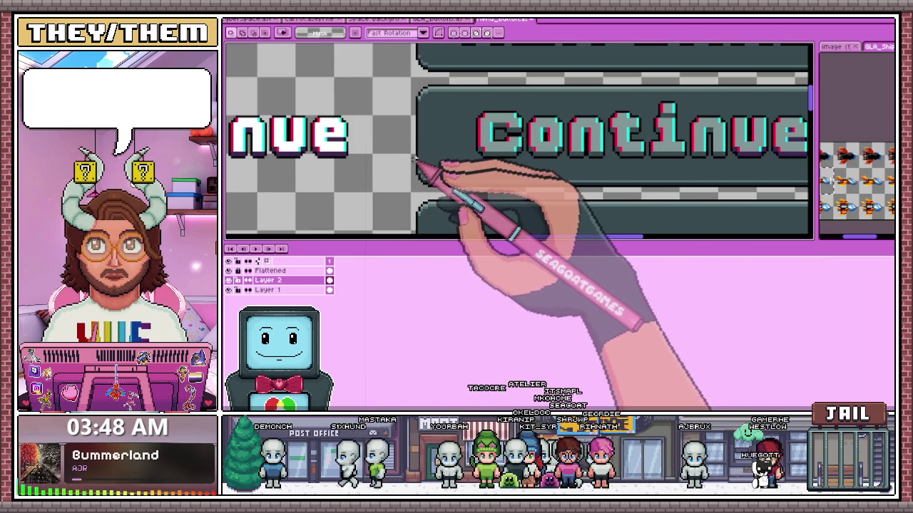
Select a thin horizontal strip of the Disabled-column Continue to glitch-slice its i.
{"action": "left_click_drag", "start_coordinate": [417, 142], "coordinate": [692, 158]}
{"action": "scroll", "coordinate": [745, 137], "scroll_direction": "down", "scroll_amount": 1}
{"action": "scroll", "coordinate": [746, 137], "scroll_direction": "up", "scroll_amount": 1}
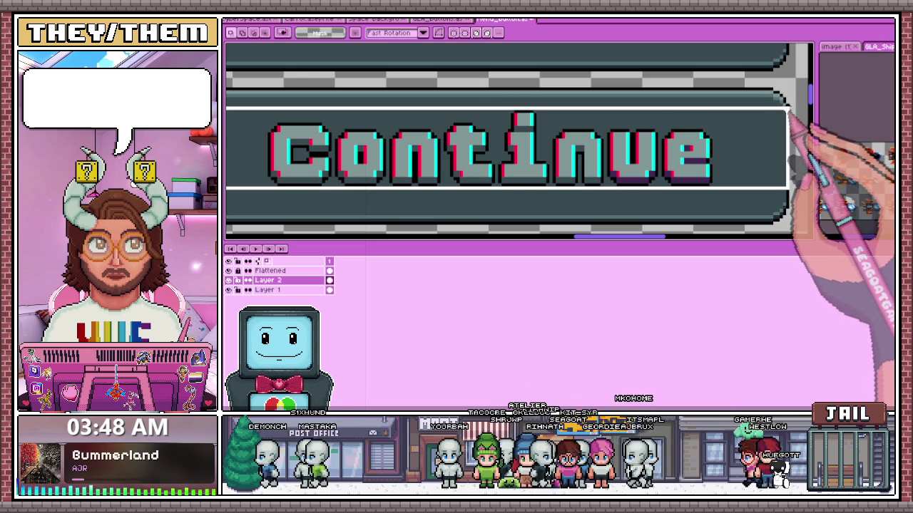
{"action": "scroll", "coordinate": [745, 136], "scroll_direction": "down", "scroll_amount": 1}
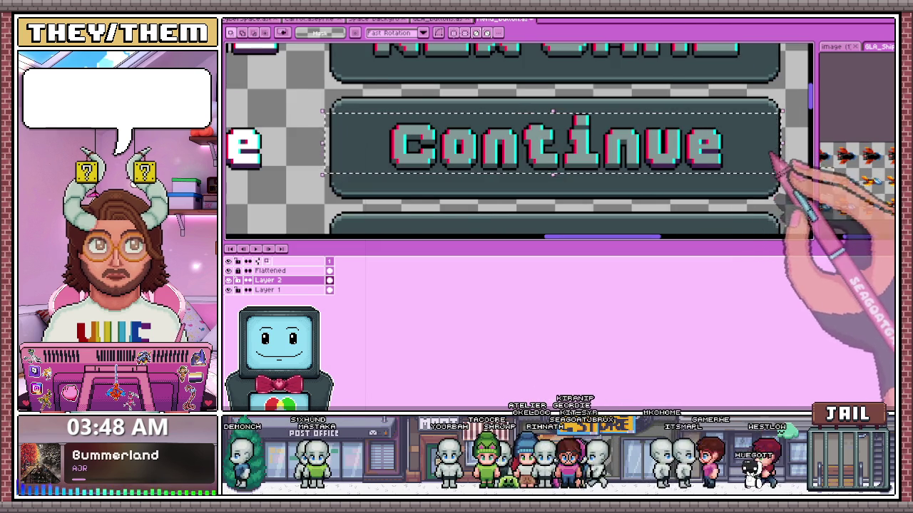
{"action": "scroll", "coordinate": [776, 157], "scroll_direction": "up", "scroll_amount": 1}
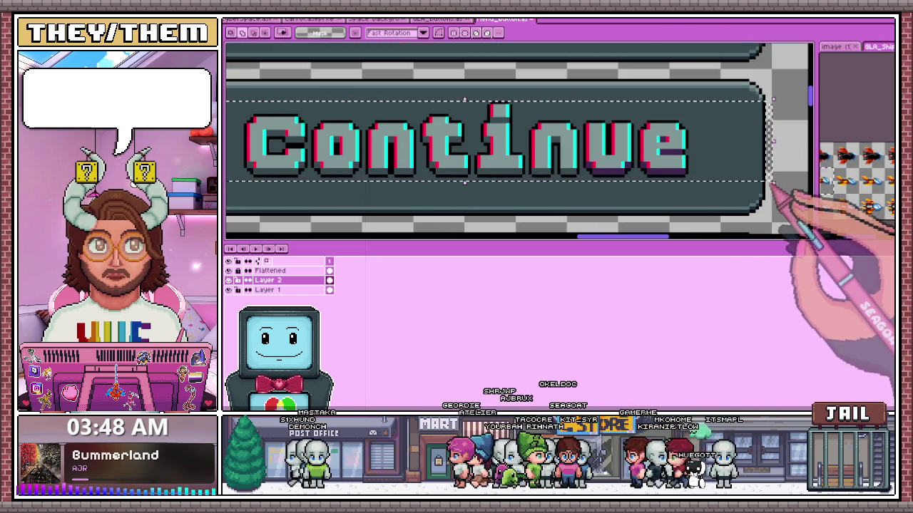
{"action": "scroll", "coordinate": [772, 178], "scroll_direction": "down", "scroll_amount": 1}
{"action": "scroll", "coordinate": [769, 161], "scroll_direction": "up", "scroll_amount": 2}
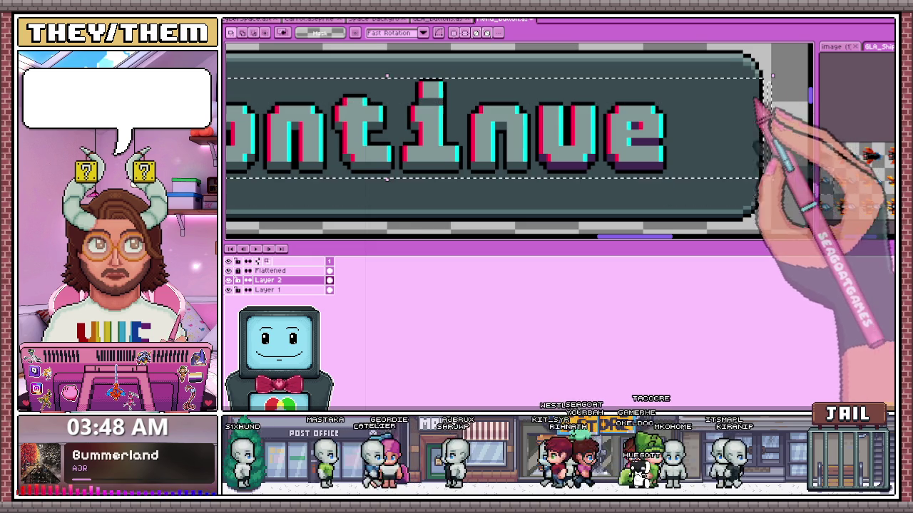
{"action": "scroll", "coordinate": [713, 153], "scroll_direction": "down", "scroll_amount": 2}
{"action": "scroll", "coordinate": [304, 166], "scroll_direction": "up", "scroll_amount": 1}
{"action": "mouse_move", "coordinate": [297, 164]}
{"action": "left_mouse_down"}
{"action": "mouse_move", "coordinate": [544, 146]}
{"action": "mouse_move", "coordinate": [801, 106]}
{"action": "left_mouse_up"}
{"action": "scroll", "coordinate": [546, 146], "scroll_direction": "down", "scroll_amount": 1}
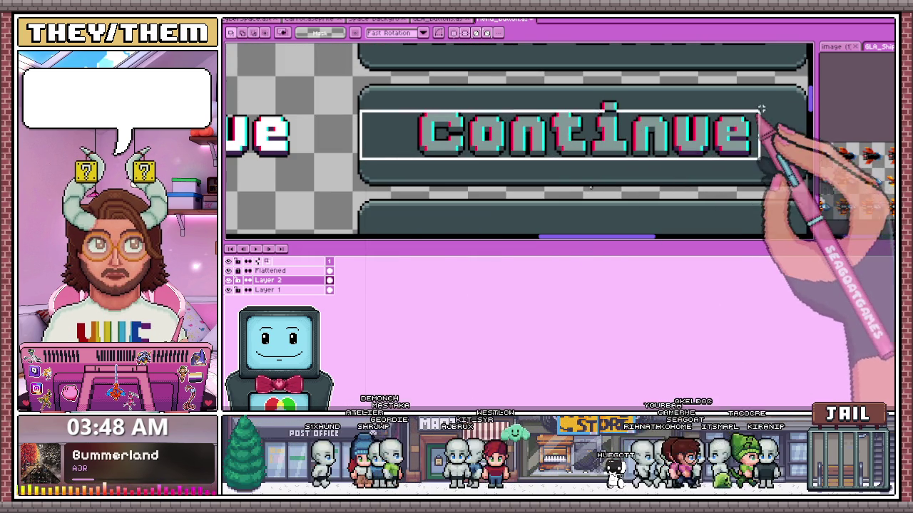
{"action": "scroll", "coordinate": [802, 107], "scroll_direction": "down", "scroll_amount": 1}
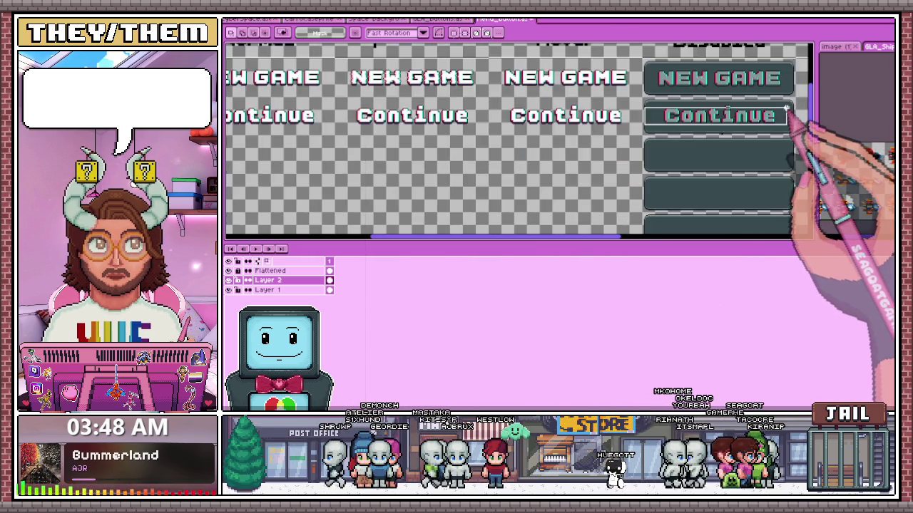
{"action": "scroll", "coordinate": [795, 107], "scroll_direction": "up", "scroll_amount": 1}
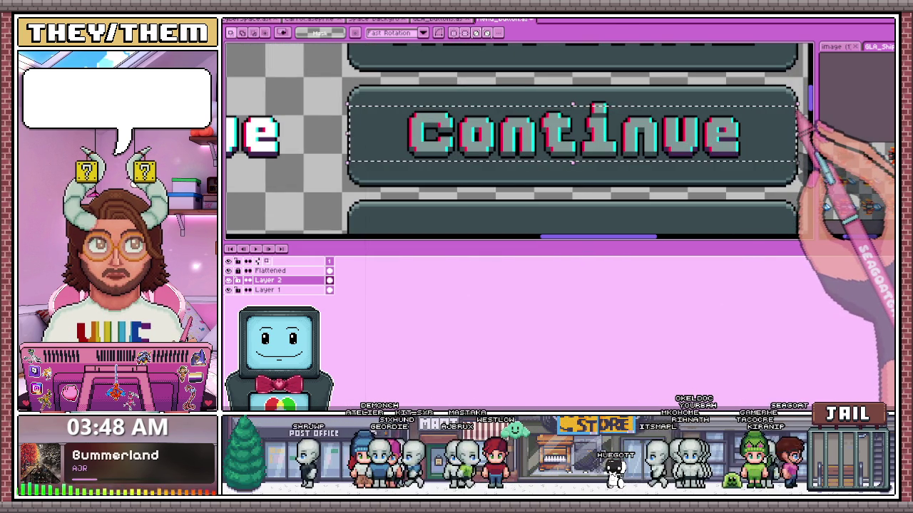
{"action": "scroll", "coordinate": [597, 107], "scroll_direction": "up", "scroll_amount": 1}
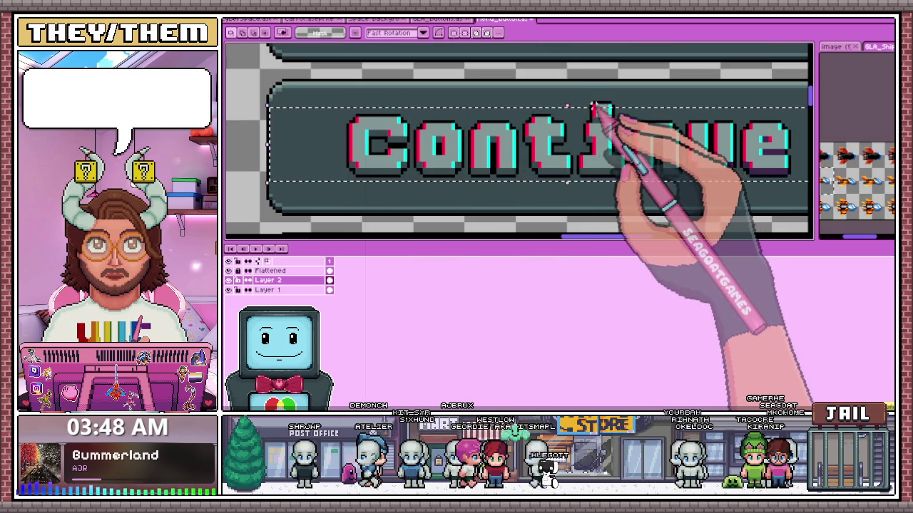
{"action": "scroll", "coordinate": [593, 107], "scroll_direction": "up", "scroll_amount": 1}
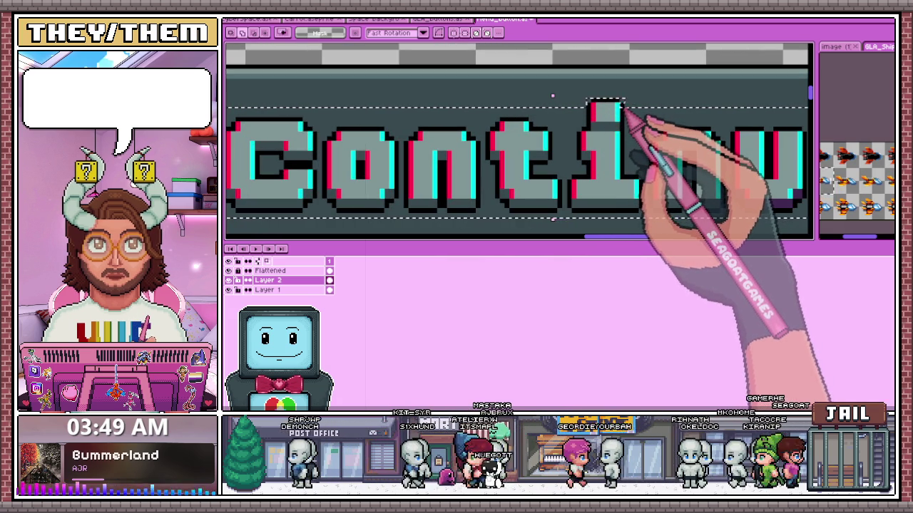
{"action": "scroll", "coordinate": [625, 109], "scroll_direction": "up", "scroll_amount": 2}
{"action": "scroll", "coordinate": [623, 107], "scroll_direction": "down", "scroll_amount": 2}
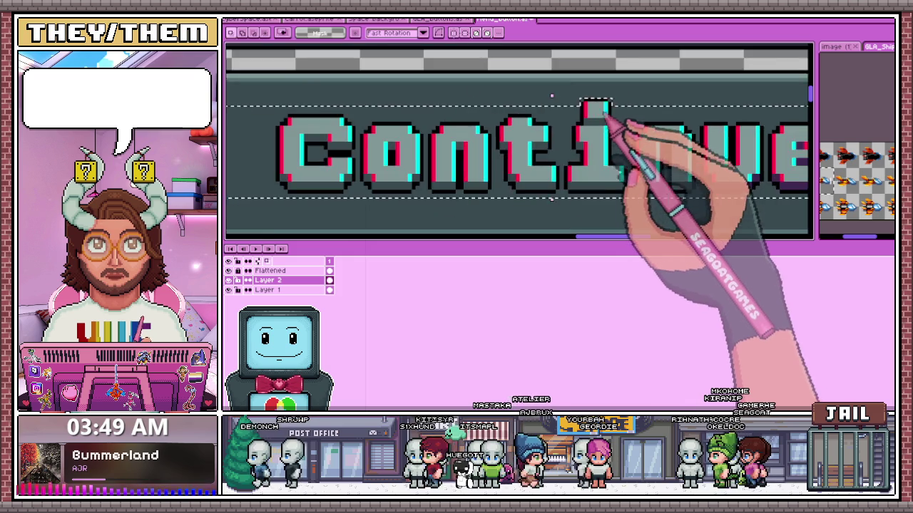
{"action": "scroll", "coordinate": [603, 114], "scroll_direction": "down", "scroll_amount": 1}
{"action": "scroll", "coordinate": [591, 119], "scroll_direction": "down", "scroll_amount": 1}
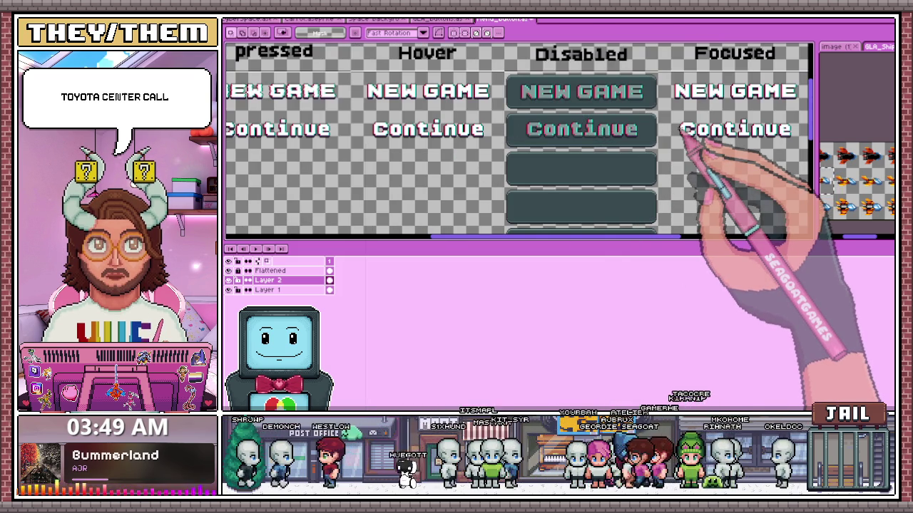
Zoom in on the Continue lettering and shift the sliced strip of the C upward.
{"action": "scroll", "coordinate": [580, 141], "scroll_direction": "down", "scroll_amount": 1}
{"action": "scroll", "coordinate": [580, 142], "scroll_direction": "up", "scroll_amount": 1}
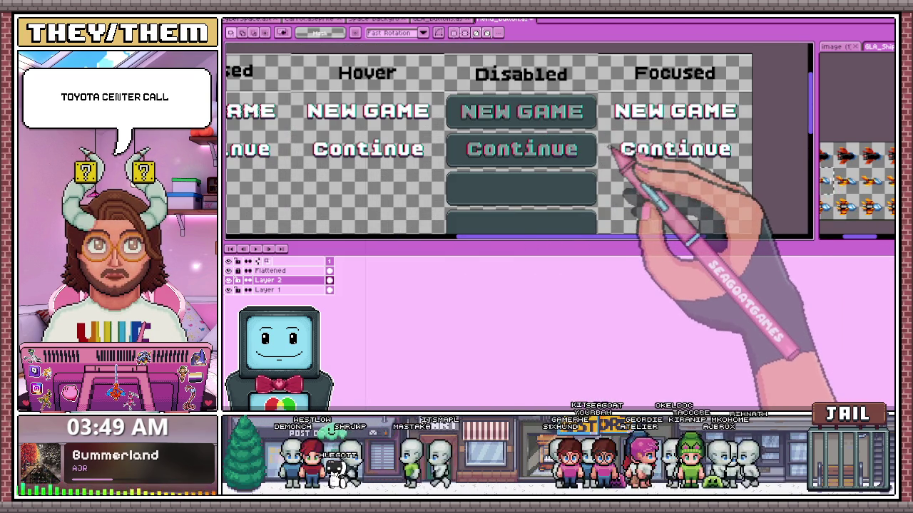
{"action": "scroll", "coordinate": [609, 146], "scroll_direction": "down", "scroll_amount": 1}
{"action": "scroll", "coordinate": [291, 145], "scroll_direction": "up", "scroll_amount": 2}
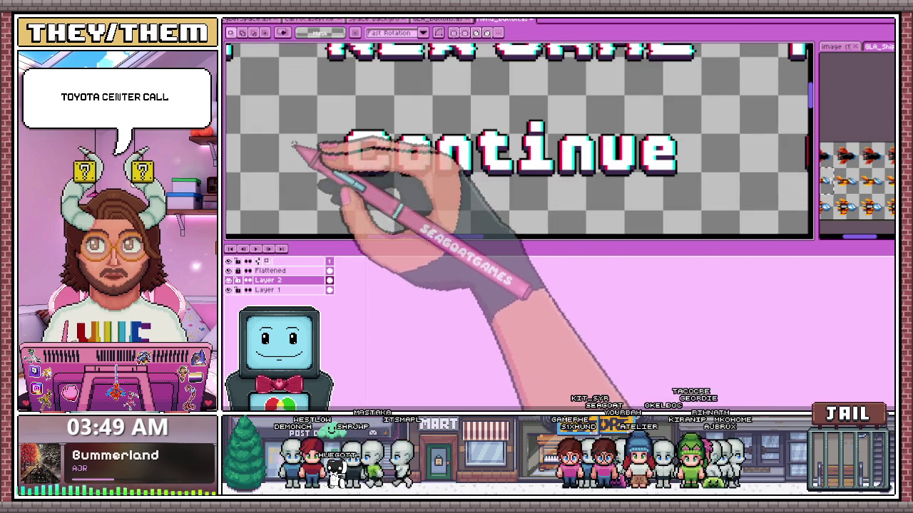
{"action": "scroll", "coordinate": [367, 161], "scroll_direction": "up", "scroll_amount": 1}
{"action": "scroll", "coordinate": [428, 143], "scroll_direction": "up", "scroll_amount": 1}
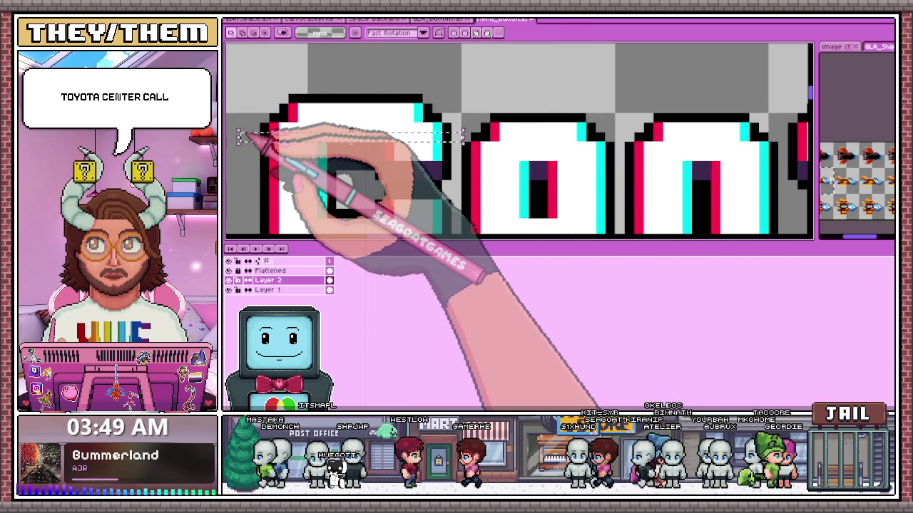
{"action": "scroll", "coordinate": [242, 137], "scroll_direction": "down", "scroll_amount": 1}
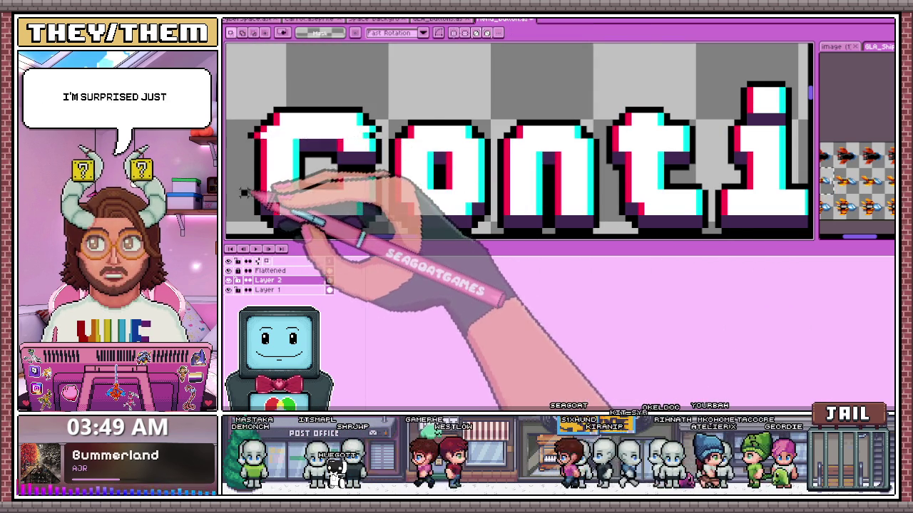
{"action": "scroll", "coordinate": [249, 192], "scroll_direction": "up", "scroll_amount": 2}
{"action": "scroll", "coordinate": [300, 214], "scroll_direction": "down", "scroll_amount": 1}
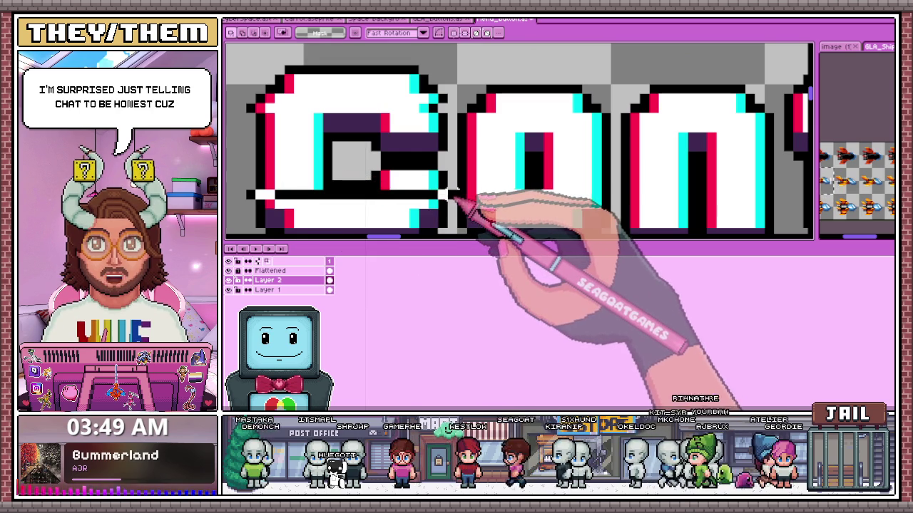
{"action": "left_click_drag", "start_coordinate": [468, 192], "coordinate": [430, 150]}
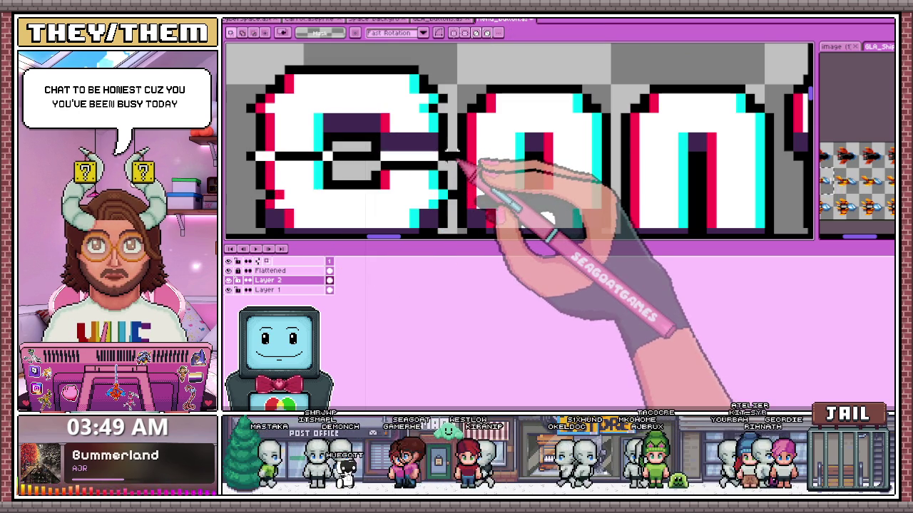
Draw a dark horizontal slice line across the o.
{"action": "scroll", "coordinate": [456, 163], "scroll_direction": "down", "scroll_amount": 2}
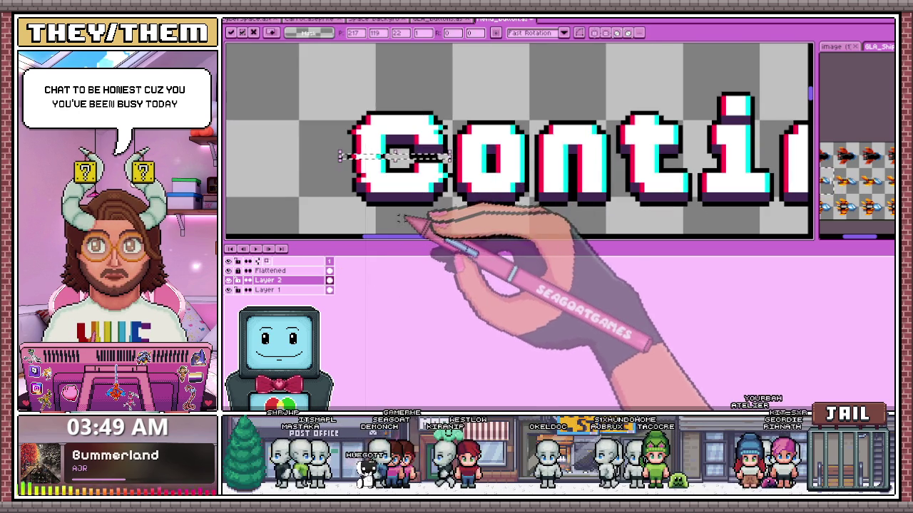
{"action": "scroll", "coordinate": [408, 211], "scroll_direction": "up", "scroll_amount": 1}
{"action": "scroll", "coordinate": [428, 172], "scroll_direction": "up", "scroll_amount": 1}
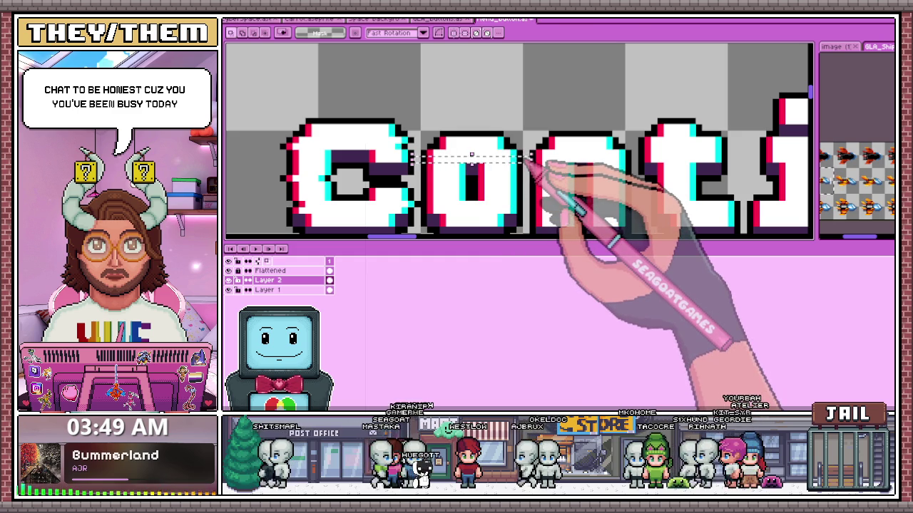
{"action": "scroll", "coordinate": [499, 162], "scroll_direction": "down", "scroll_amount": 1}
{"action": "scroll", "coordinate": [442, 164], "scroll_direction": "up", "scroll_amount": 2}
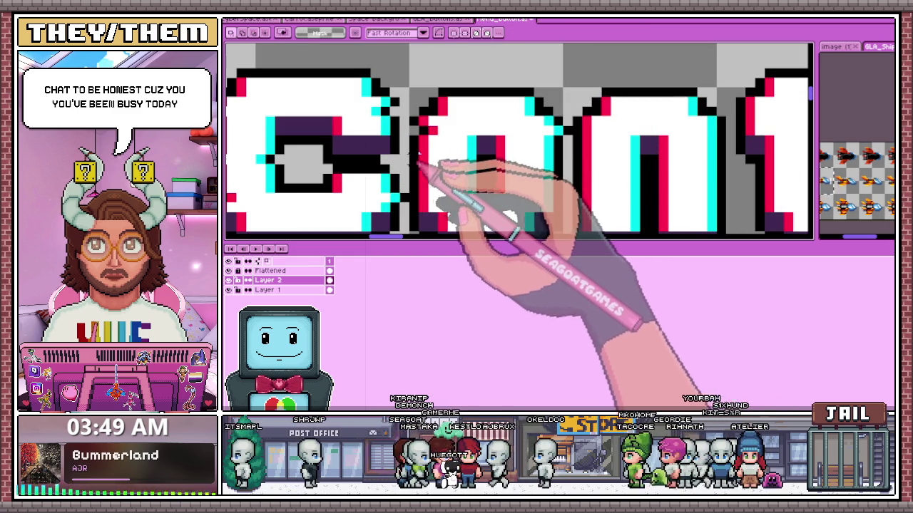
{"action": "left_click_drag", "start_coordinate": [411, 161], "coordinate": [564, 155]}
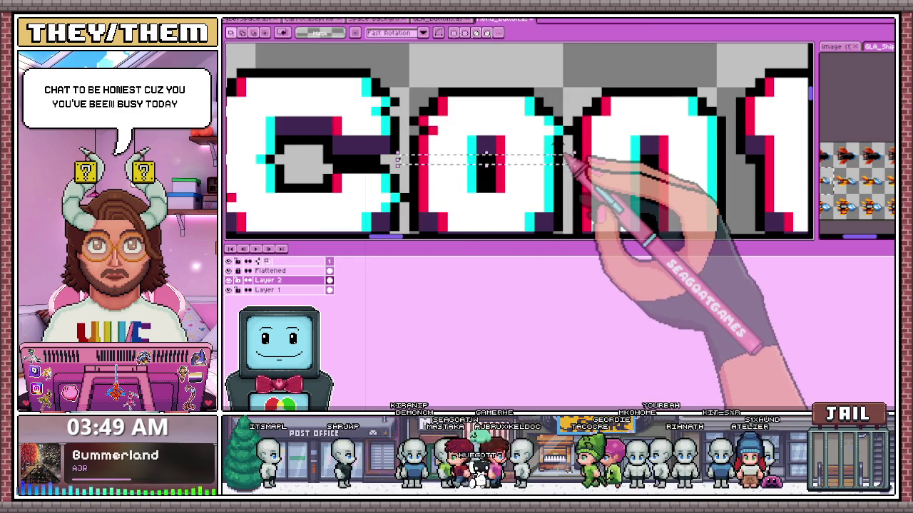
Offset a thin horizontal row of pixels sideways across the letters.
{"action": "scroll", "coordinate": [563, 158], "scroll_direction": "down", "scroll_amount": 2}
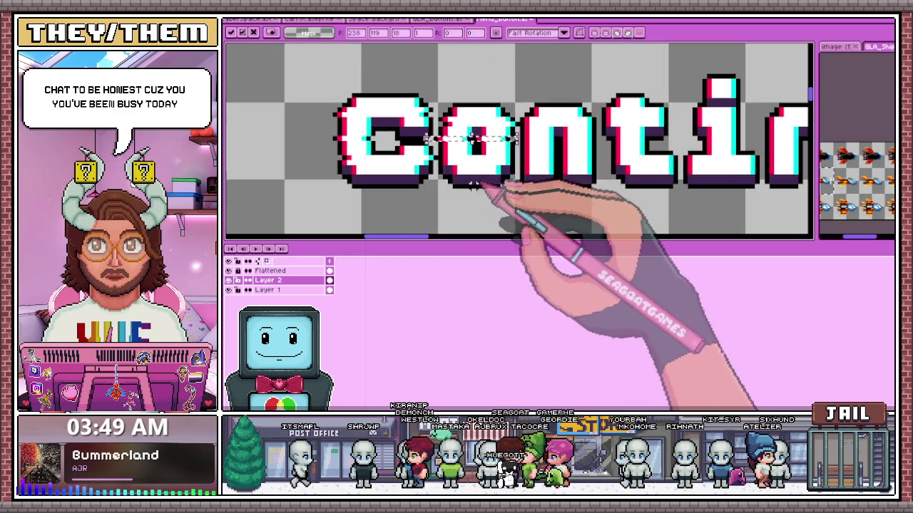
{"action": "scroll", "coordinate": [492, 179], "scroll_direction": "up", "scroll_amount": 2}
{"action": "scroll", "coordinate": [556, 176], "scroll_direction": "up", "scroll_amount": 2}
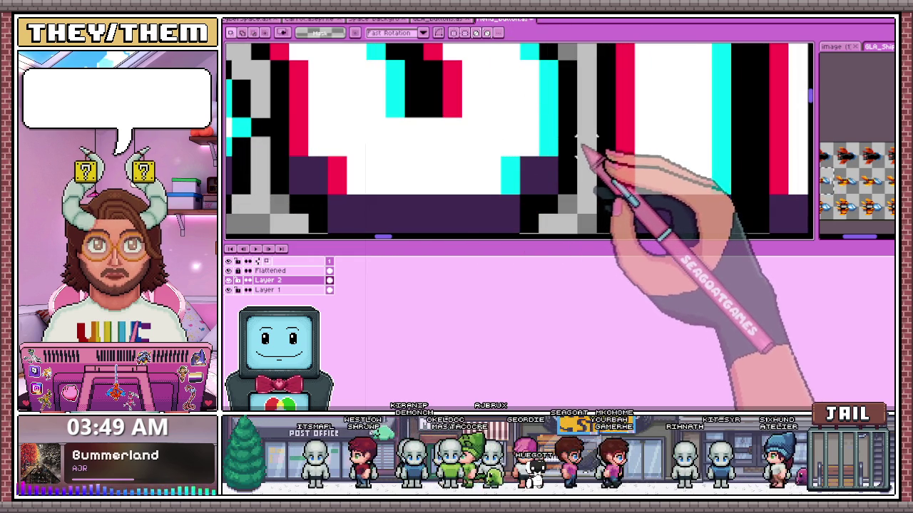
{"action": "left_click_drag", "start_coordinate": [591, 147], "coordinate": [346, 158]}
{"action": "left_click", "coordinate": [289, 176]}
{"action": "mouse_move", "coordinate": [289, 176]}
{"action": "left_mouse_down"}
{"action": "mouse_move", "coordinate": [417, 187]}
{"action": "mouse_move", "coordinate": [582, 178]}
{"action": "left_mouse_up"}
Select another thin horizontal strip across the o and n.
{"action": "scroll", "coordinate": [582, 178], "scroll_direction": "down", "scroll_amount": 3}
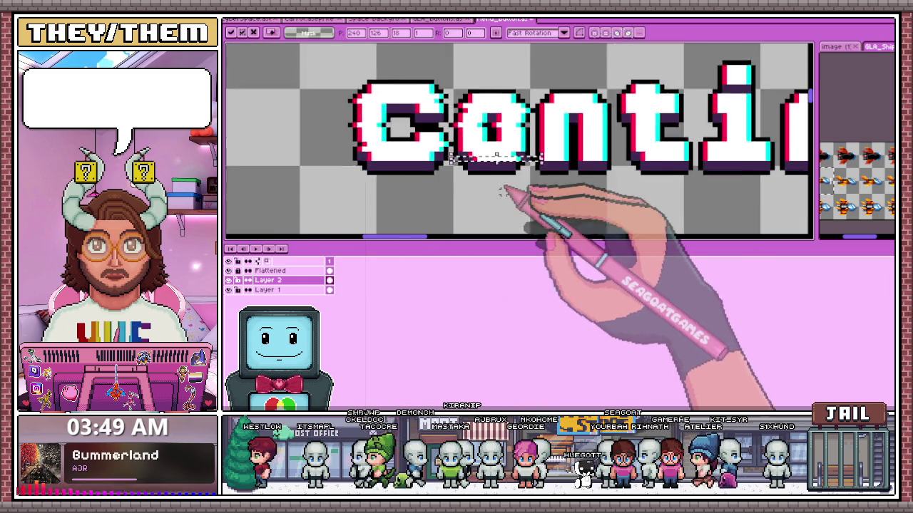
{"action": "scroll", "coordinate": [489, 152], "scroll_direction": "down", "scroll_amount": 1}
{"action": "scroll", "coordinate": [514, 146], "scroll_direction": "up", "scroll_amount": 2}
{"action": "left_click_drag", "start_coordinate": [500, 147], "coordinate": [622, 151]}
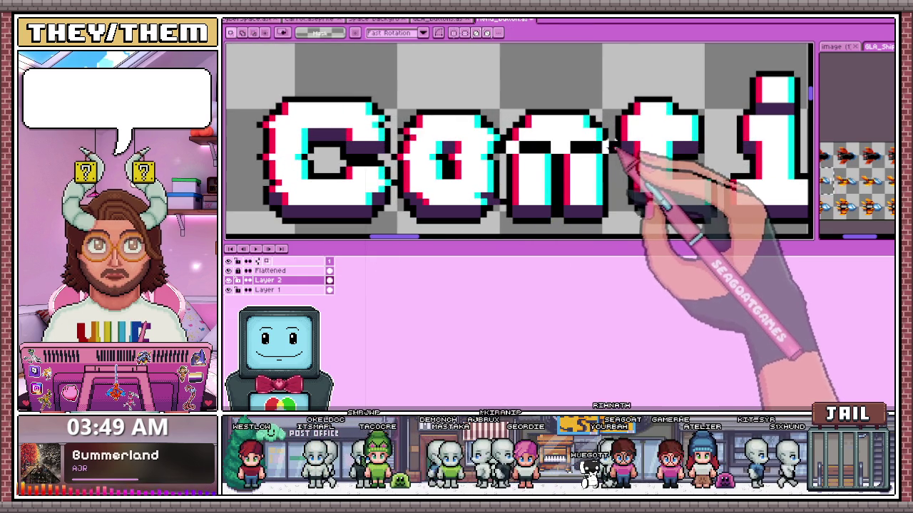
{"action": "scroll", "coordinate": [628, 151], "scroll_direction": "up", "scroll_amount": 1}
{"action": "scroll", "coordinate": [670, 122], "scroll_direction": "up", "scroll_amount": 1}
{"action": "scroll", "coordinate": [611, 122], "scroll_direction": "up", "scroll_amount": 2}
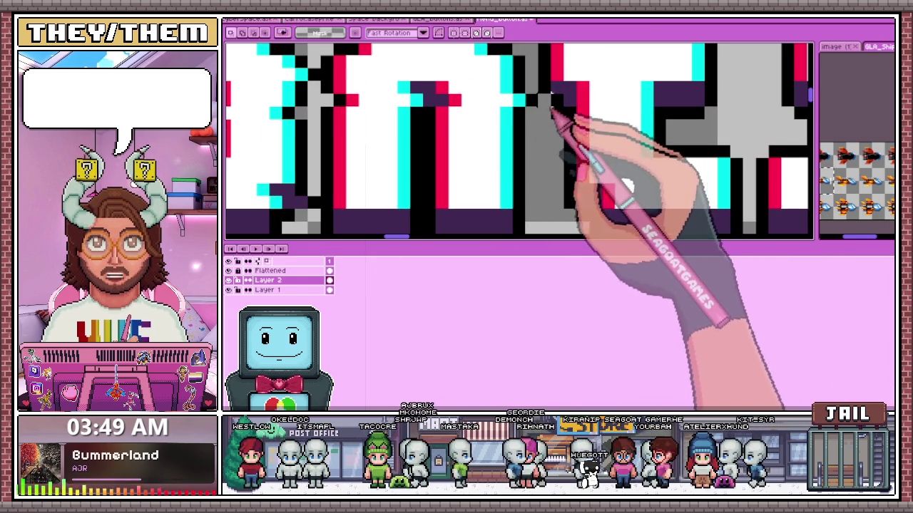
Switch to the pencil and inspect the slice edges for touch-ups.
{"action": "key", "text": "b"}
{"action": "scroll", "coordinate": [560, 114], "scroll_direction": "up", "scroll_amount": 2}
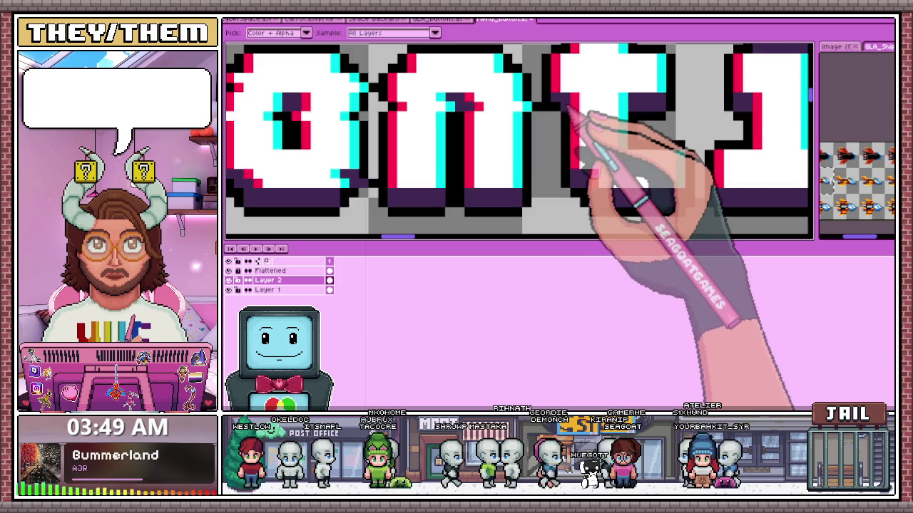
{"action": "scroll", "coordinate": [549, 112], "scroll_direction": "down", "scroll_amount": 2}
{"action": "scroll", "coordinate": [536, 111], "scroll_direction": "up", "scroll_amount": 2}
{"action": "scroll", "coordinate": [499, 157], "scroll_direction": "down", "scroll_amount": 2}
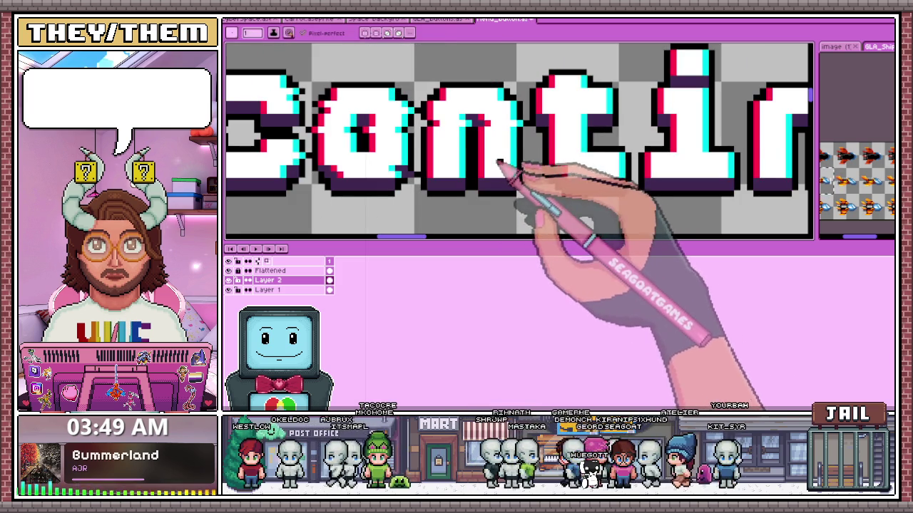
{"action": "scroll", "coordinate": [456, 160], "scroll_direction": "up", "scroll_amount": 1}
{"action": "scroll", "coordinate": [463, 152], "scroll_direction": "up", "scroll_amount": 1}
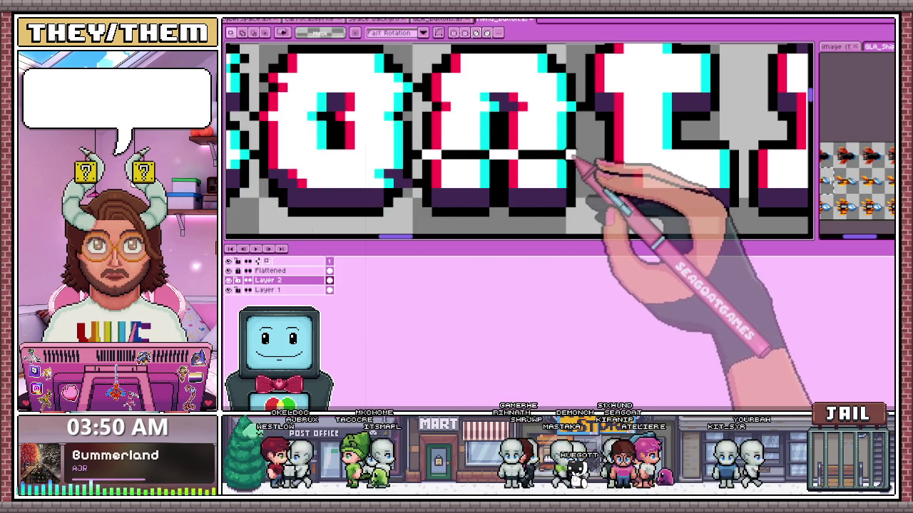
{"action": "scroll", "coordinate": [579, 158], "scroll_direction": "down", "scroll_amount": 2}
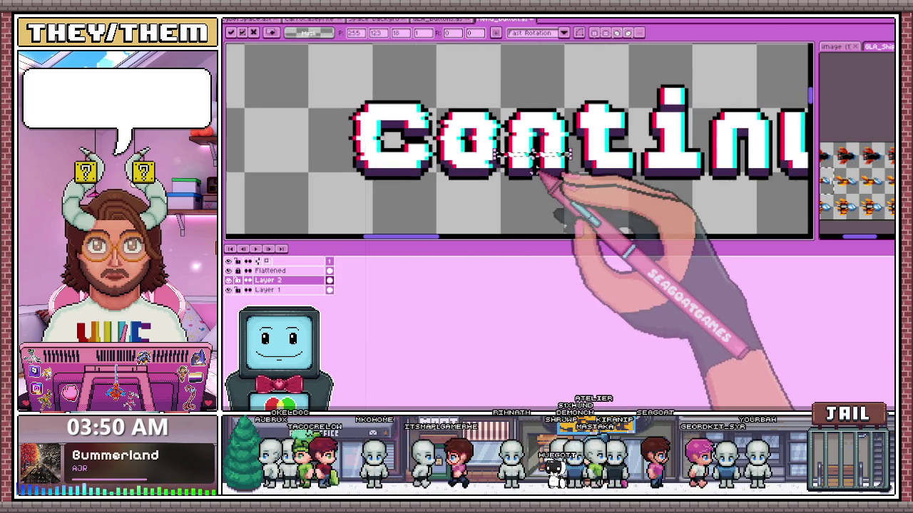
{"action": "scroll", "coordinate": [534, 186], "scroll_direction": "down", "scroll_amount": 1}
{"action": "scroll", "coordinate": [528, 184], "scroll_direction": "down", "scroll_amount": 2}
{"action": "scroll", "coordinate": [517, 182], "scroll_direction": "up", "scroll_amount": 2}
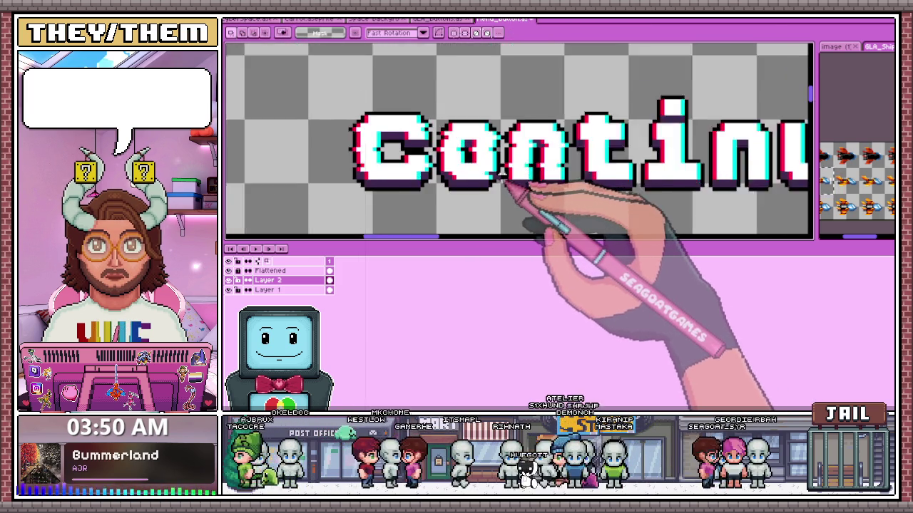
{"action": "scroll", "coordinate": [508, 181], "scroll_direction": "up", "scroll_amount": 1}
Pick a colour from the canvas, then return to the rectangular marquee.
{"action": "key", "text": "i"}
{"action": "scroll", "coordinate": [527, 184], "scroll_direction": "down", "scroll_amount": 1}
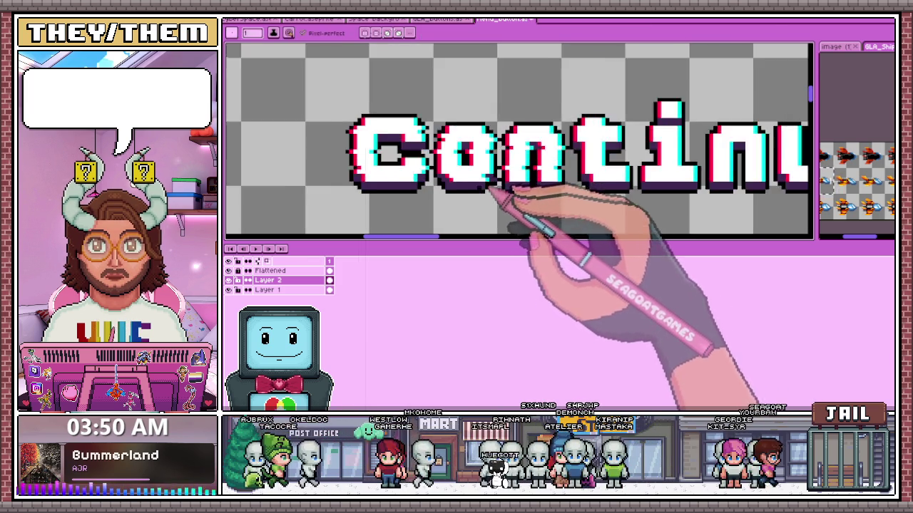
{"action": "scroll", "coordinate": [524, 214], "scroll_direction": "down", "scroll_amount": 2}
{"action": "scroll", "coordinate": [542, 221], "scroll_direction": "up", "scroll_amount": 1}
{"action": "scroll", "coordinate": [532, 183], "scroll_direction": "up", "scroll_amount": 1}
{"action": "key", "text": "m"}
{"action": "scroll", "coordinate": [534, 184], "scroll_direction": "up", "scroll_amount": 1}
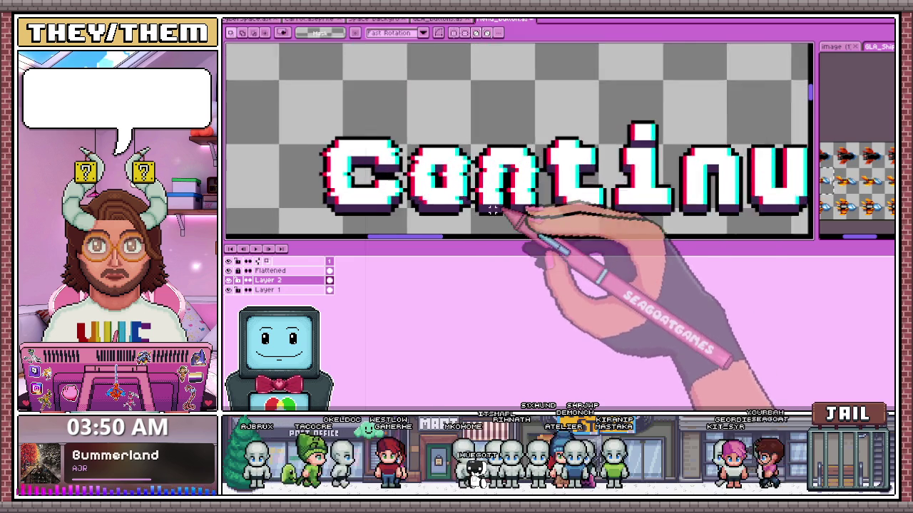
{"action": "scroll", "coordinate": [533, 182], "scroll_direction": "up", "scroll_amount": 1}
{"action": "scroll", "coordinate": [532, 174], "scroll_direction": "down", "scroll_amount": 1}
{"action": "scroll", "coordinate": [528, 162], "scroll_direction": "down", "scroll_amount": 1}
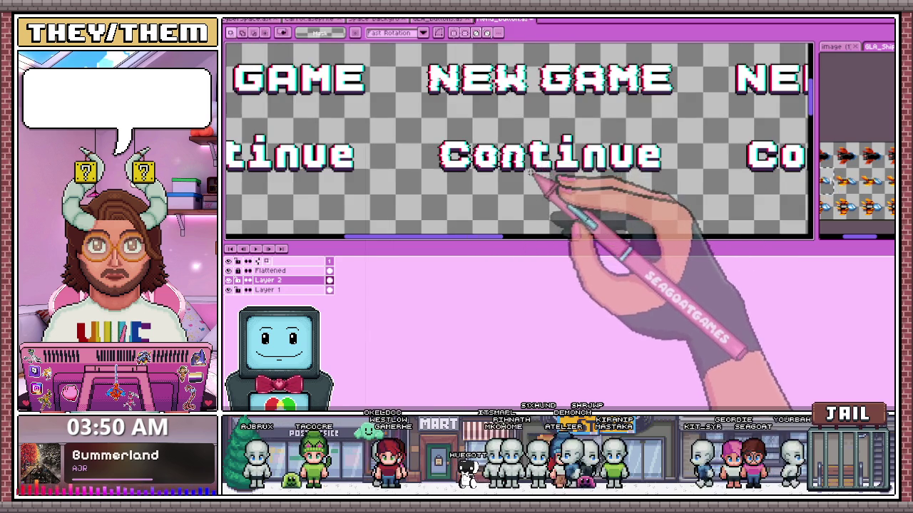
Shift a strip across the t's crossbar sideways in the pressed-column Continue, then deselect.
{"action": "scroll", "coordinate": [540, 160], "scroll_direction": "up", "scroll_amount": 2}
{"action": "scroll", "coordinate": [522, 142], "scroll_direction": "down", "scroll_amount": 2}
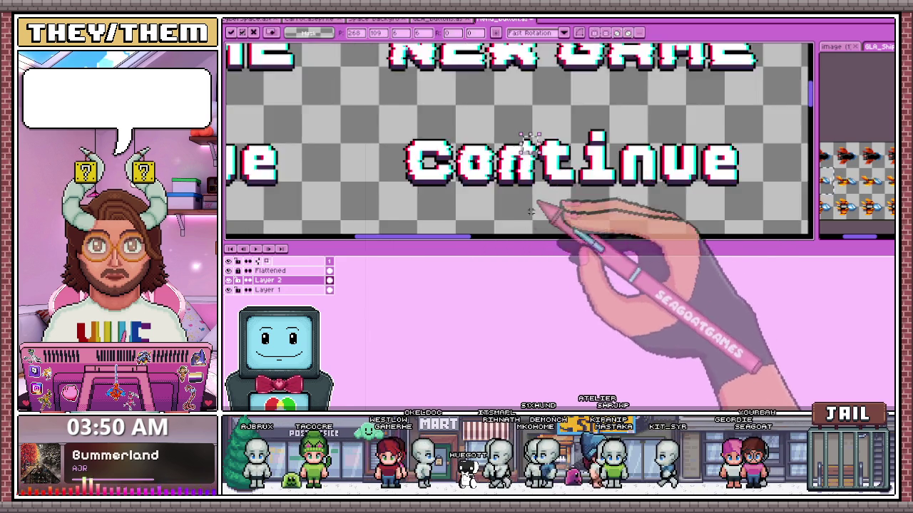
{"action": "scroll", "coordinate": [524, 186], "scroll_direction": "down", "scroll_amount": 2}
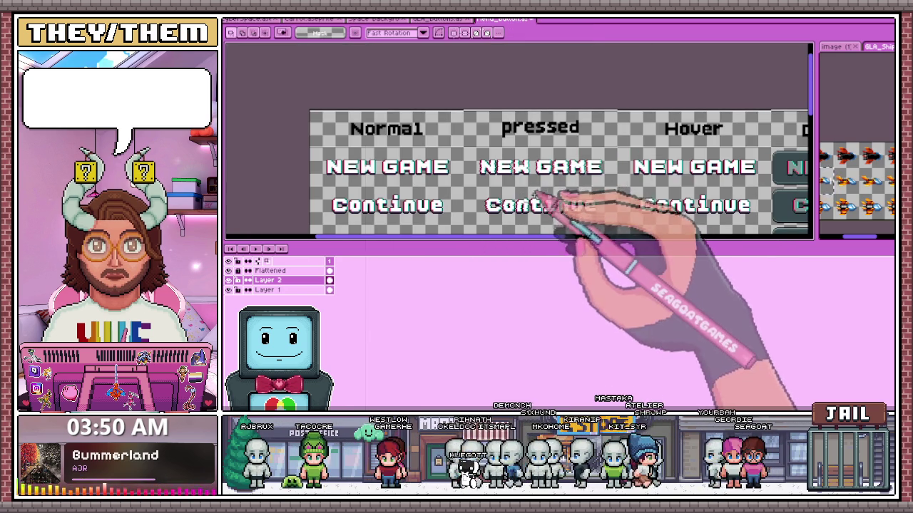
{"action": "scroll", "coordinate": [537, 195], "scroll_direction": "up", "scroll_amount": 2}
{"action": "scroll", "coordinate": [499, 184], "scroll_direction": "up", "scroll_amount": 1}
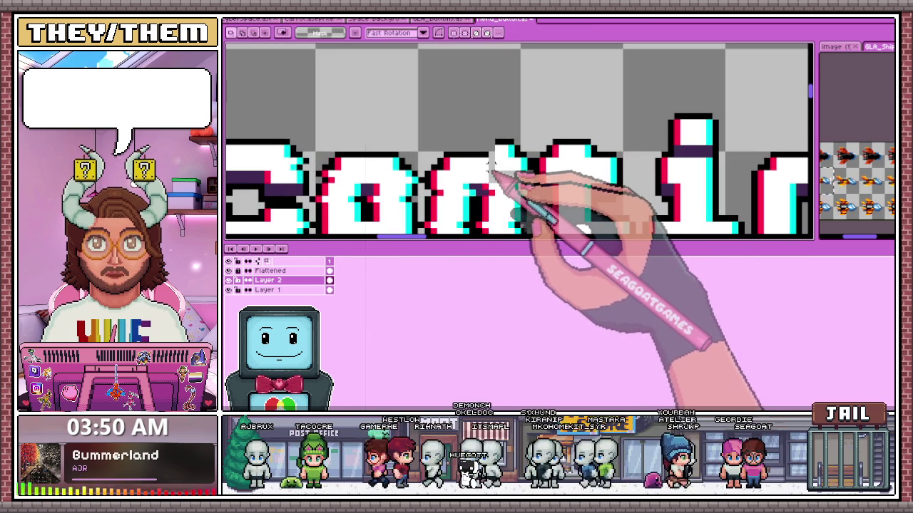
{"action": "scroll", "coordinate": [499, 169], "scroll_direction": "up", "scroll_amount": 1}
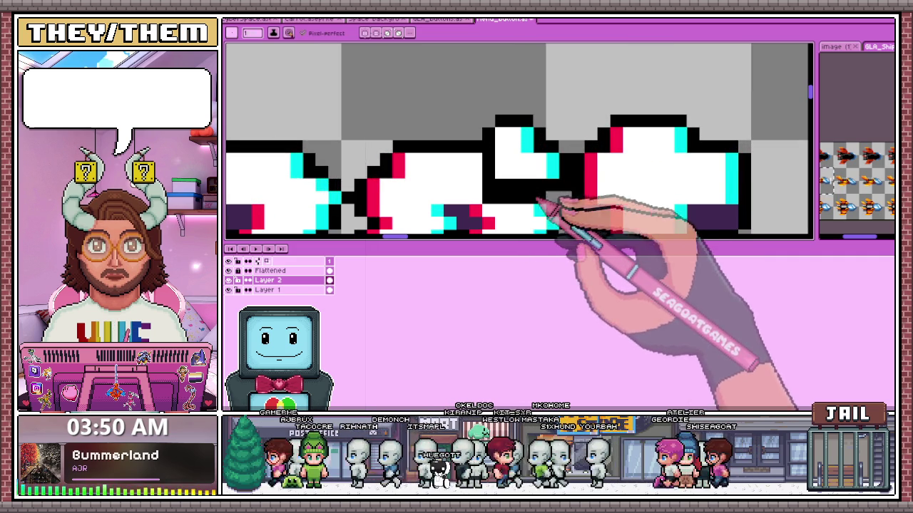
{"action": "scroll", "coordinate": [572, 215], "scroll_direction": "down", "scroll_amount": 1}
{"action": "scroll", "coordinate": [546, 179], "scroll_direction": "down", "scroll_amount": 2}
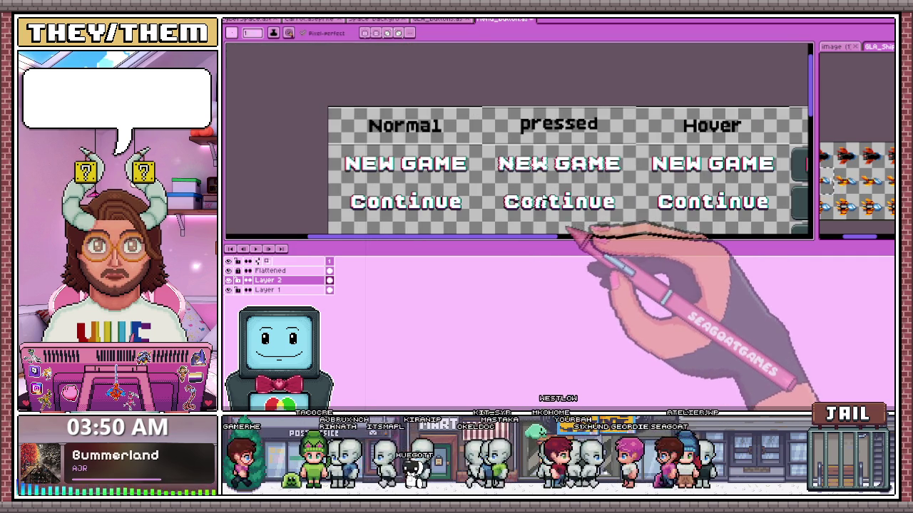
{"action": "scroll", "coordinate": [564, 225], "scroll_direction": "up", "scroll_amount": 2}
{"action": "scroll", "coordinate": [549, 185], "scroll_direction": "down", "scroll_amount": 2}
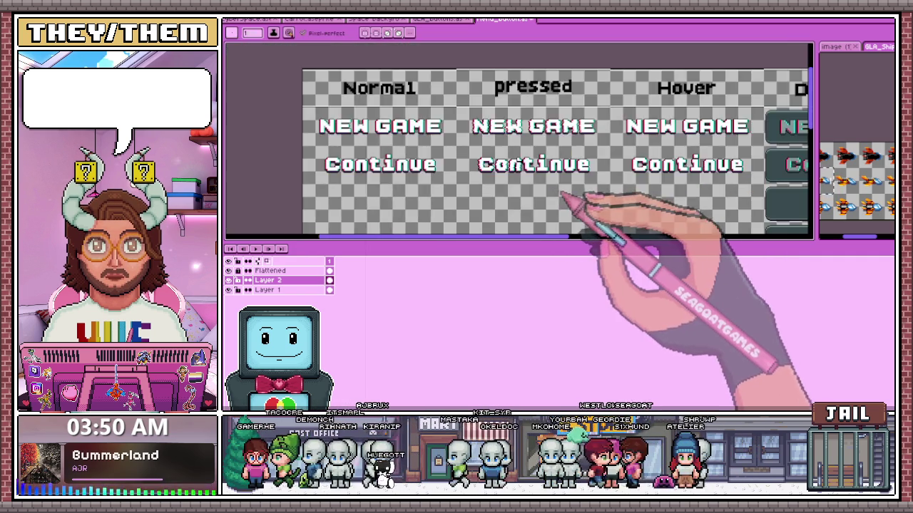
{"action": "scroll", "coordinate": [558, 190], "scroll_direction": "up", "scroll_amount": 1}
{"action": "scroll", "coordinate": [553, 166], "scroll_direction": "up", "scroll_amount": 1}
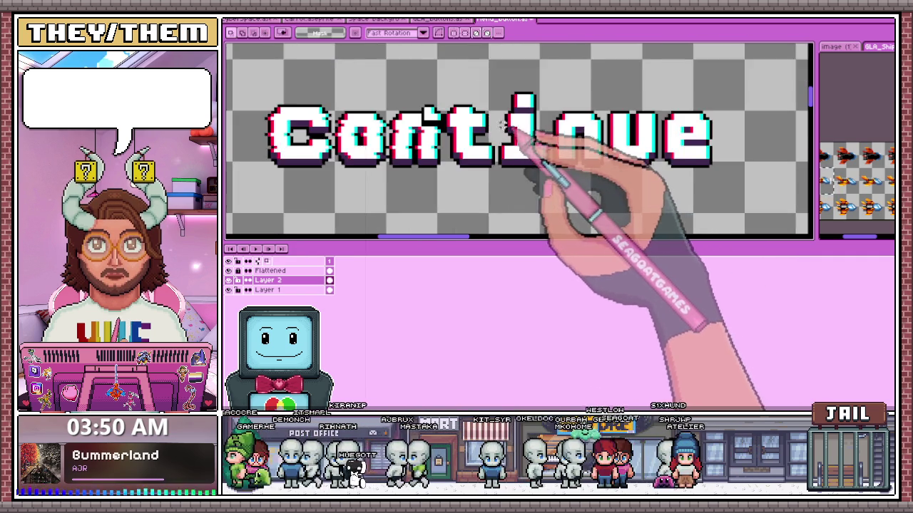
{"action": "scroll", "coordinate": [534, 136], "scroll_direction": "up", "scroll_amount": 1}
{"action": "scroll", "coordinate": [464, 126], "scroll_direction": "up", "scroll_amount": 1}
{"action": "left_click_drag", "start_coordinate": [430, 125], "coordinate": [508, 125]}
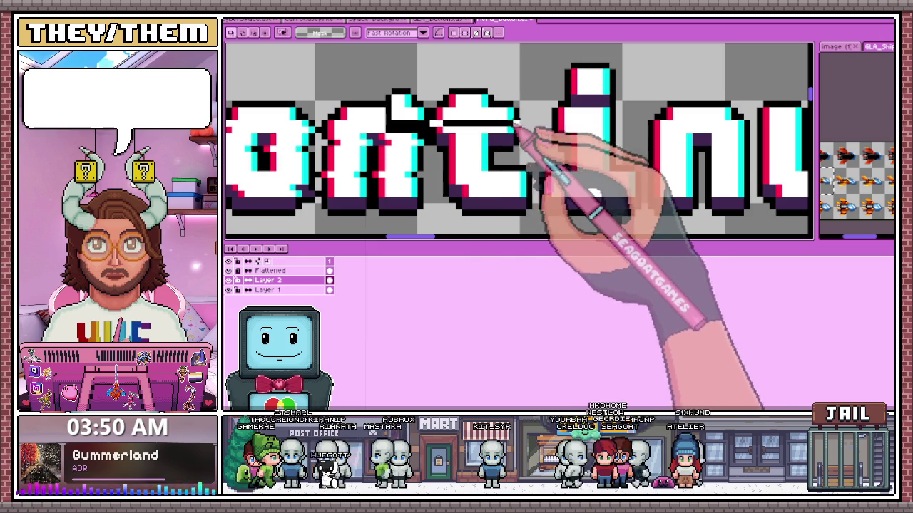
{"action": "left_click", "coordinate": [451, 158]}
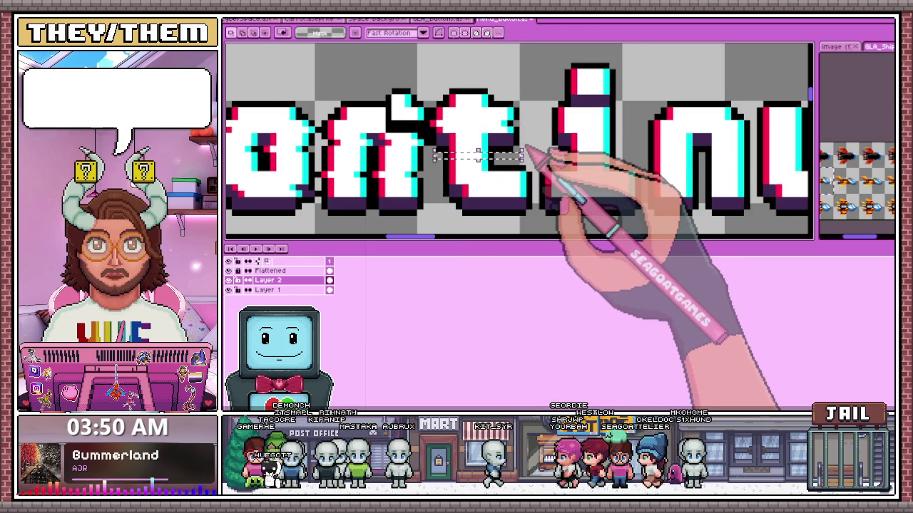